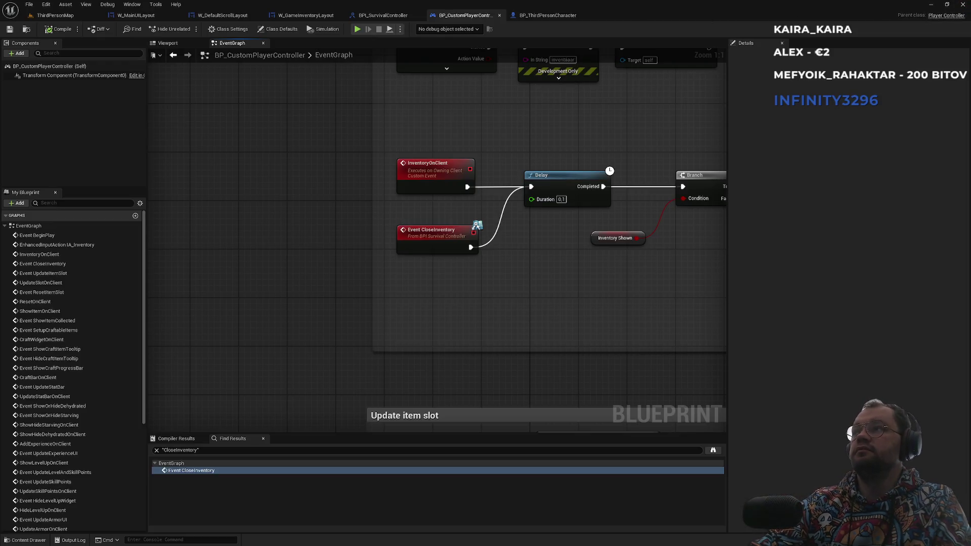
# Switch from the Unreal Editor Blueprint window to the ChatGPT conversation in the browser
pyautogui.hotkey('alt', 'Tab')
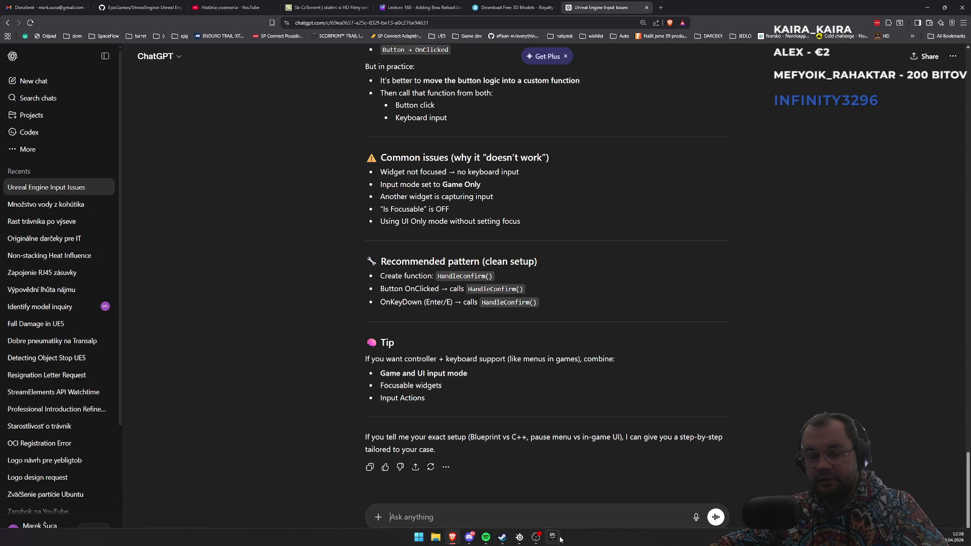
# Return to Unreal Editor 5.5.4 at the ThirdPerson Input Actions folder using the taskbar icon
pyautogui.click(556, 540)
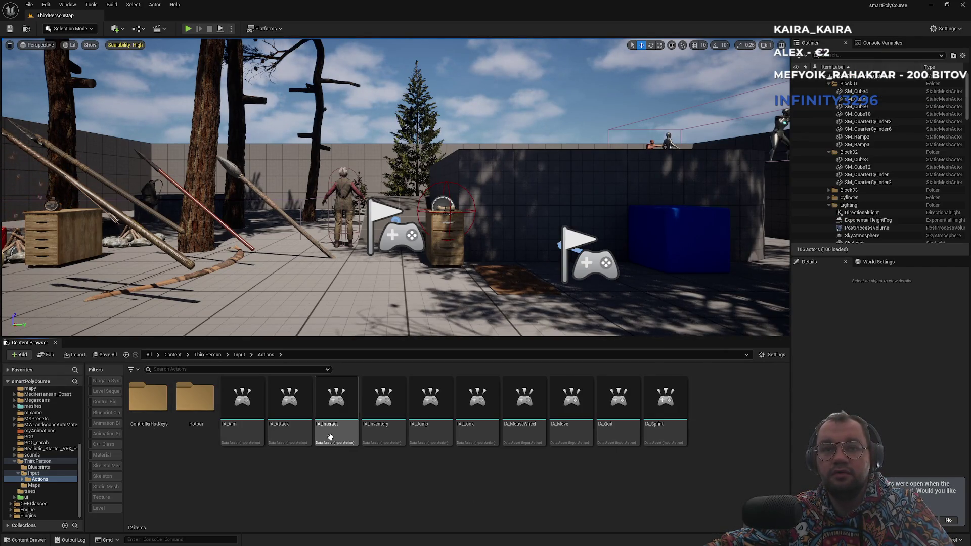
# Briefly open the IA_Inventory input action, then close its editor
pyautogui.click(380, 431)
pyautogui.doubleClick(380, 431)
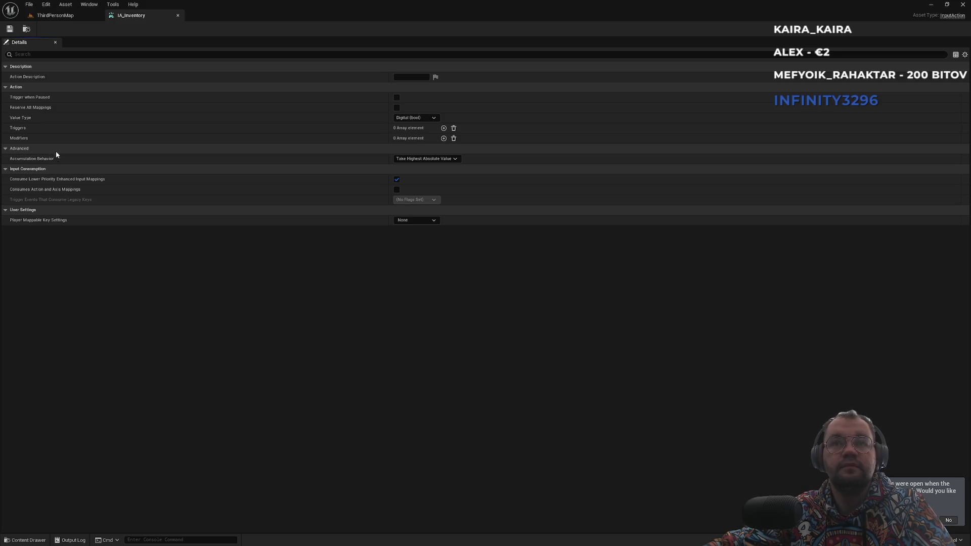
pyautogui.click(177, 15)
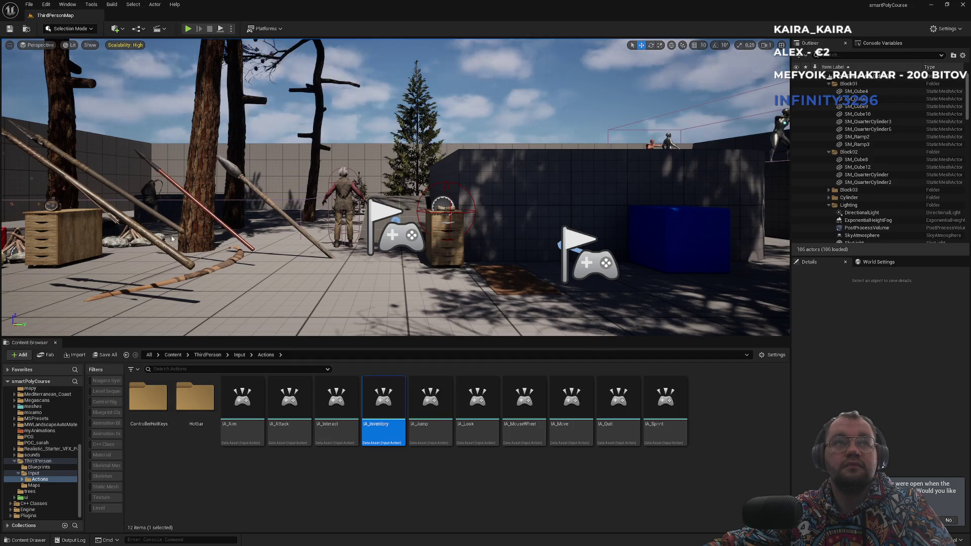
# Go up through Input and ThirdPerson to the Content folder and start Play-in-Editor
pyautogui.click(241, 355)
pyautogui.click(207, 355)
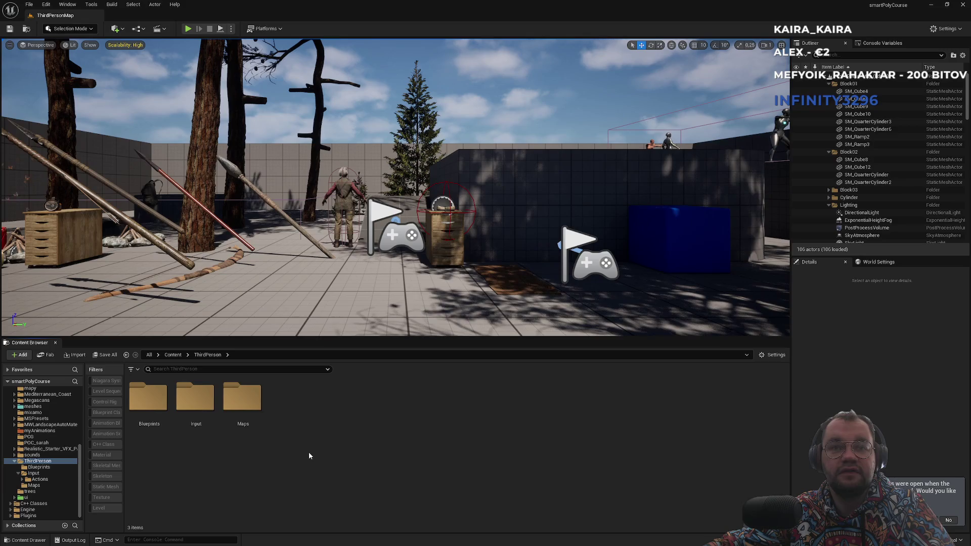
pyautogui.click(172, 355)
pyautogui.scroll(-5, 387, 457)
pyautogui.scroll(2, 387, 456)
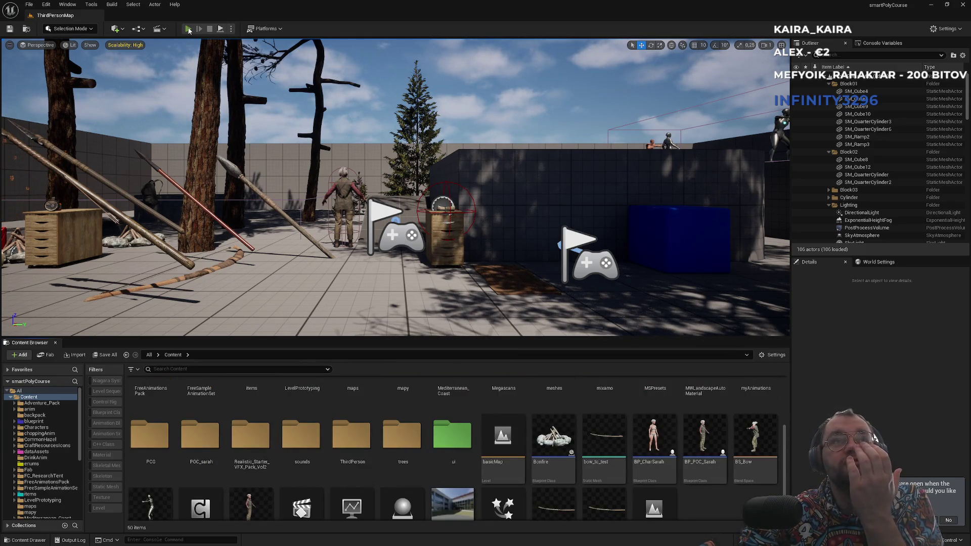
pyautogui.click(187, 28)
pyautogui.press('F11')
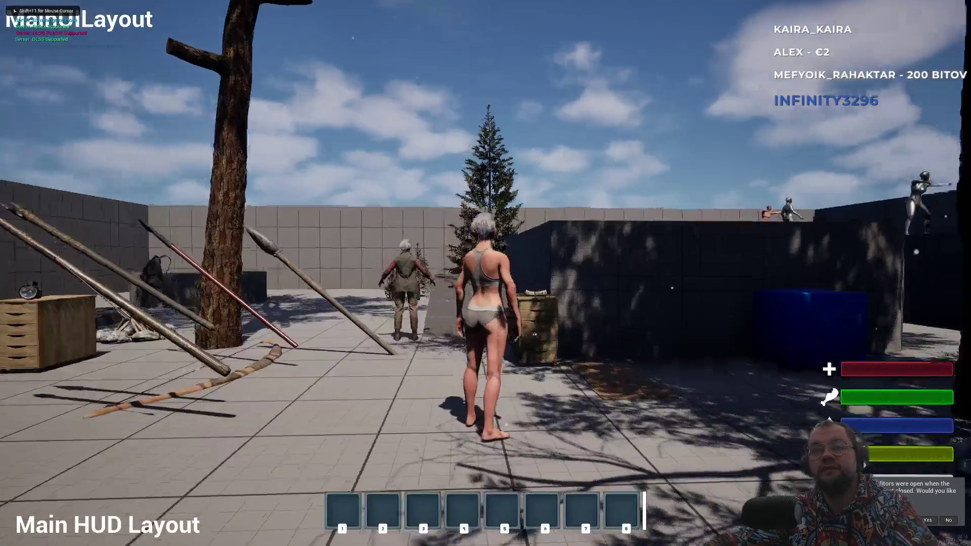
pyautogui.press('e')
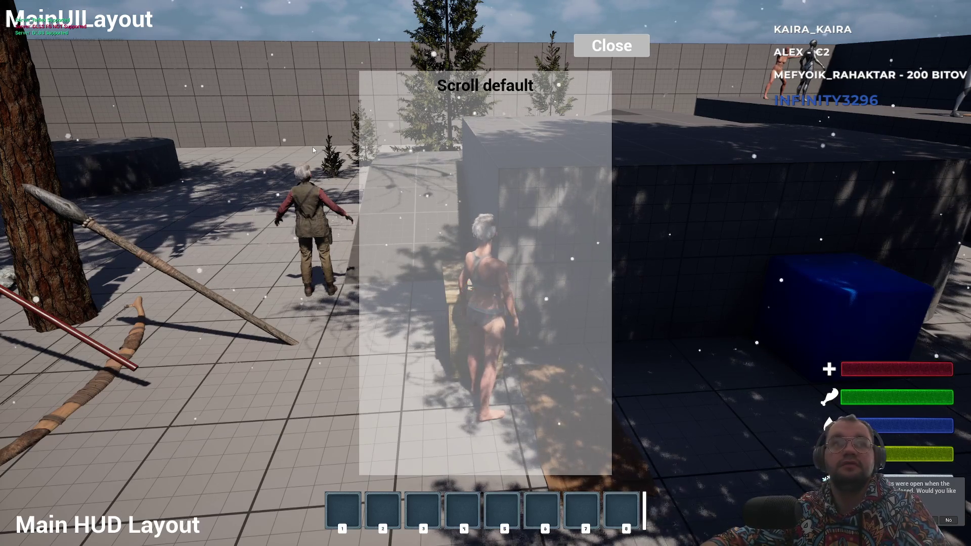
pyautogui.press('Escape')
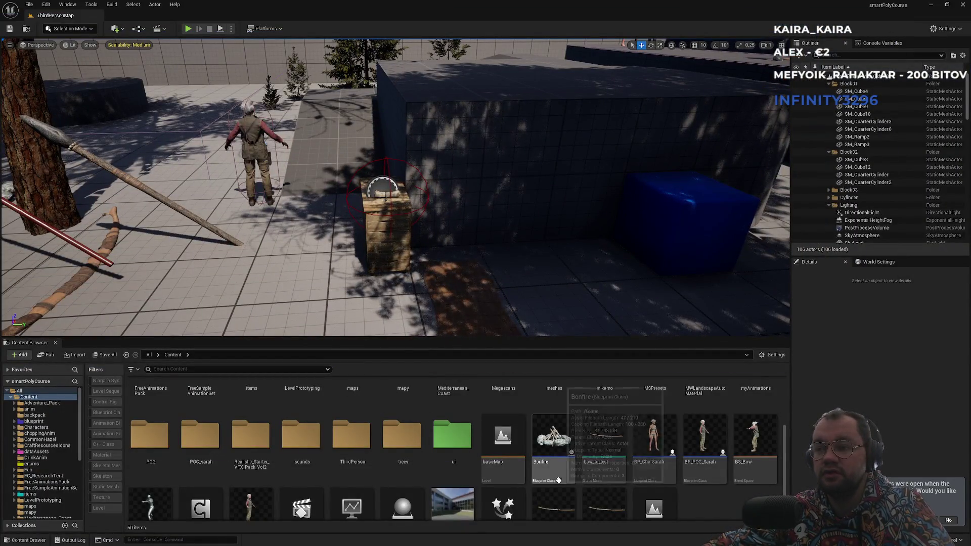
# Browse into the ui, common and misc folders, then navigate back to ui
pyautogui.scroll(-2, 556, 480)
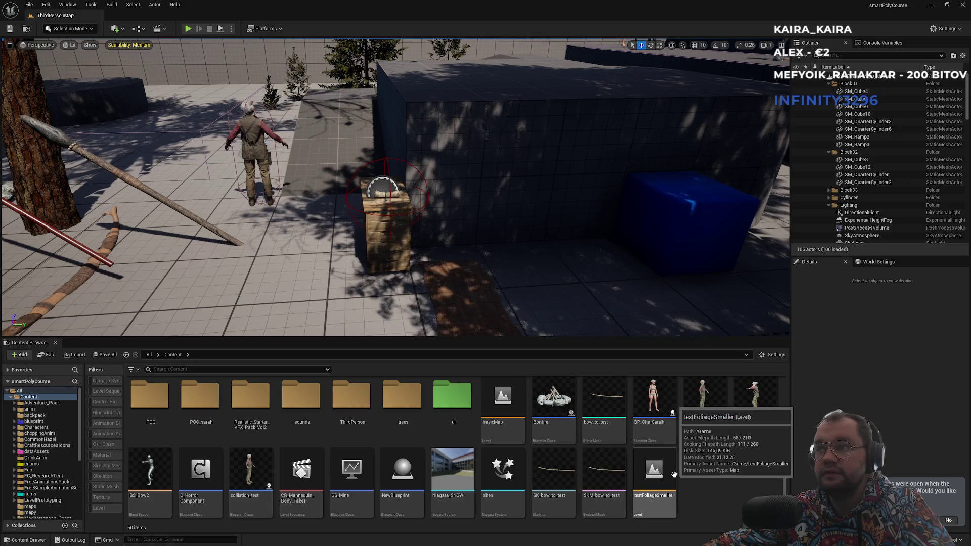
pyautogui.doubleClick(452, 423)
pyautogui.doubleClick(152, 415)
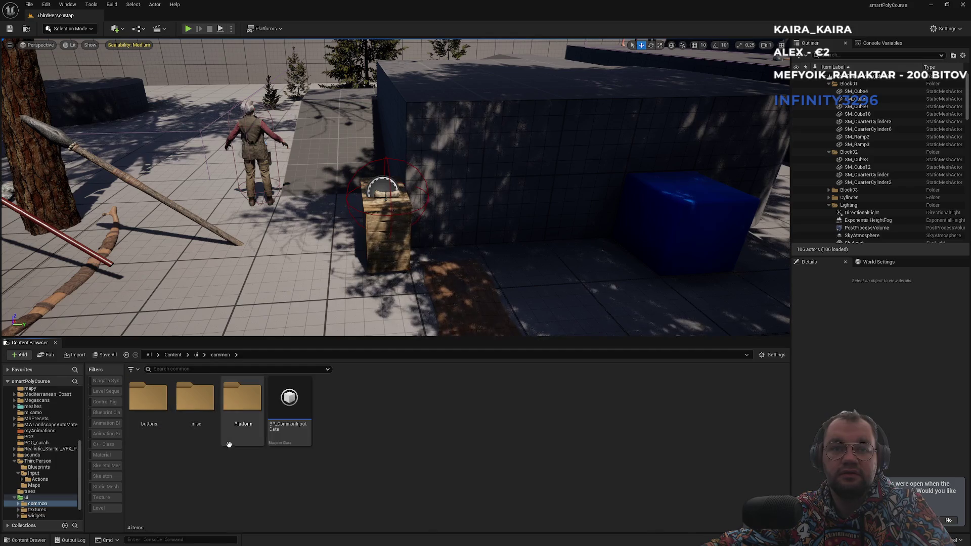
pyautogui.doubleClick(197, 430)
pyautogui.click(215, 356)
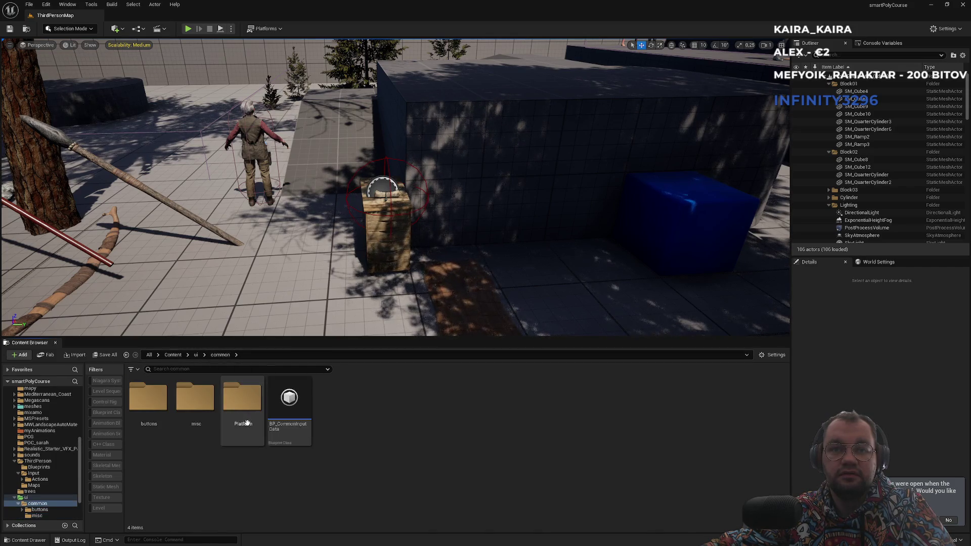
pyautogui.click(189, 355)
pyautogui.click(205, 356)
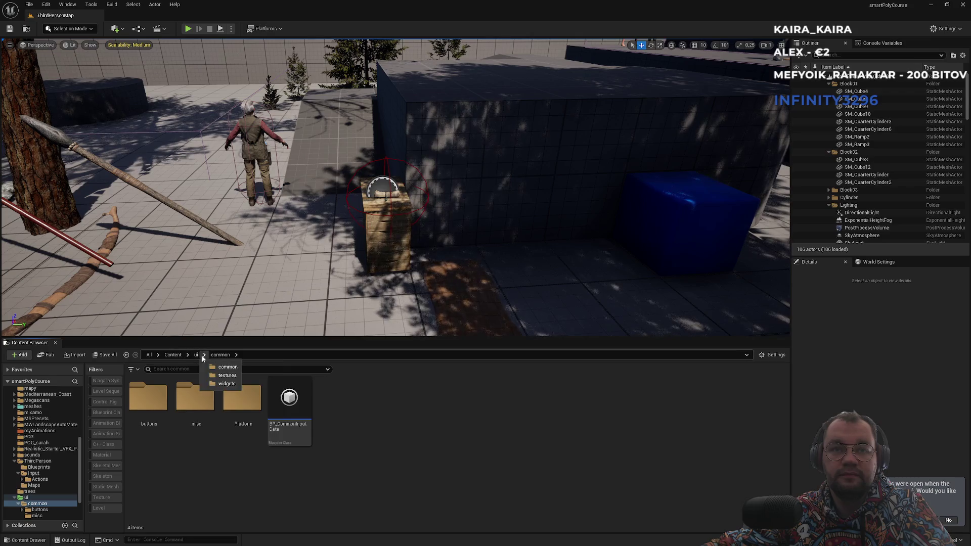
pyautogui.click(188, 356)
pyautogui.click(196, 355)
# Open widgets > hud and double-click W_DefaultScrollLayout
pyautogui.doubleClick(236, 431)
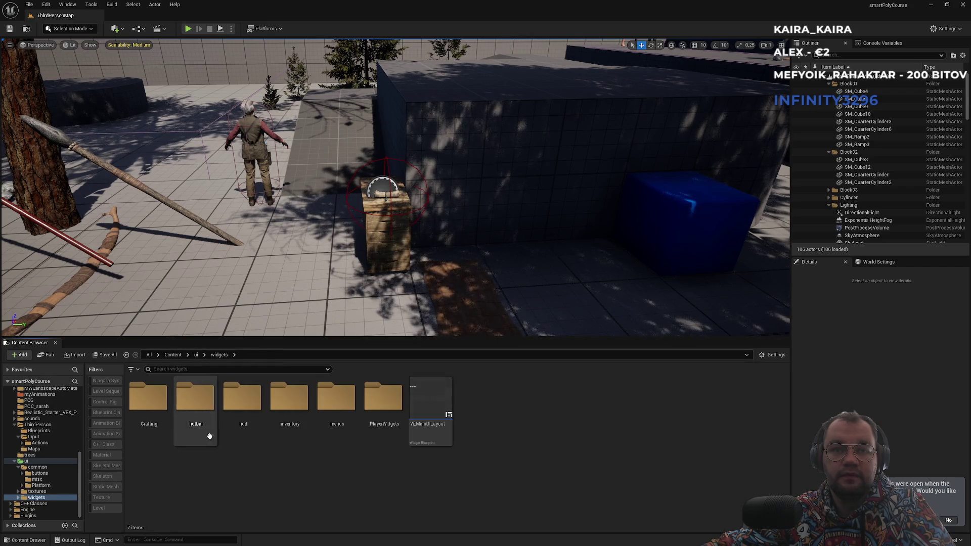
pyautogui.doubleClick(234, 439)
pyautogui.doubleClick(195, 443)
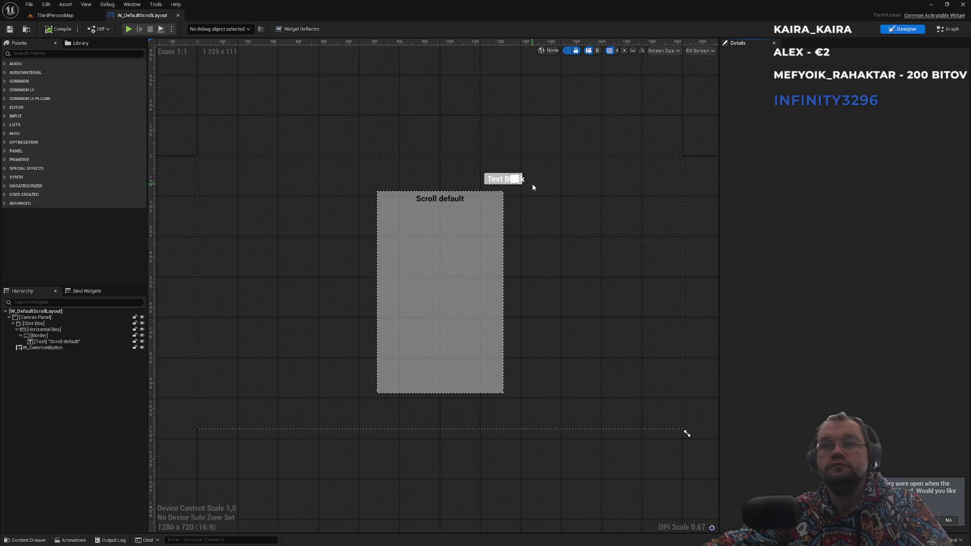
# Select W_CommonButton and inspect its On Clicked and On Deactivated nodes in the graph
pyautogui.click(488, 178)
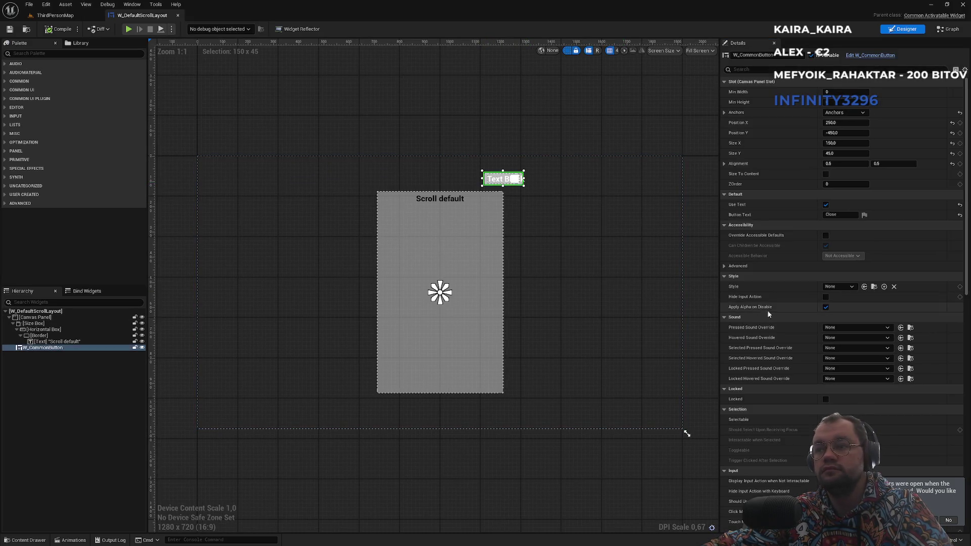
pyautogui.click(946, 29)
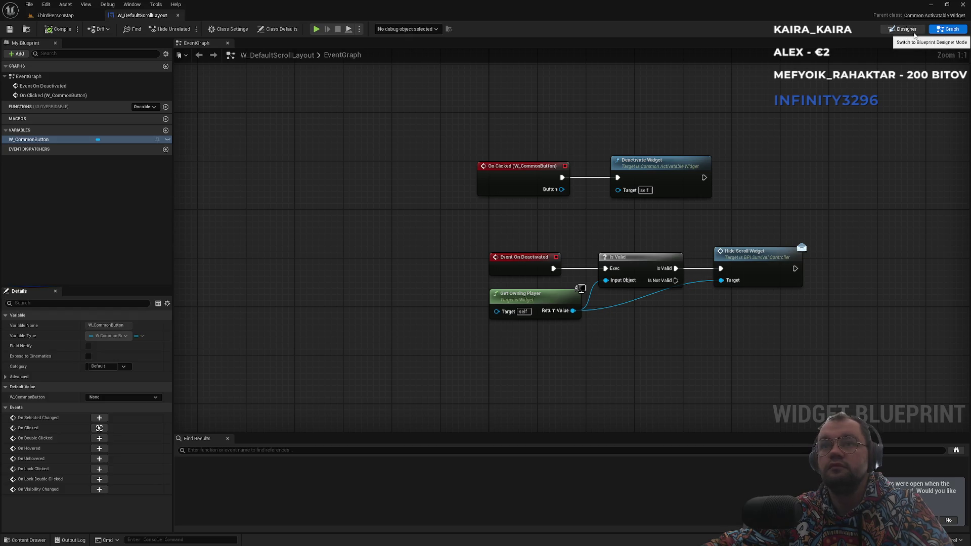
pyautogui.moveTo(722, 131)
pyautogui.mouseDown()
pyautogui.moveTo(545, 199)
pyautogui.moveTo(537, 214)
pyautogui.mouseUp()
pyautogui.click(537, 218)
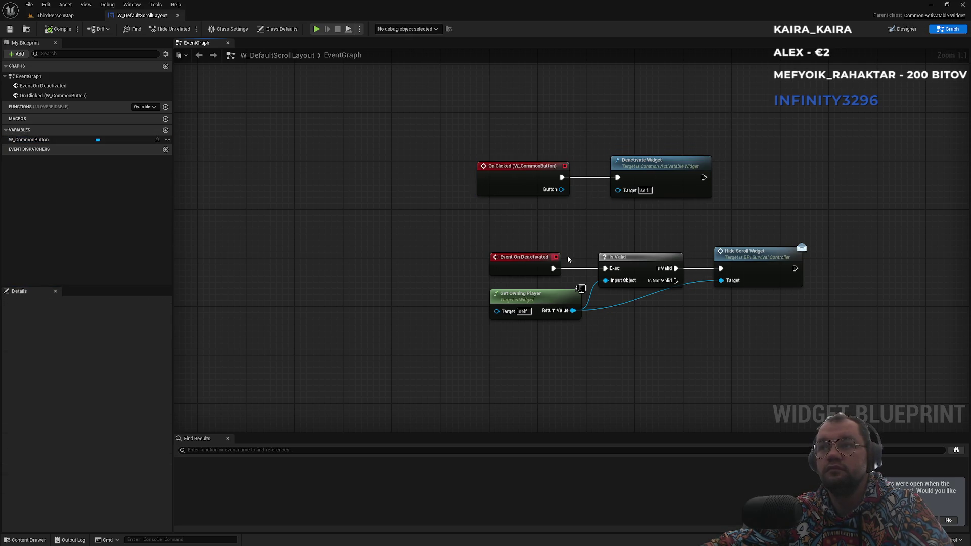
pyautogui.moveTo(808, 222); pyautogui.dragTo(526, 322)
pyautogui.click(542, 351)
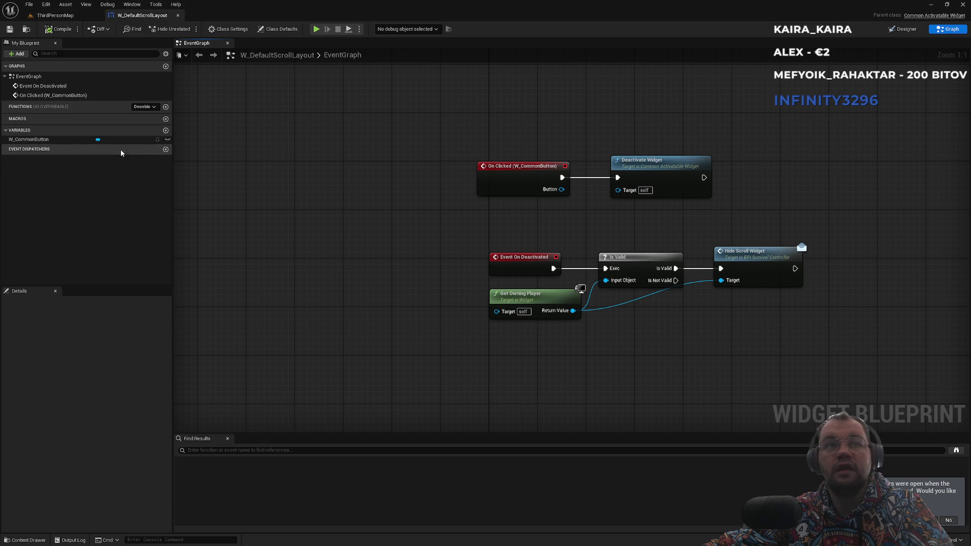
# Return to the Designer view, check its settings, then go back to ThirdPersonMap
pyautogui.click(903, 29)
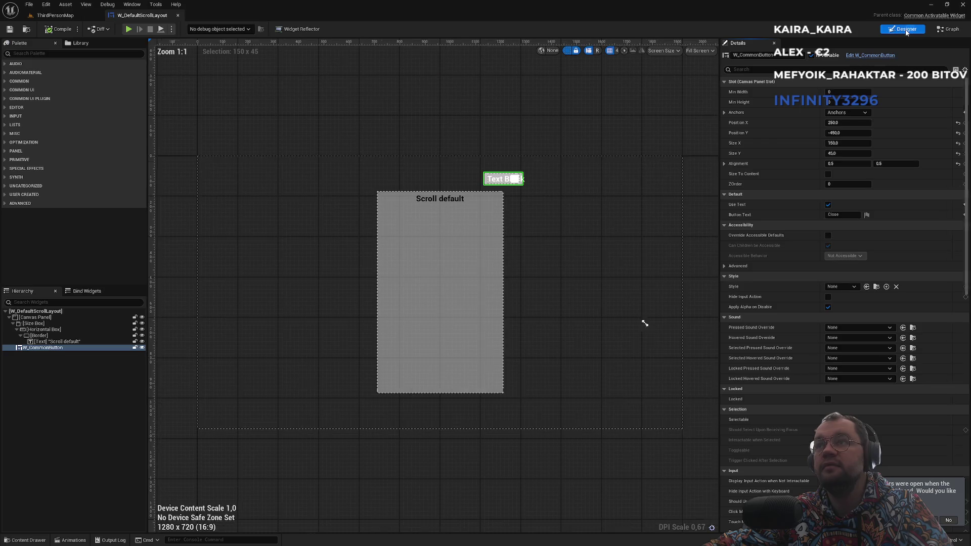
pyautogui.scroll(-8, 866, 326)
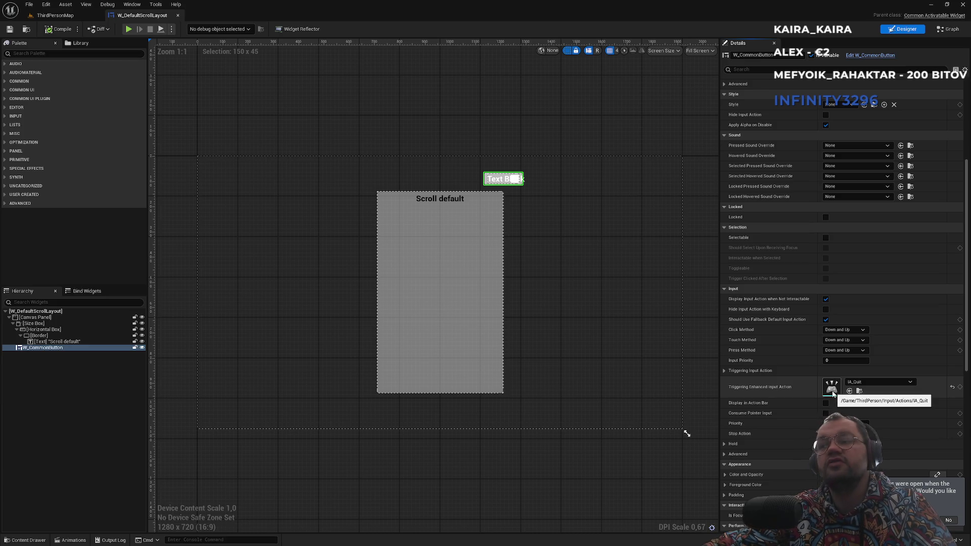
pyautogui.click(53, 15)
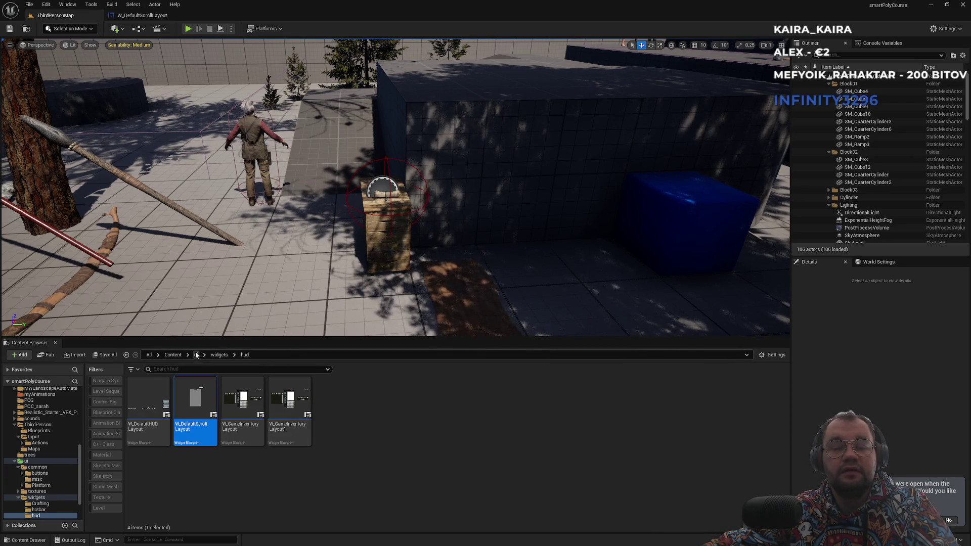
# Glance at W_DefaultScrollLayout, then open W_GameInventoryLayout from hud and select CloseInvButton
pyautogui.click(140, 15)
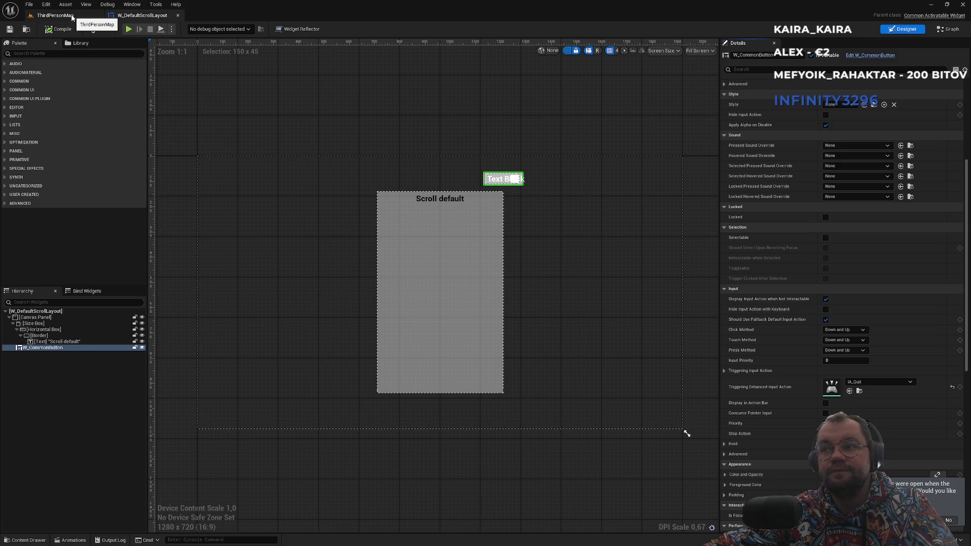
pyautogui.click(72, 16)
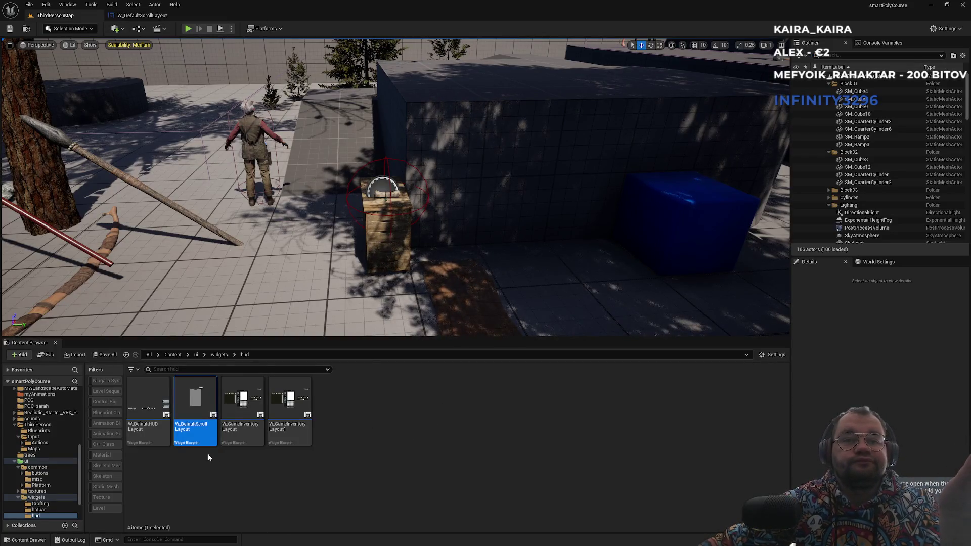
pyautogui.click(253, 430)
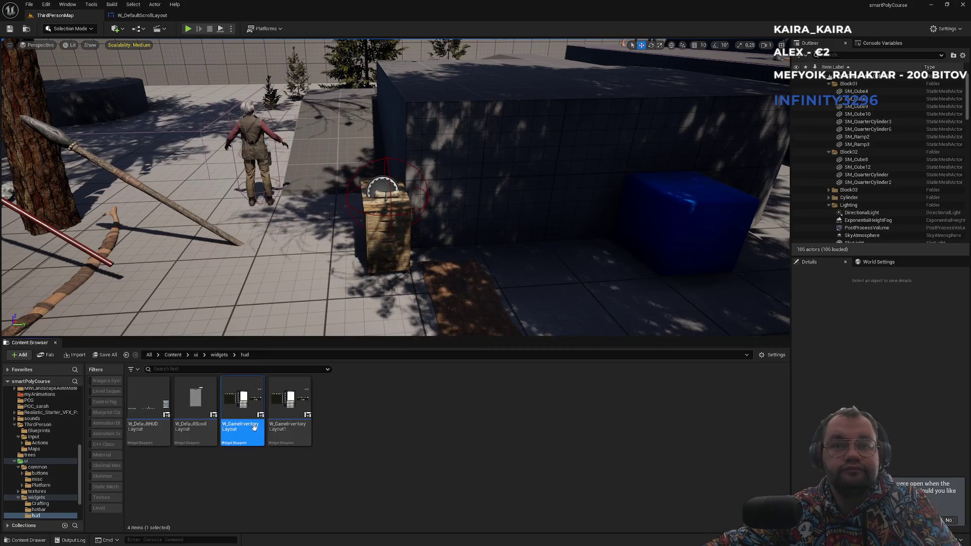
pyautogui.rightClick(227, 424)
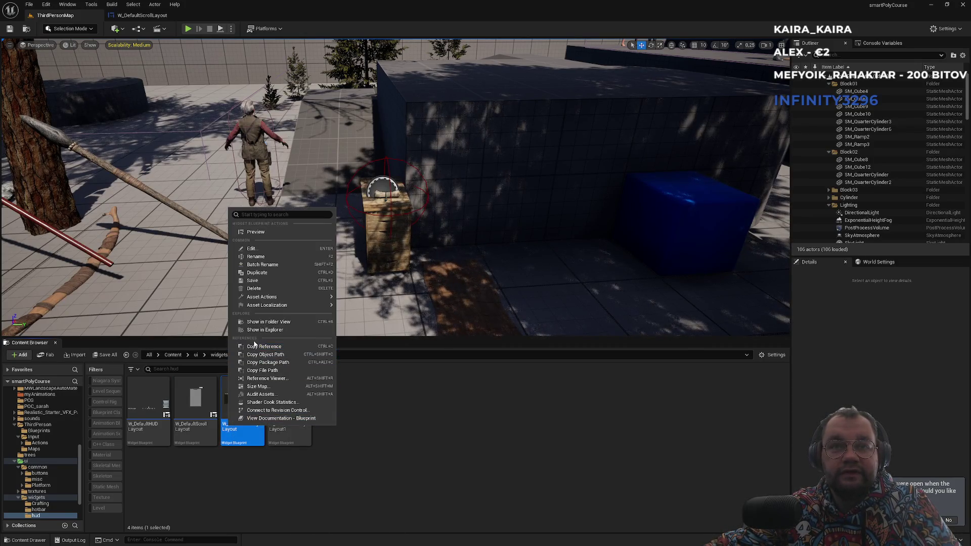
pyautogui.doubleClick(243, 435)
pyautogui.click(48, 366)
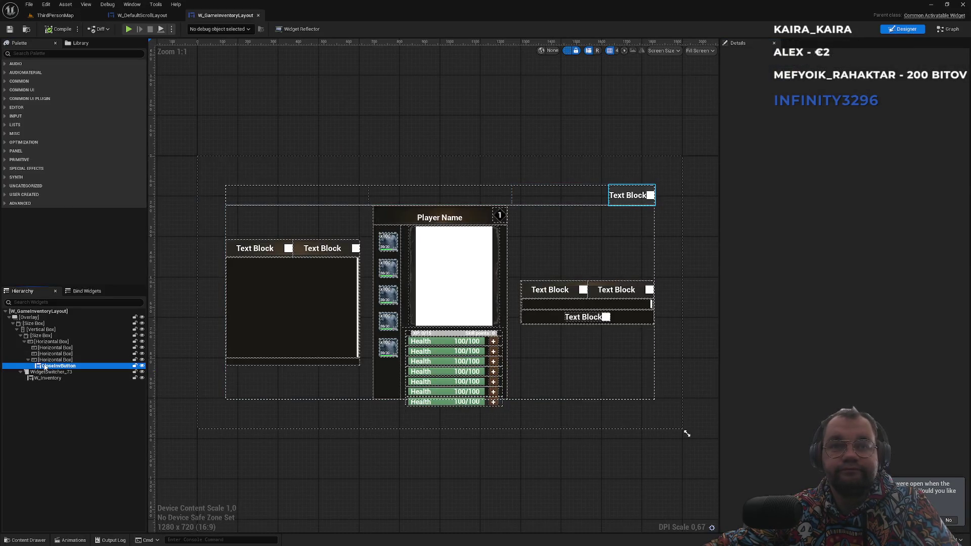
pyautogui.scroll(-4, 863, 303)
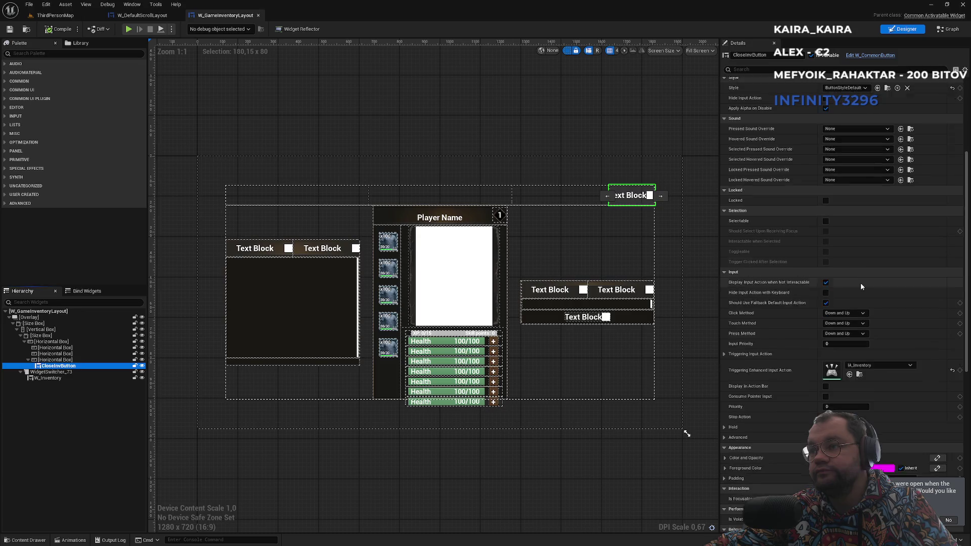
pyautogui.scroll(-4, 859, 289)
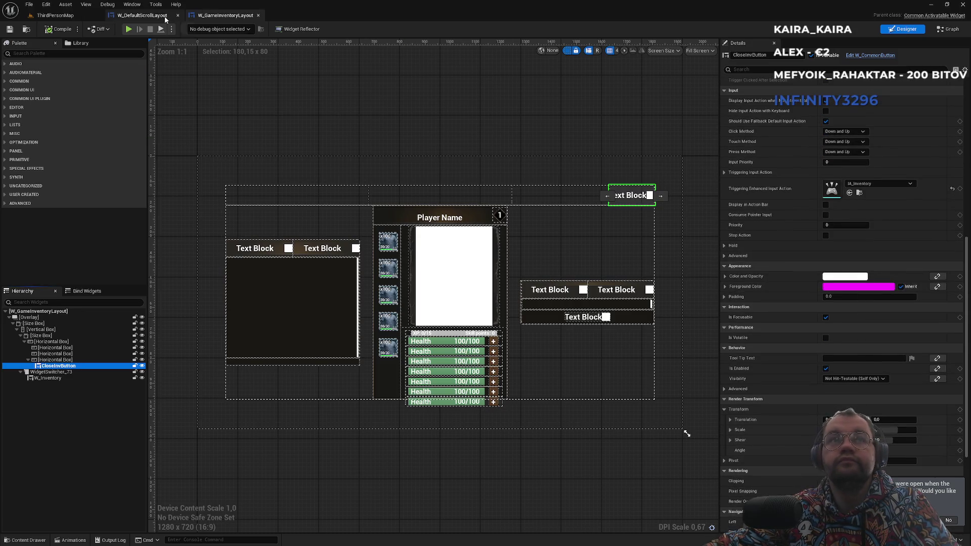
pyautogui.click(143, 15)
pyautogui.scroll(-3, 835, 227)
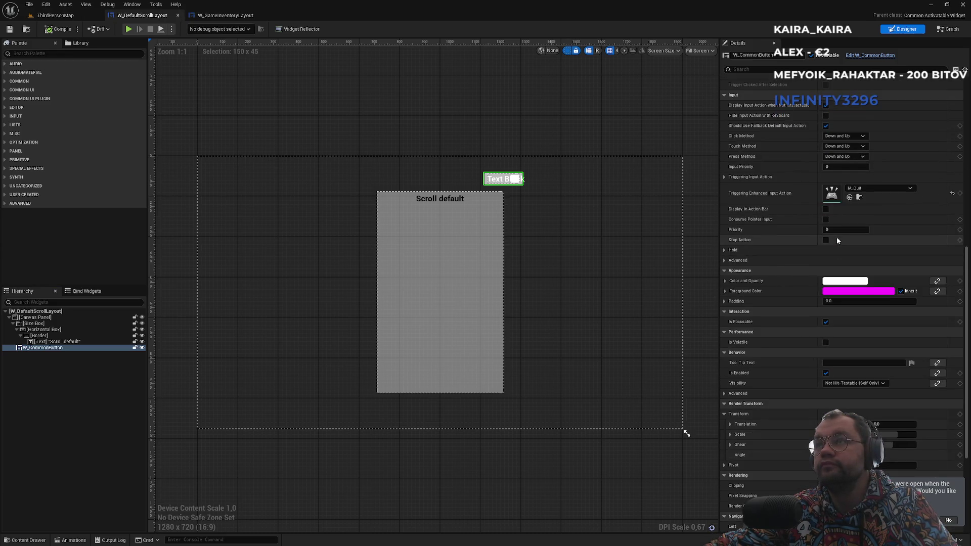
pyautogui.click(245, 17)
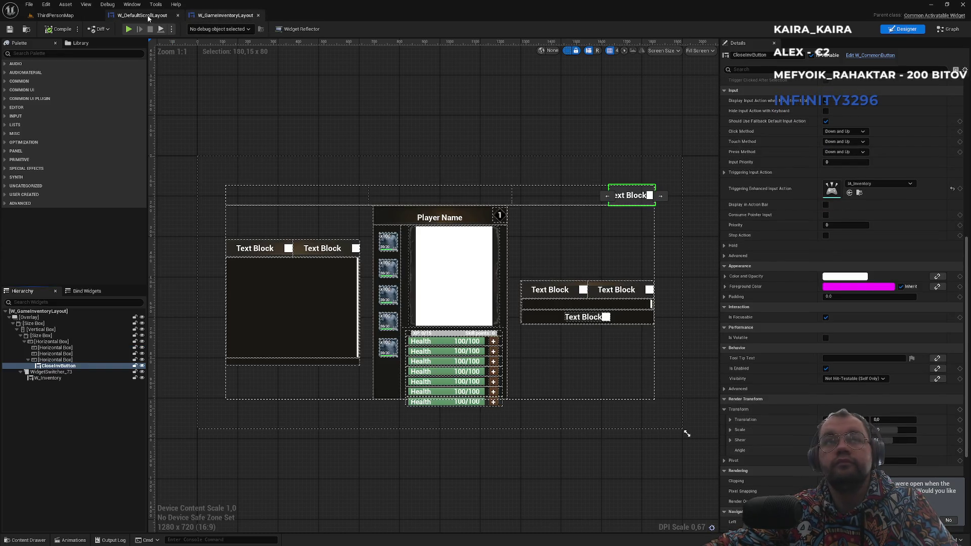
pyautogui.click(142, 15)
pyautogui.click(209, 14)
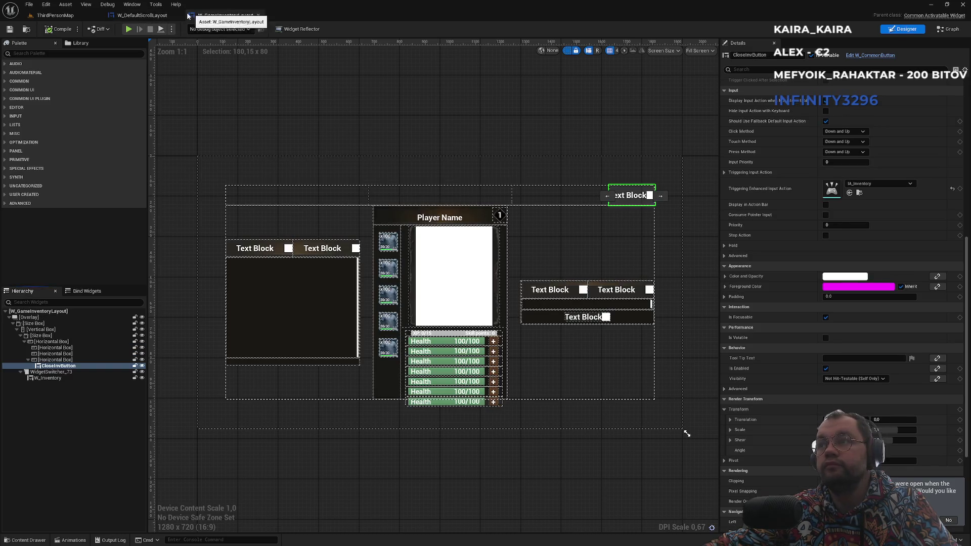
pyautogui.click(157, 15)
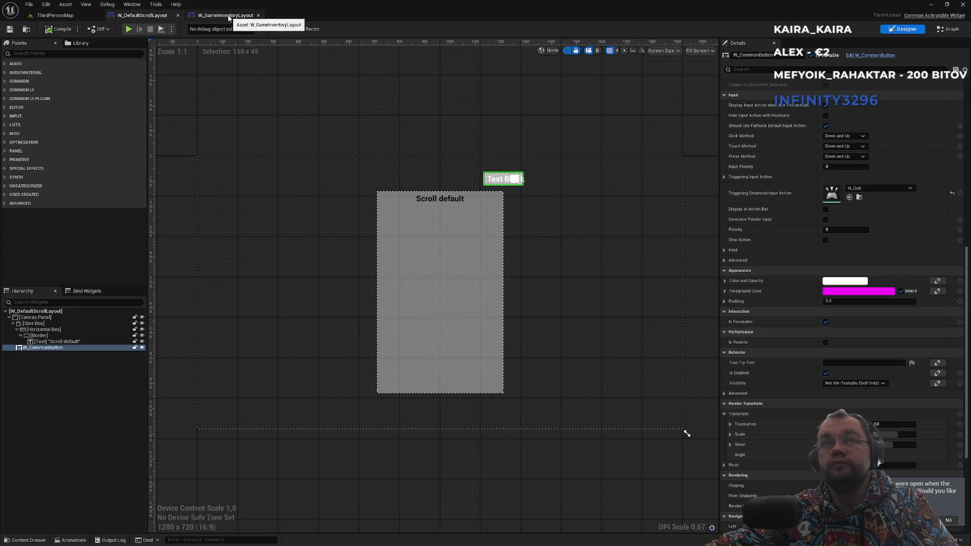
pyautogui.click(222, 16)
pyautogui.click(165, 17)
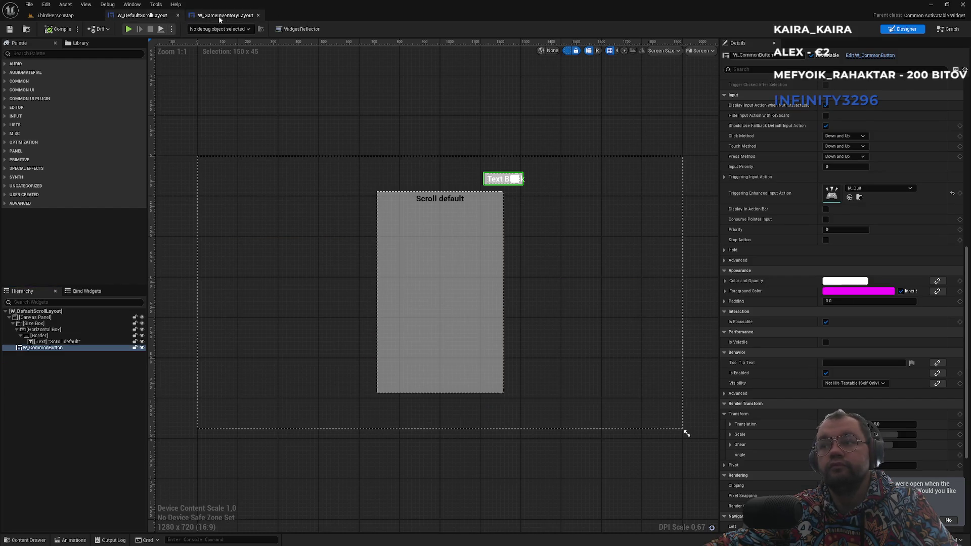
pyautogui.click(225, 16)
pyautogui.click(140, 19)
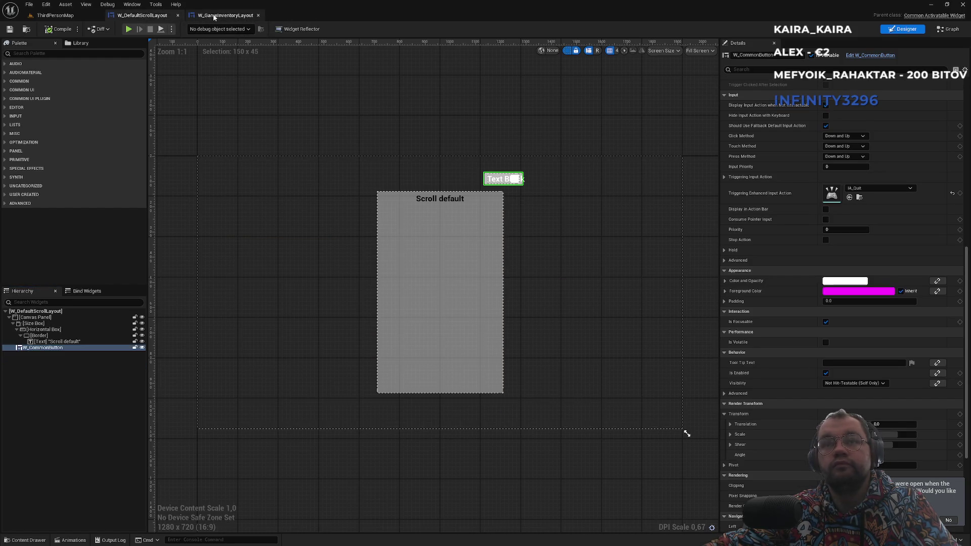
pyautogui.click(215, 16)
pyautogui.click(141, 15)
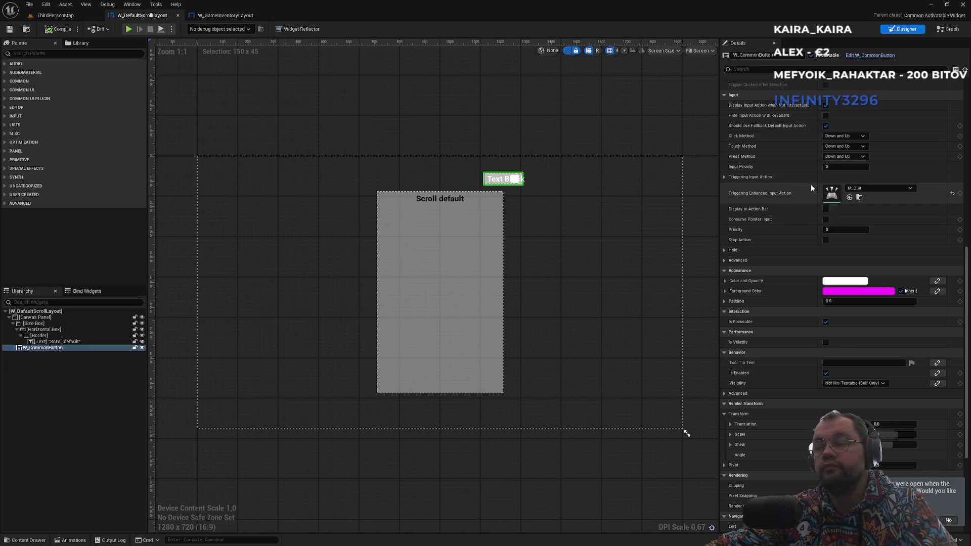
pyautogui.click(859, 197)
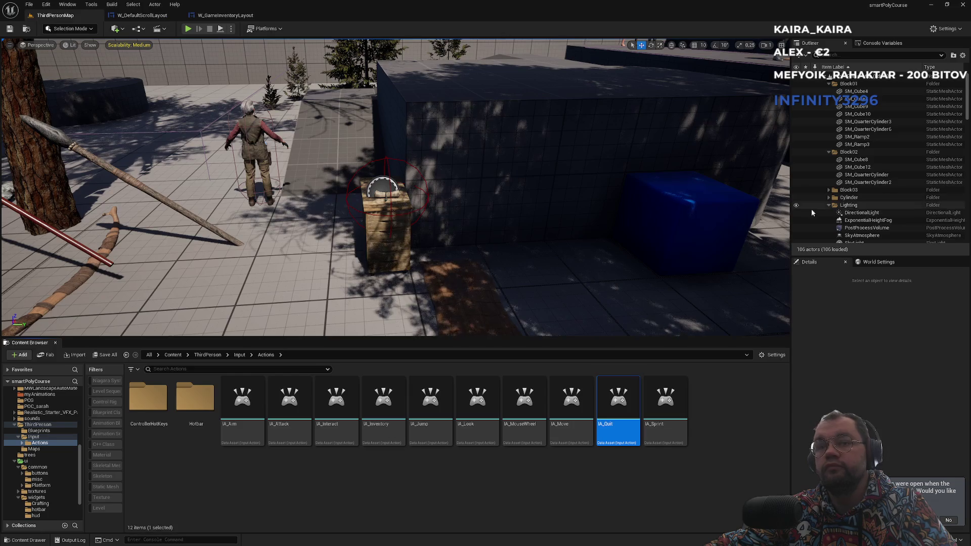
pyautogui.doubleClick(618, 431)
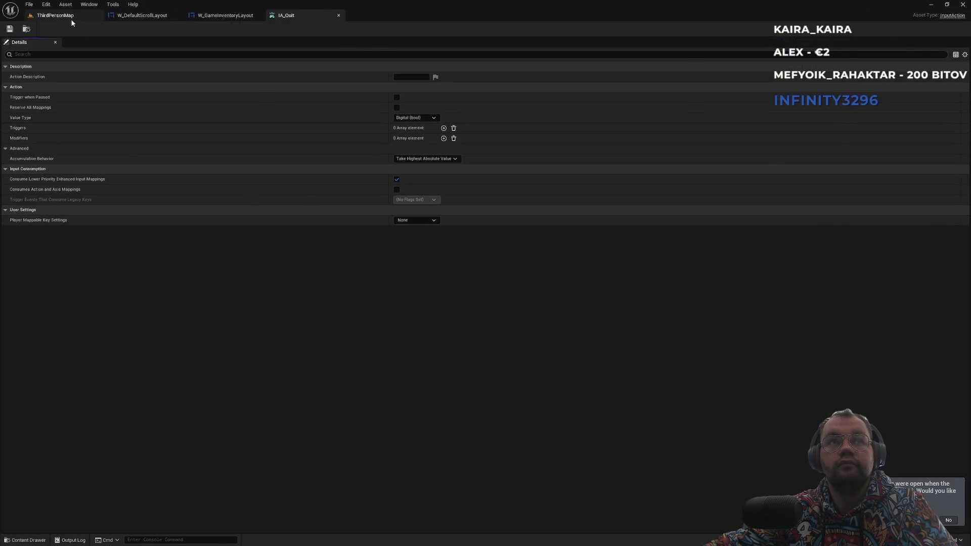
pyautogui.click(60, 15)
pyautogui.doubleClick(384, 409)
pyautogui.click(375, 15)
pyautogui.click(311, 14)
pyautogui.click(375, 15)
pyautogui.click(332, 12)
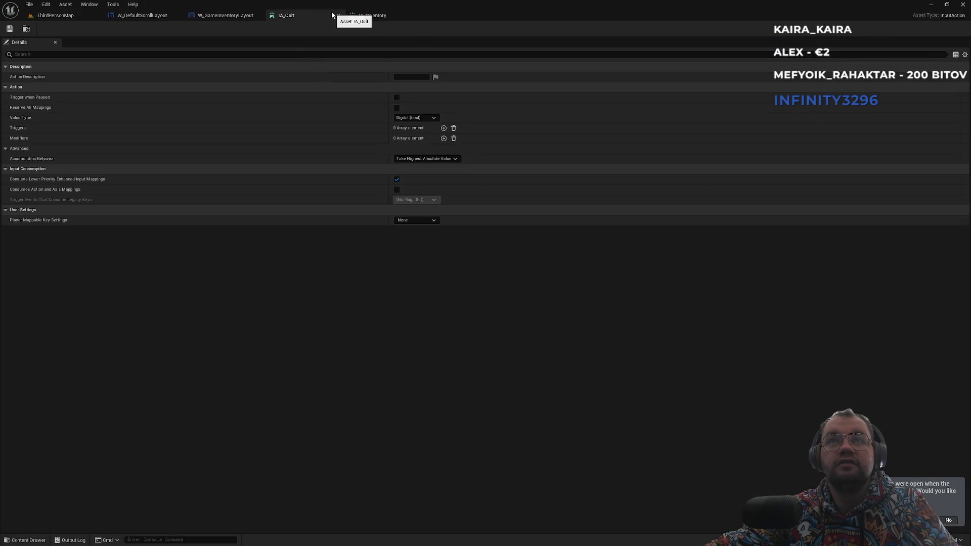
pyautogui.click(338, 15)
pyautogui.click(338, 16)
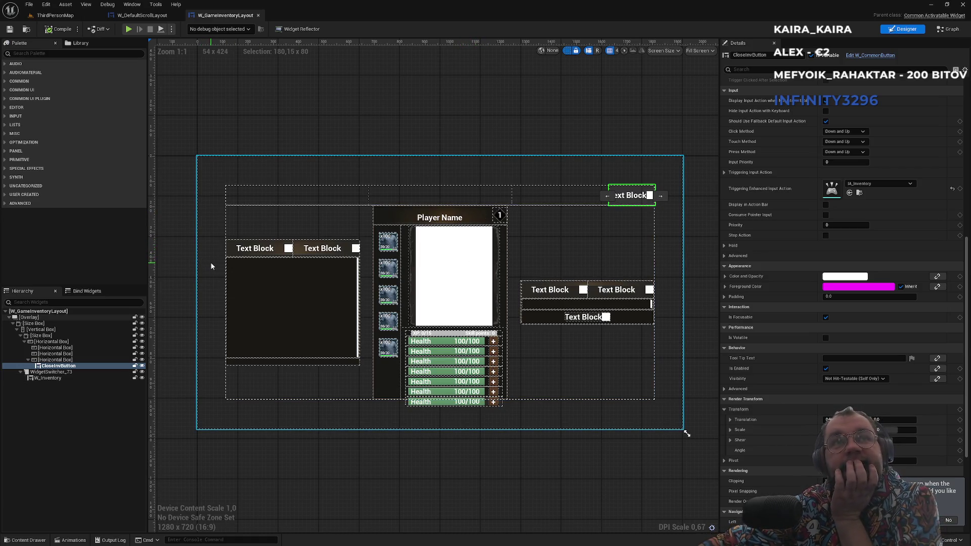
# In W_GameInventoryLayout's graph, open Get Desired Focus Target under Activatable Widget functions
pyautogui.click(950, 29)
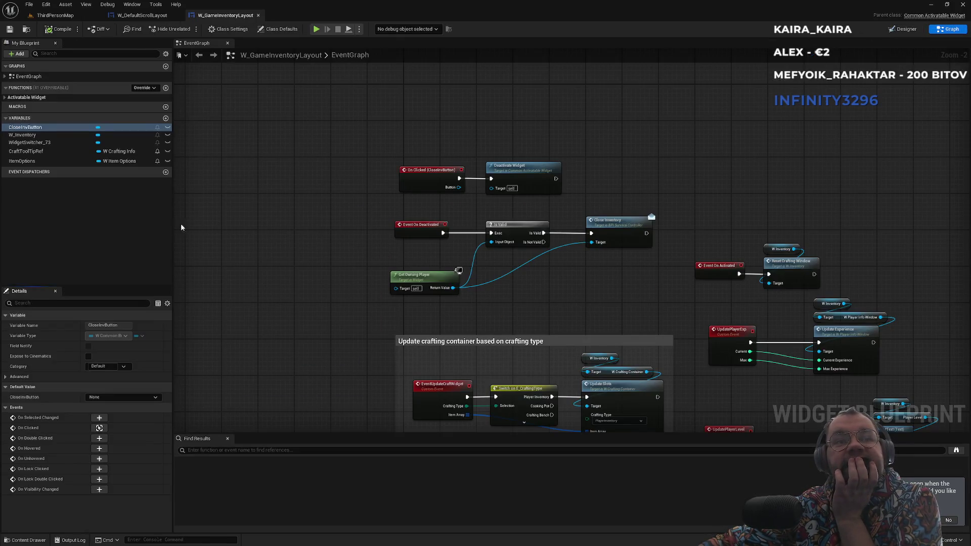
pyautogui.click(6, 98)
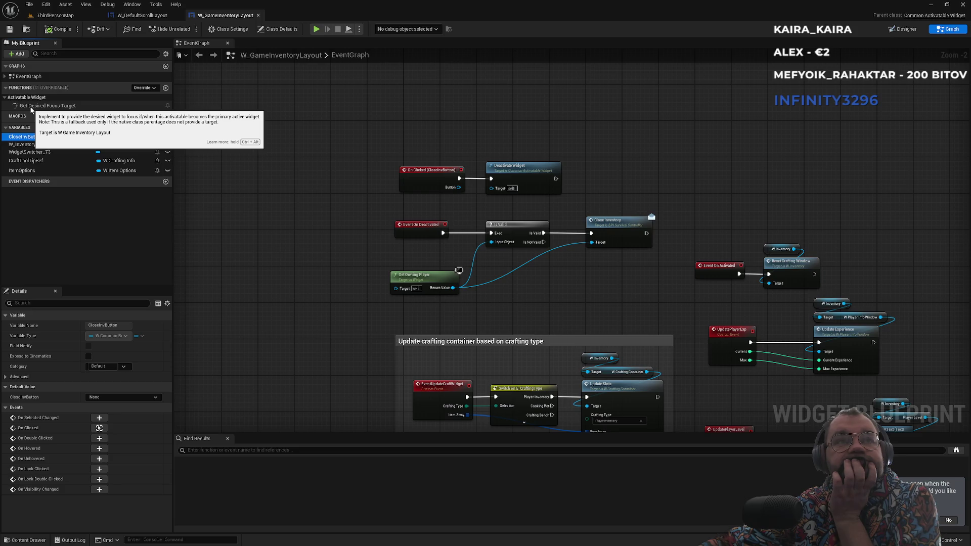
pyautogui.doubleClick(31, 107)
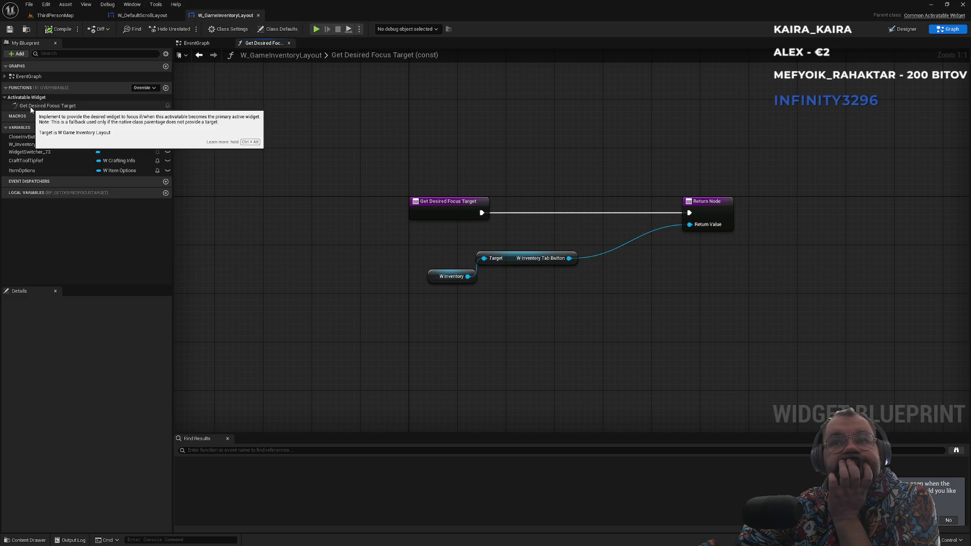
# Override Get Desired Focus Target in W_DefaultScrollLayout (searching 'des') and shift the Return Node right
pyautogui.click(148, 18)
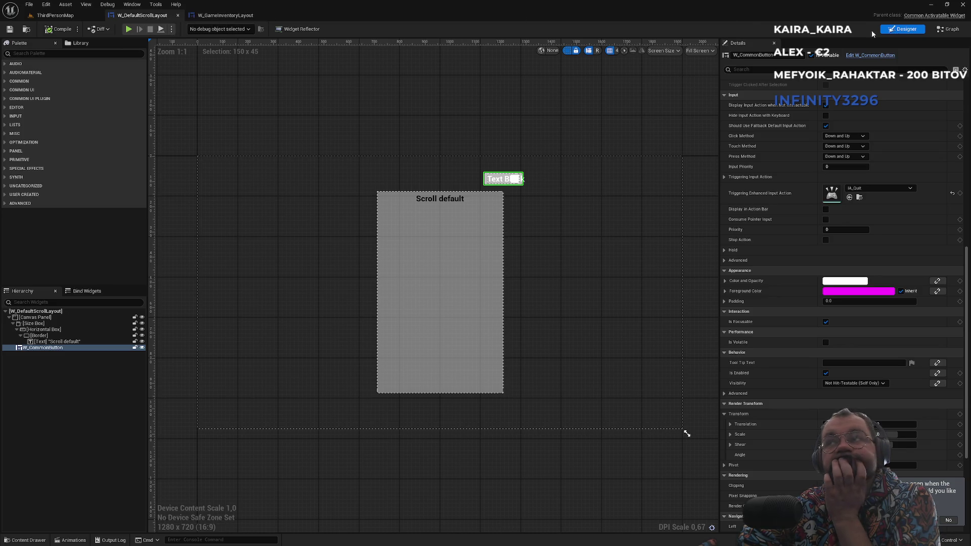
pyautogui.click(949, 29)
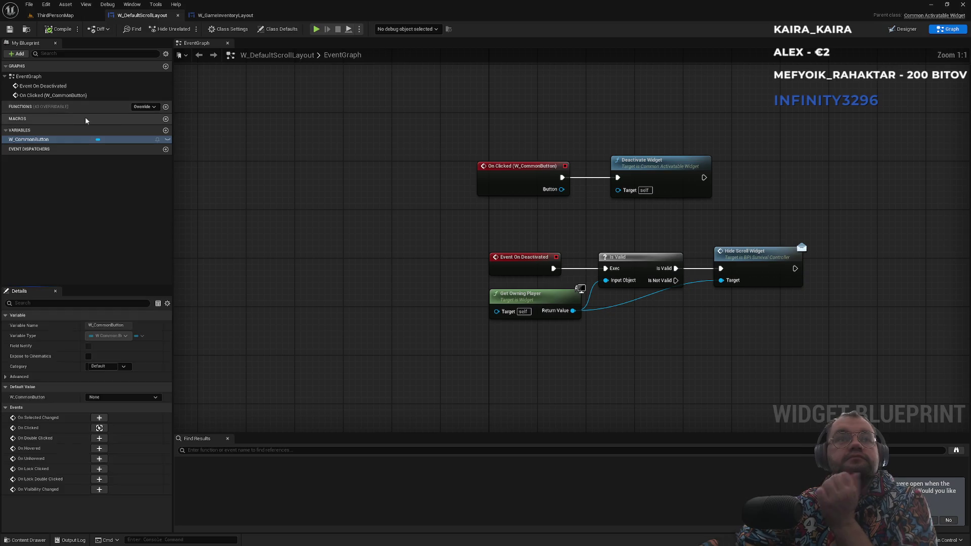
pyautogui.click(144, 106)
pyautogui.write('des')
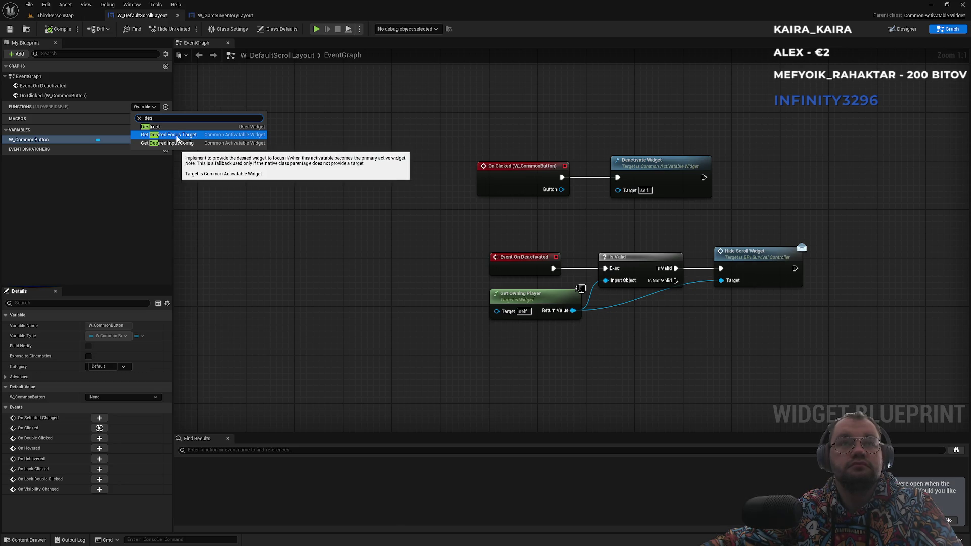
pyautogui.click(177, 137)
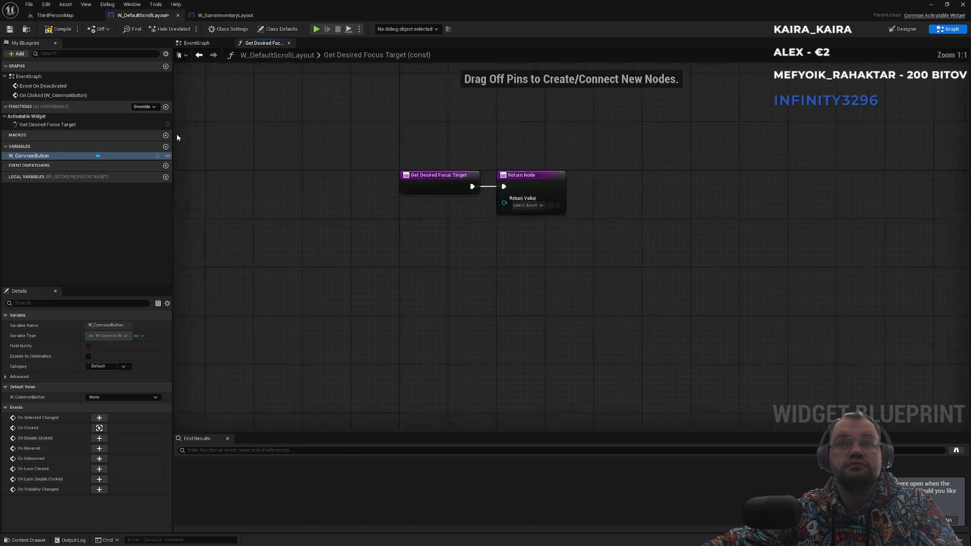
pyautogui.moveTo(609, 227); pyautogui.dragTo(643, 226)
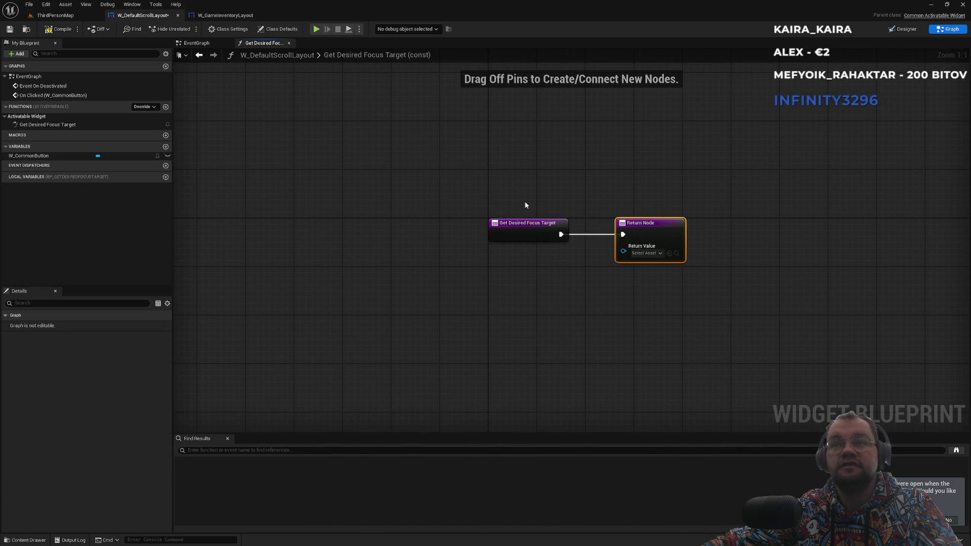
pyautogui.click(235, 14)
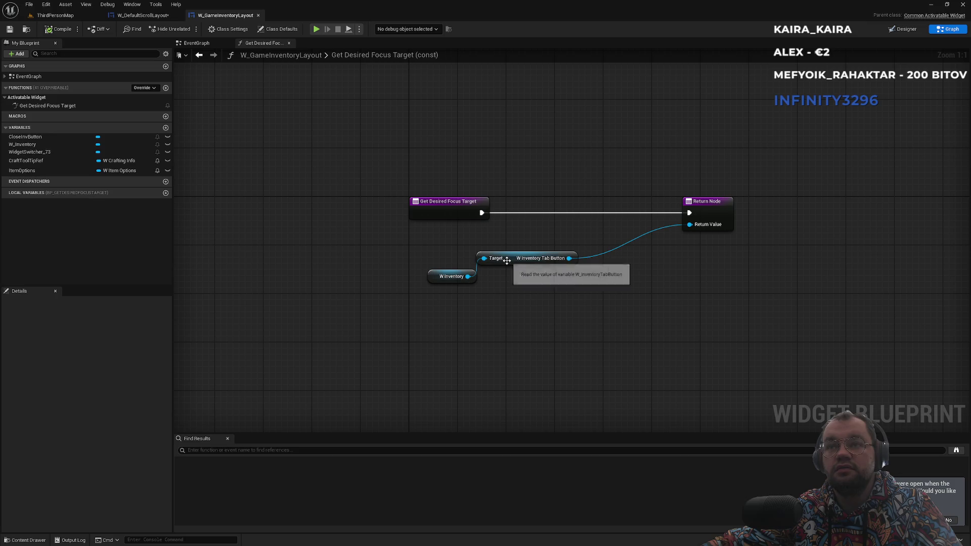
pyautogui.click(507, 259)
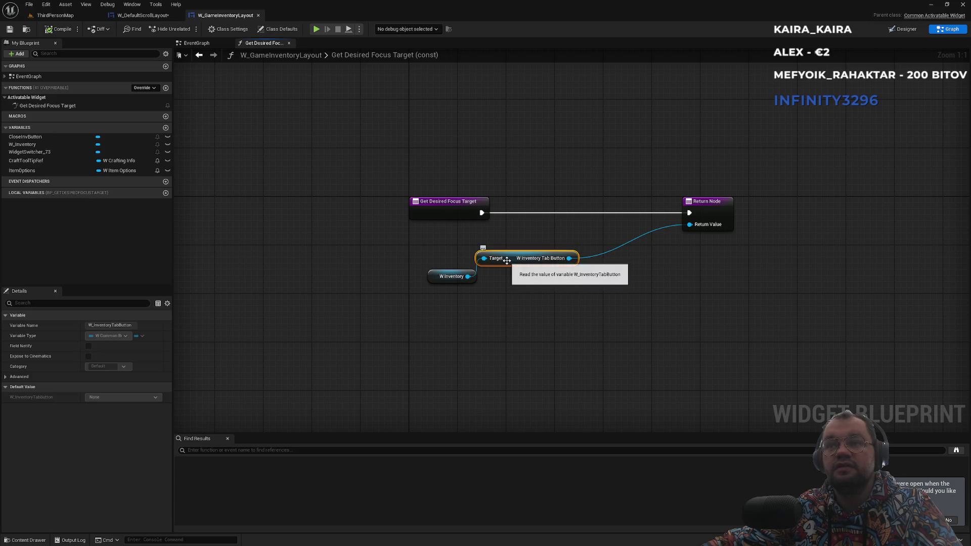
pyautogui.click(202, 43)
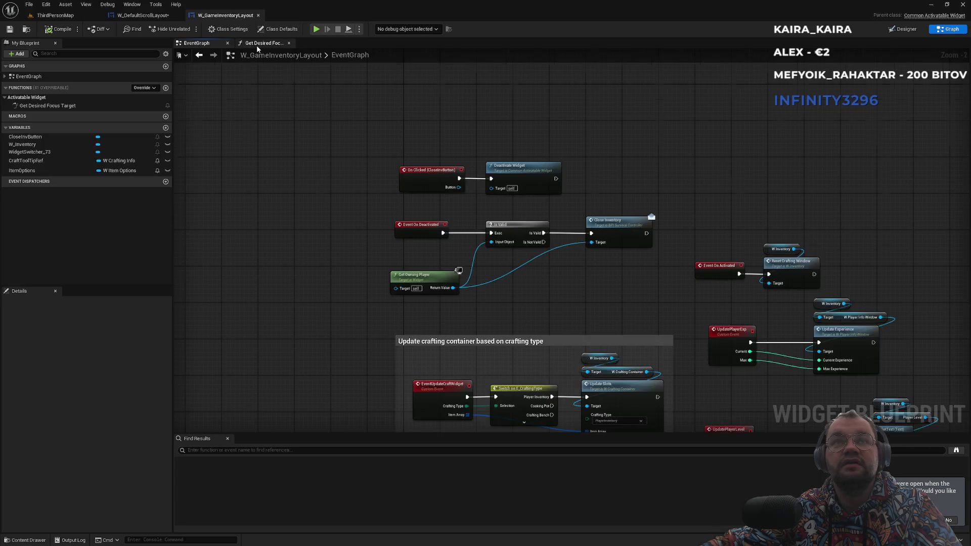
pyautogui.click(257, 44)
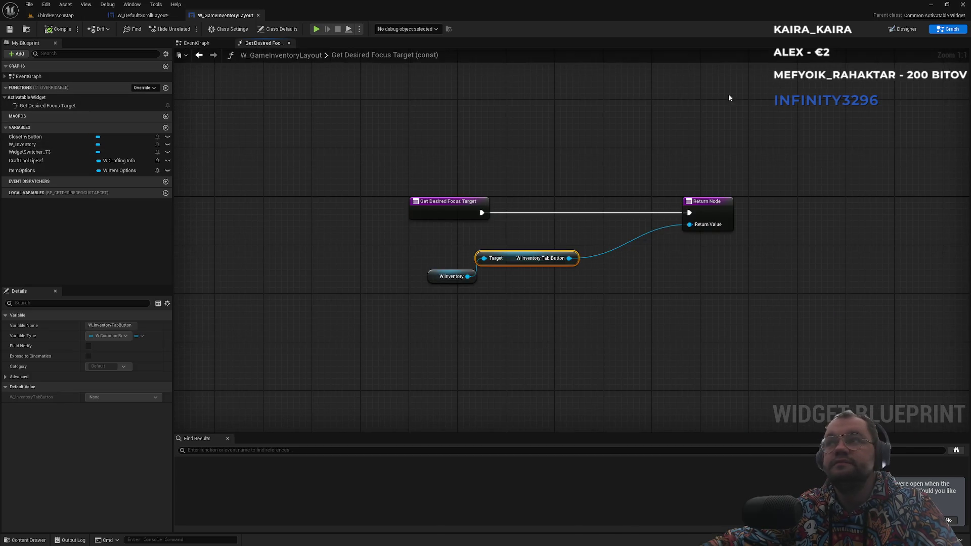
pyautogui.click(893, 31)
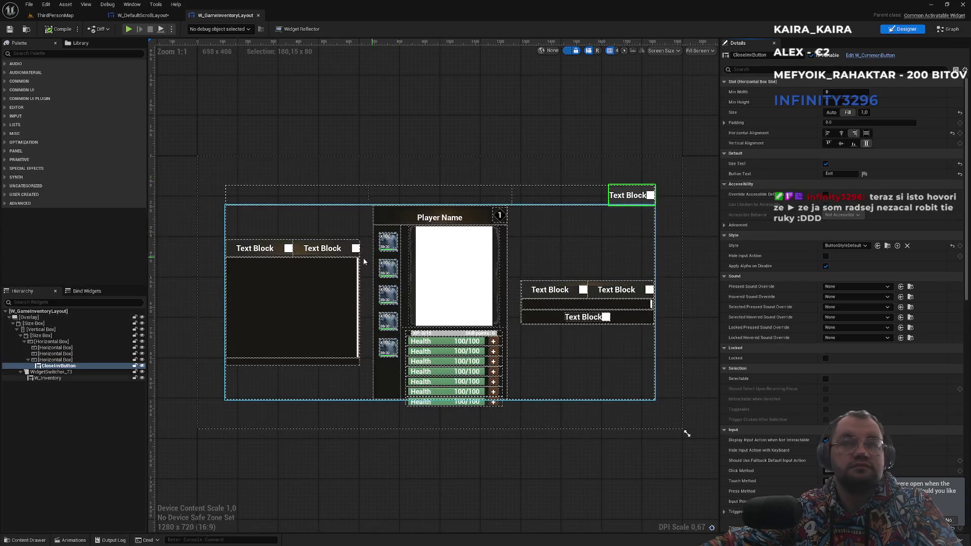
pyautogui.click(319, 248)
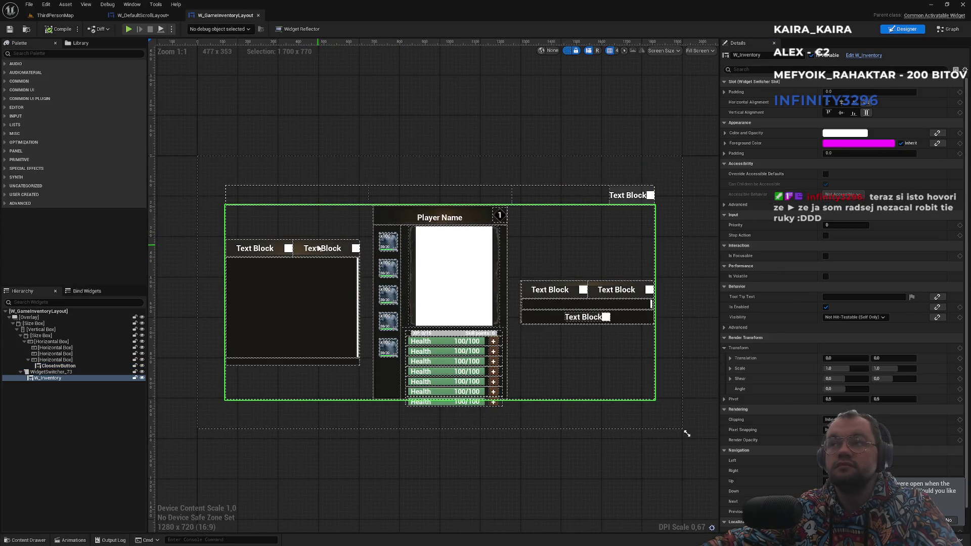
pyautogui.click(860, 56)
pyautogui.click(306, 209)
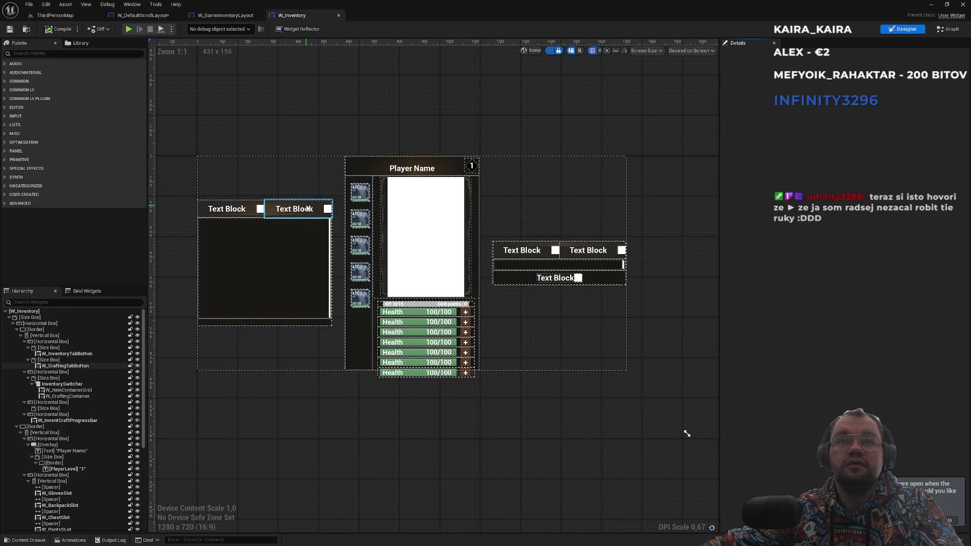
pyautogui.click(241, 214)
pyautogui.click(225, 16)
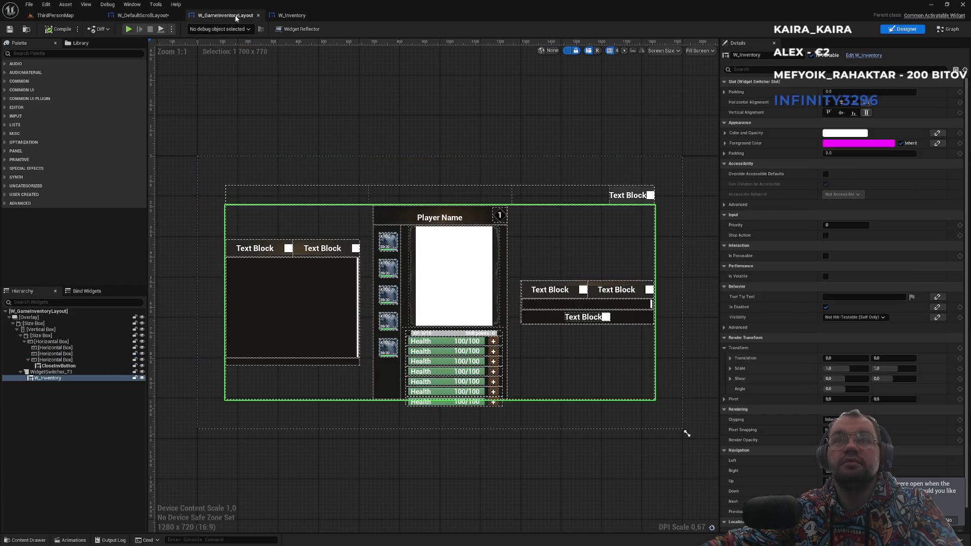
pyautogui.click(144, 15)
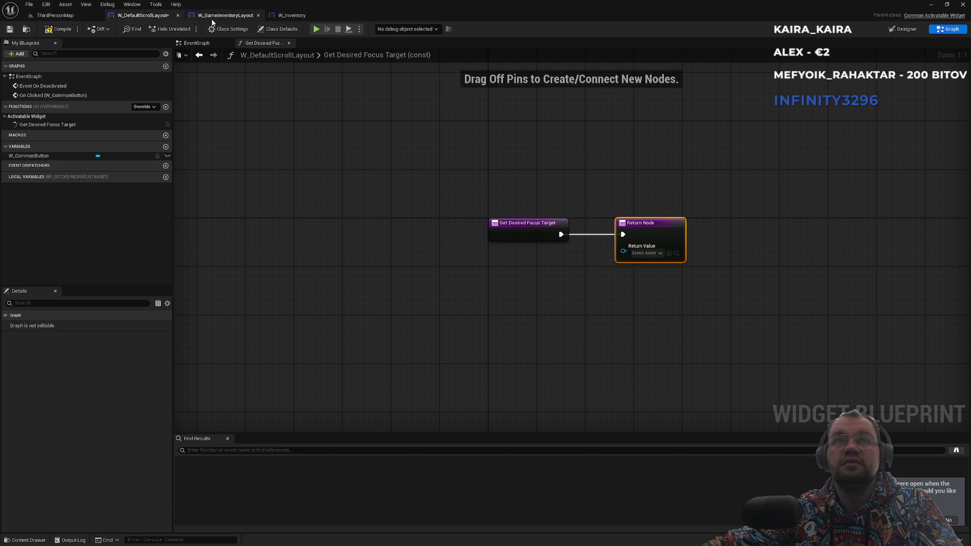
pyautogui.click(225, 15)
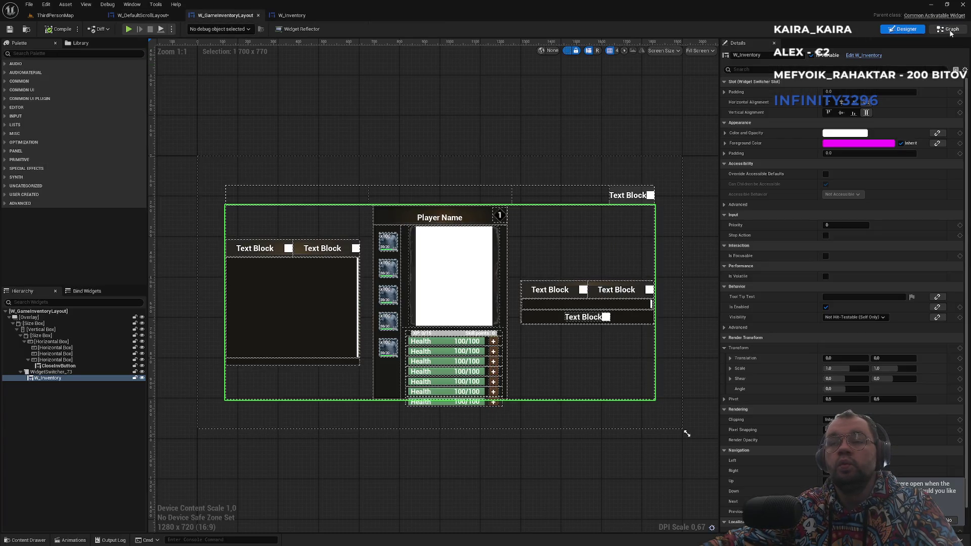
pyautogui.click(949, 30)
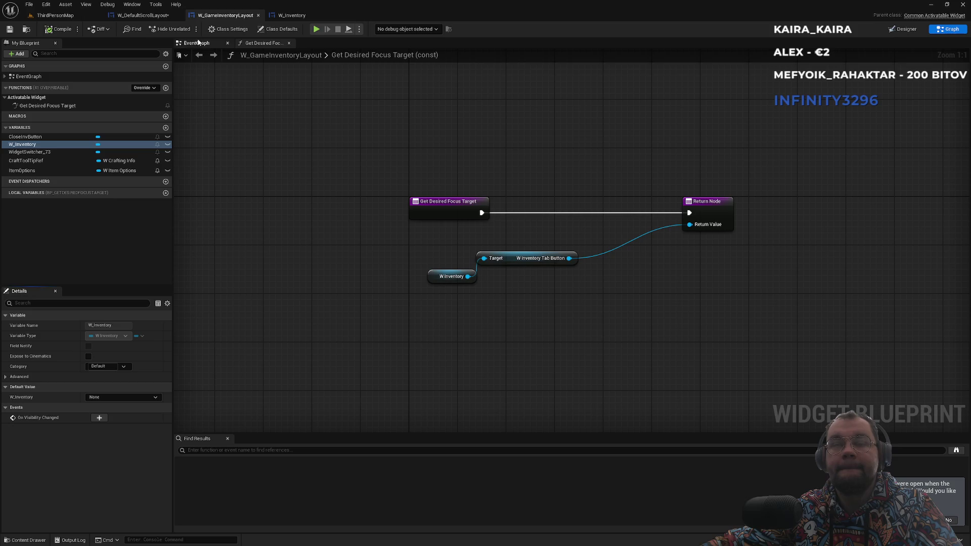
pyautogui.click(154, 20)
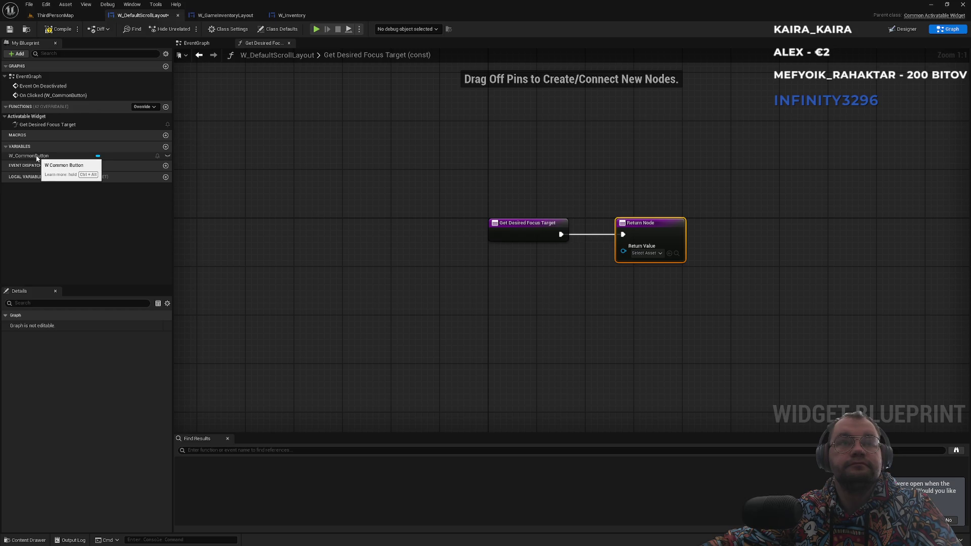
# Wire a Self node into the Return Value, then go back to ThirdPersonMap
pyautogui.moveTo(623, 251); pyautogui.dragTo(476, 296)
pyautogui.write('se')
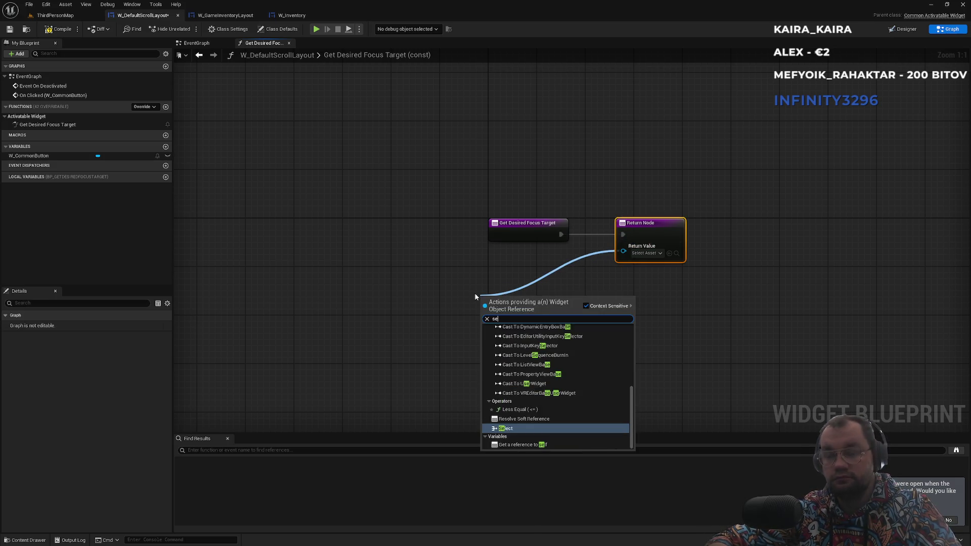
pyautogui.press('Down')
pyautogui.press('Return')
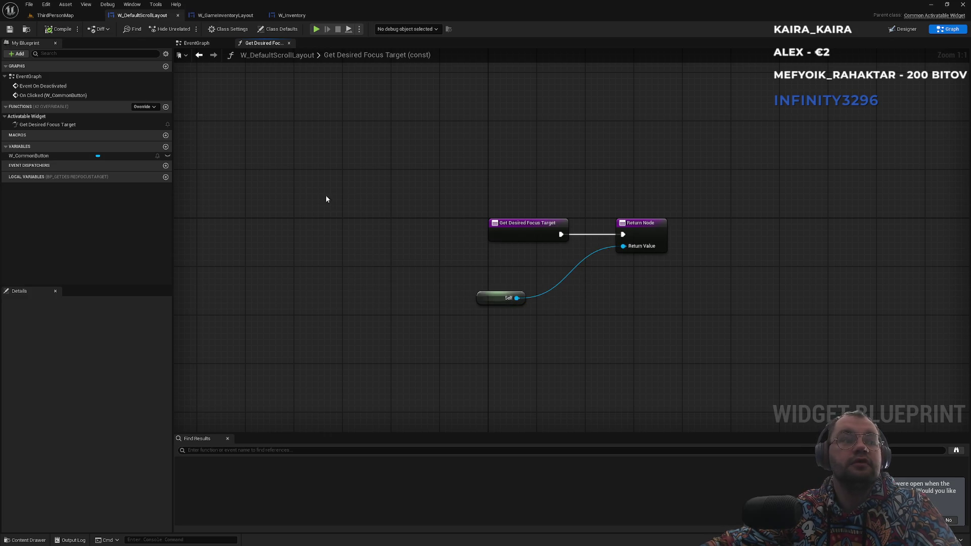
pyautogui.click(72, 16)
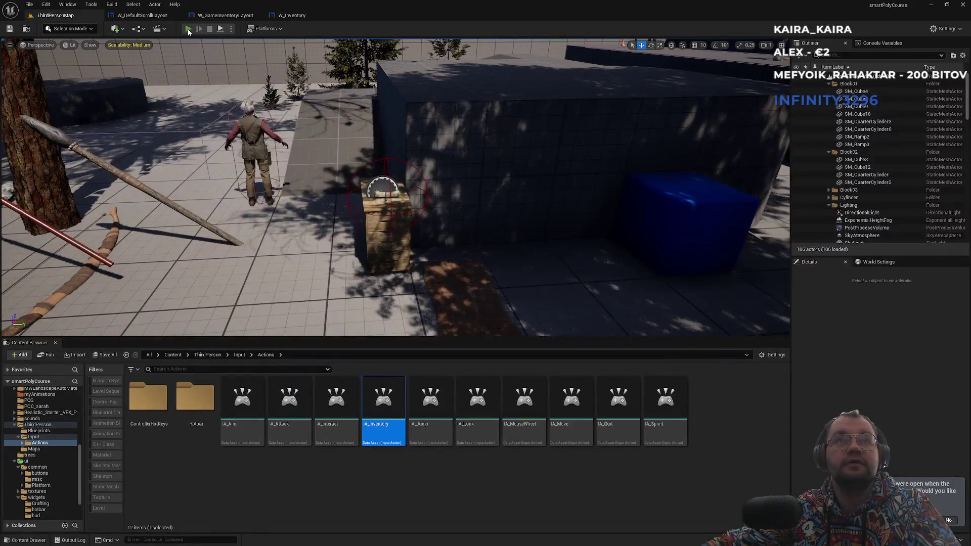
# Play in editor and toggle the scroll panel three times with I and its Close button
pyautogui.hotkey('alt', 'p')
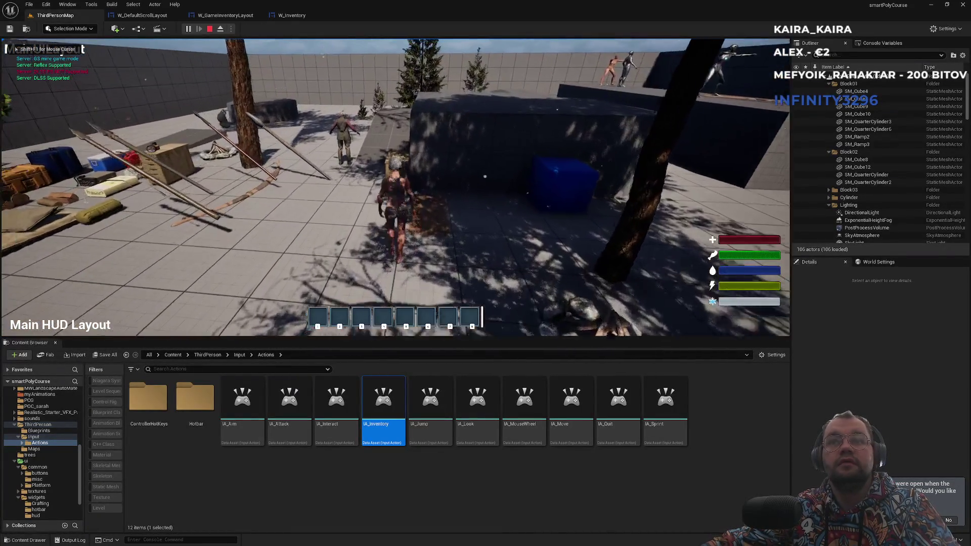
pyautogui.press('i')
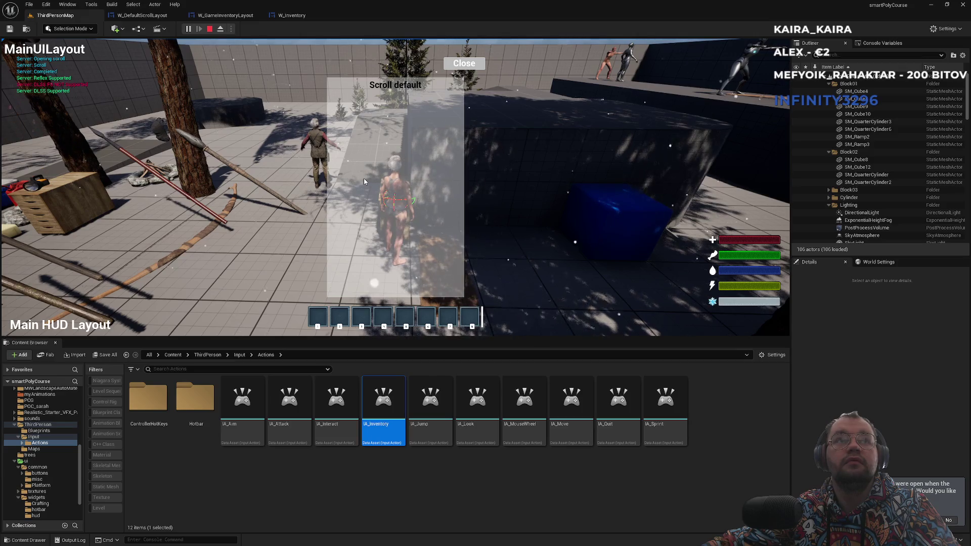
pyautogui.click(460, 63)
pyautogui.press('i')
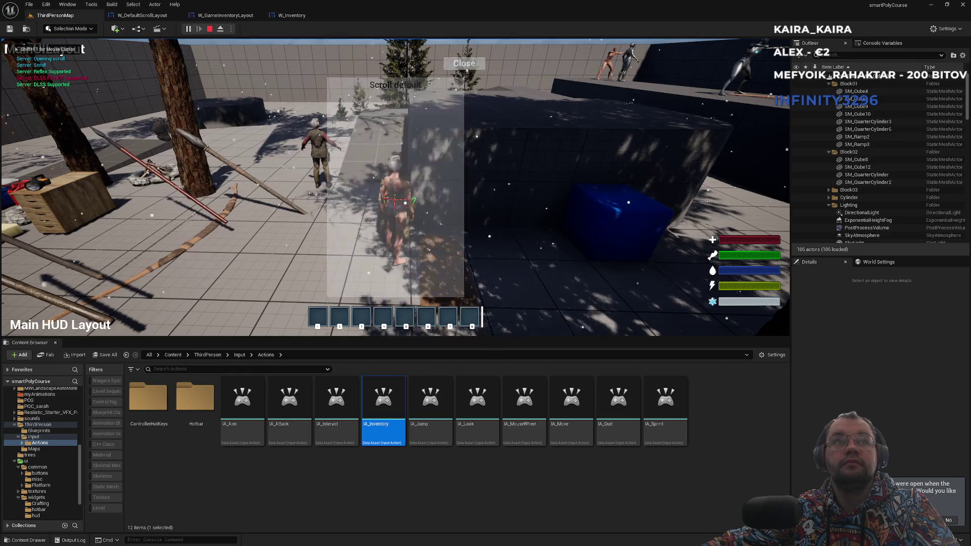
pyautogui.click(467, 65)
pyautogui.press('i')
pyautogui.click(466, 65)
# In fullscreen (F11), open and close the scroll panel again, then stop play with Esc
pyautogui.press('F11')
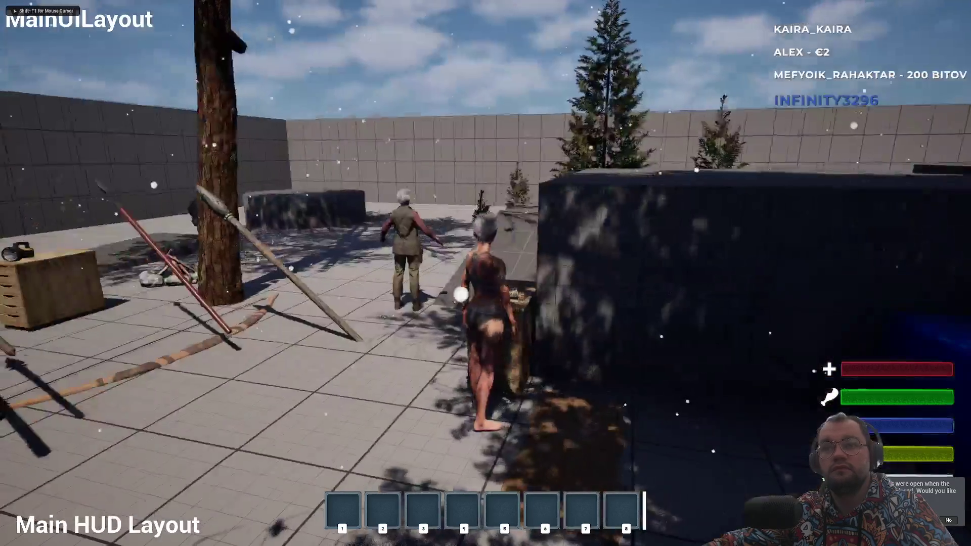
pyautogui.press('i')
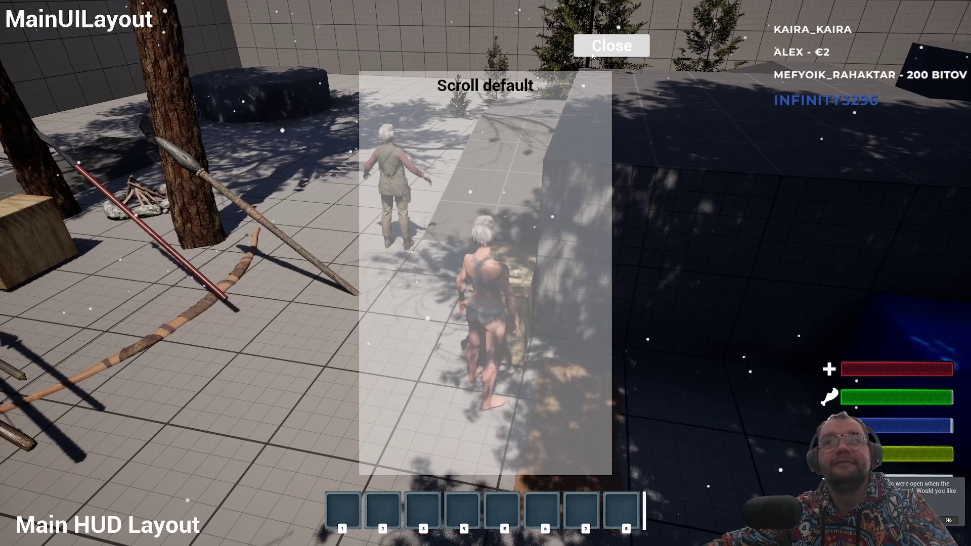
pyautogui.click(590, 55)
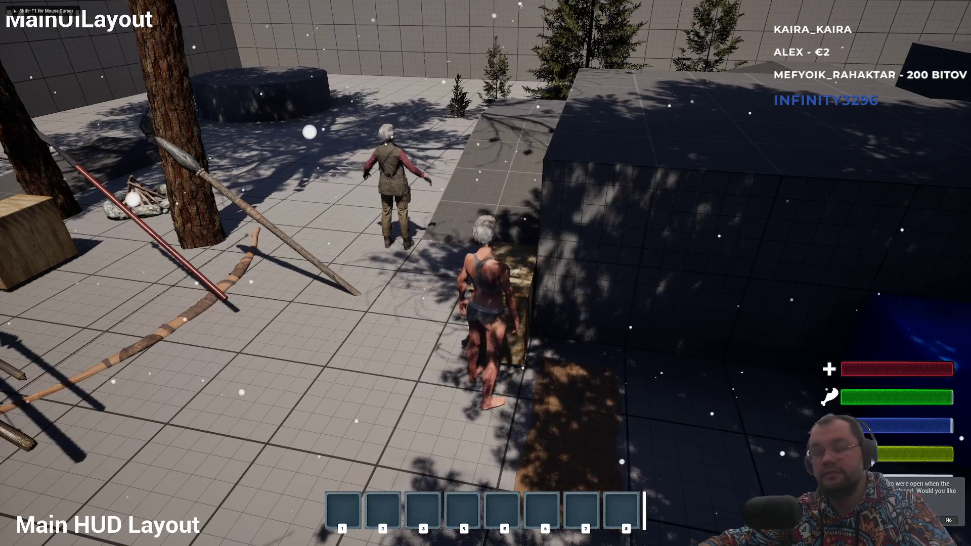
pyautogui.press('Escape')
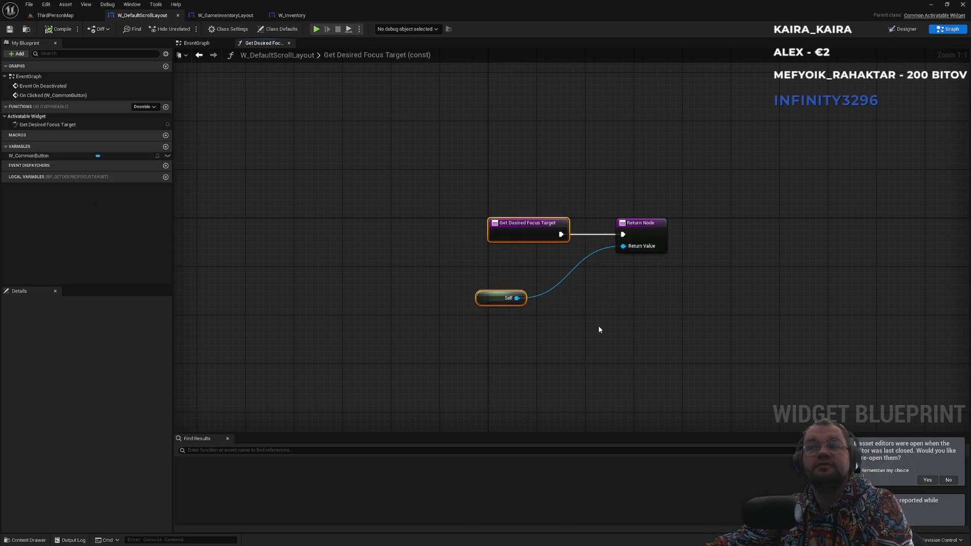
# Delete W_DefaultScrollLayout's Get Desired Focus Target override and compile the blueprint
pyautogui.click(37, 125)
pyautogui.press('Delete')
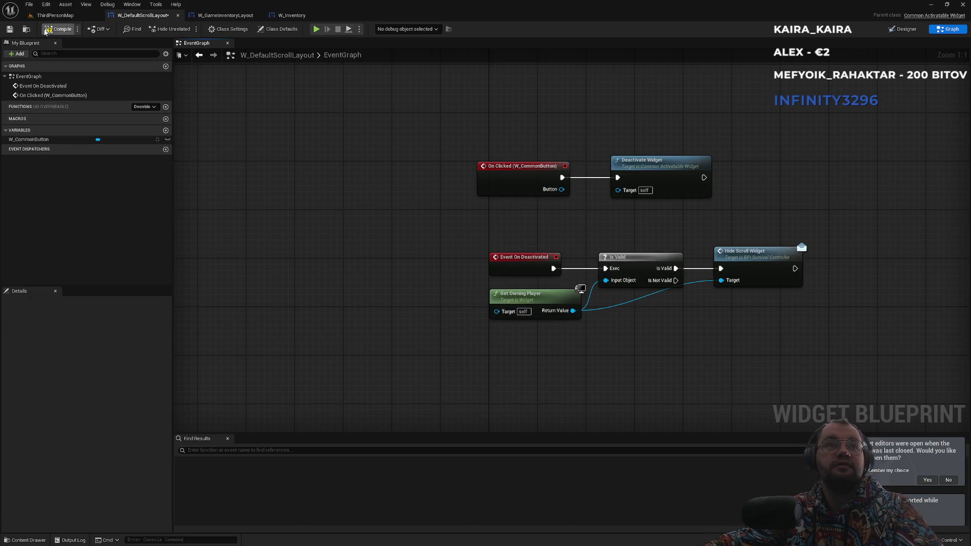
pyautogui.click(50, 29)
# Delete the duplicate W_GameInventoryLayout1 asset from the hud folder
pyautogui.click(225, 15)
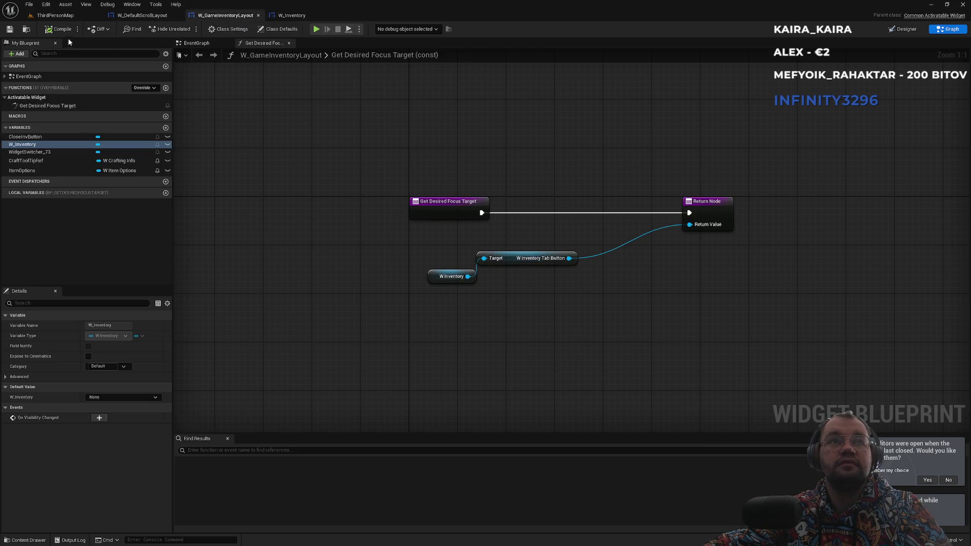
pyautogui.click(26, 31)
pyautogui.press('Right')
pyautogui.press('Delete')
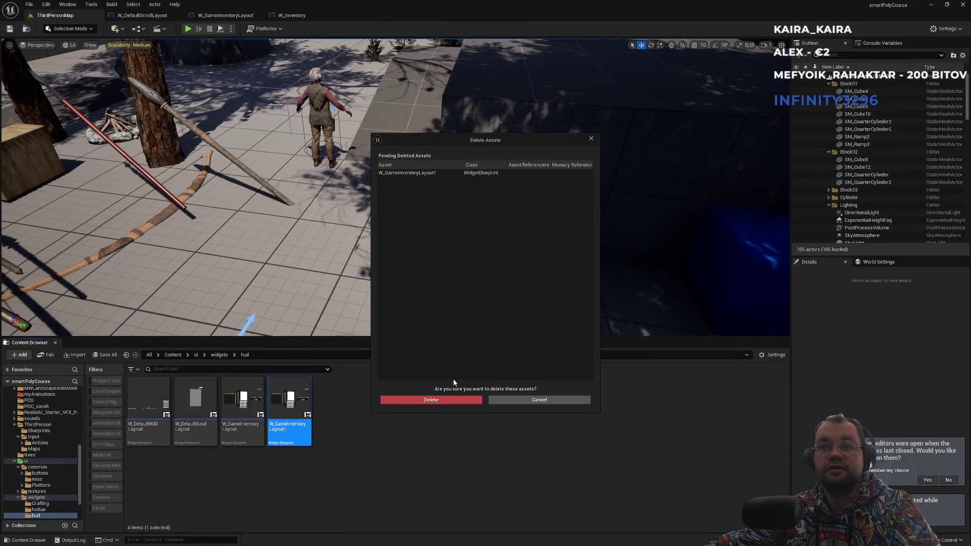
pyautogui.click(431, 400)
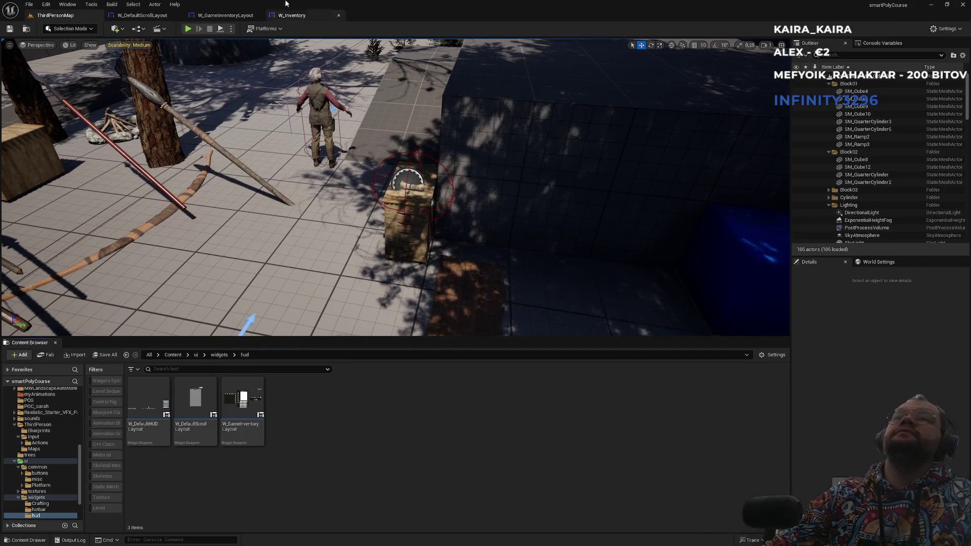
# Close the W_Inventory editor and return to the W_DefaultScrollLayout event graph
pyautogui.click(302, 15)
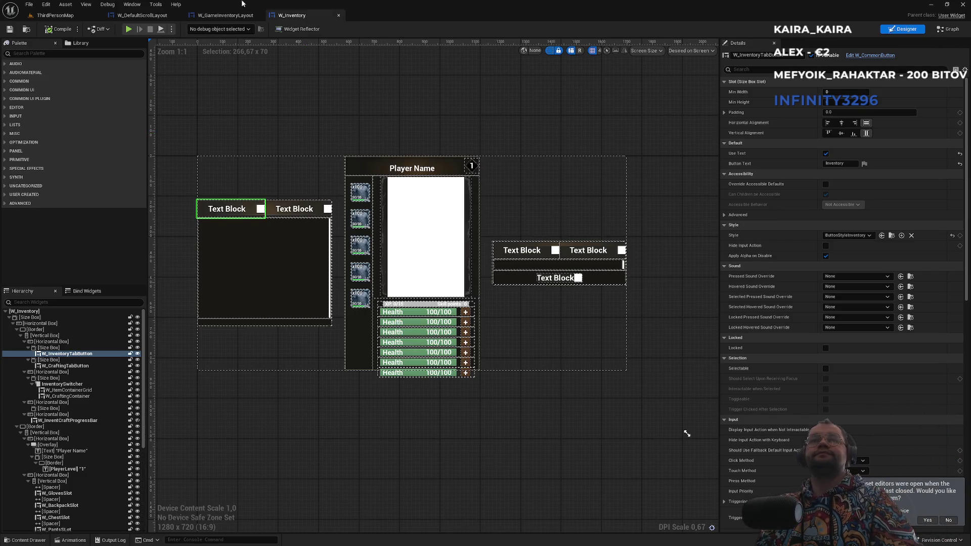
pyautogui.middleClick(299, 16)
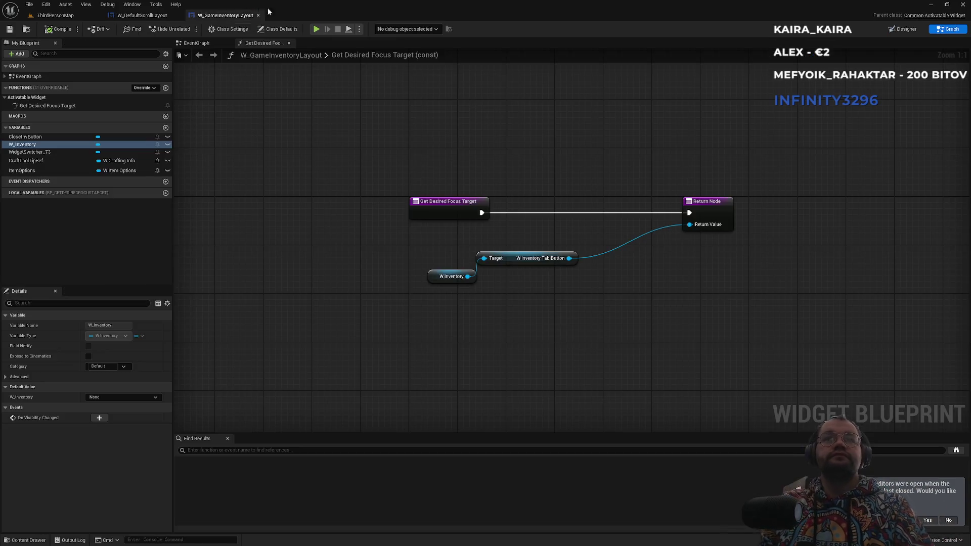
pyautogui.click(144, 15)
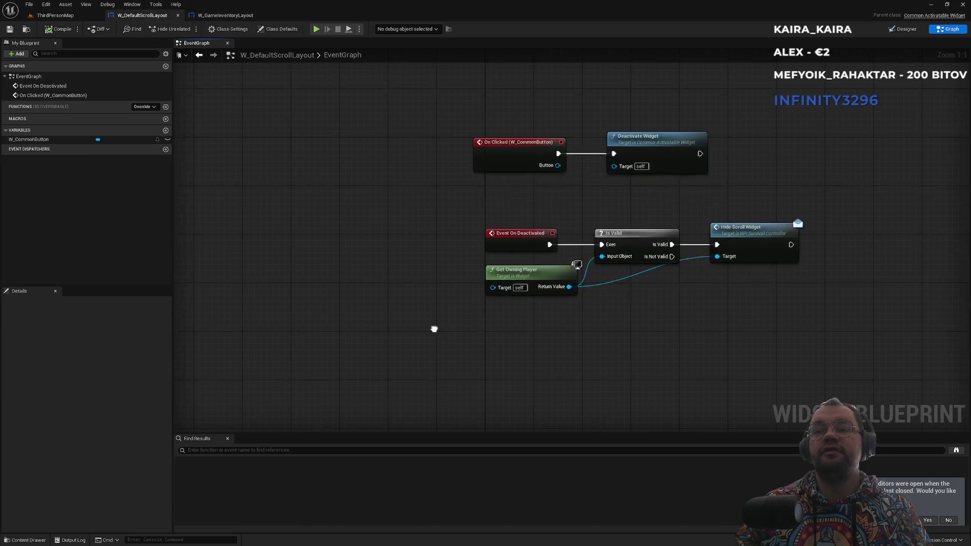
# Add an IA_Quit enhanced input event to the EventGraph, expanded to show all pins
pyautogui.rightClick(461, 328)
pyautogui.write('quit')
pyautogui.press('Return')
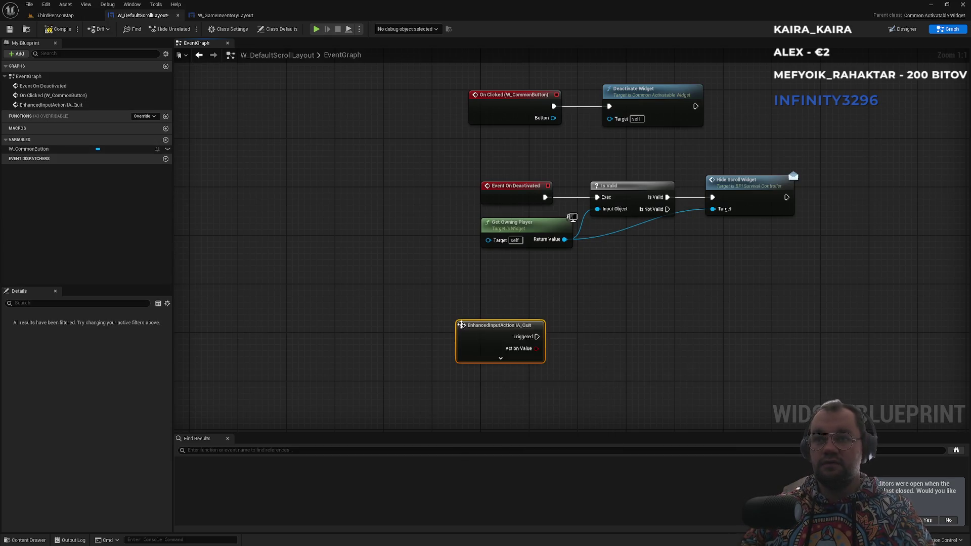
pyautogui.click(498, 357)
# Paste a copy of Deactivate Widget beside IA_Quit and wire Started into it
pyautogui.moveTo(561, 351)
pyautogui.mouseDown()
pyautogui.moveTo(524, 310)
pyautogui.moveTo(542, 272)
pyautogui.mouseUp()
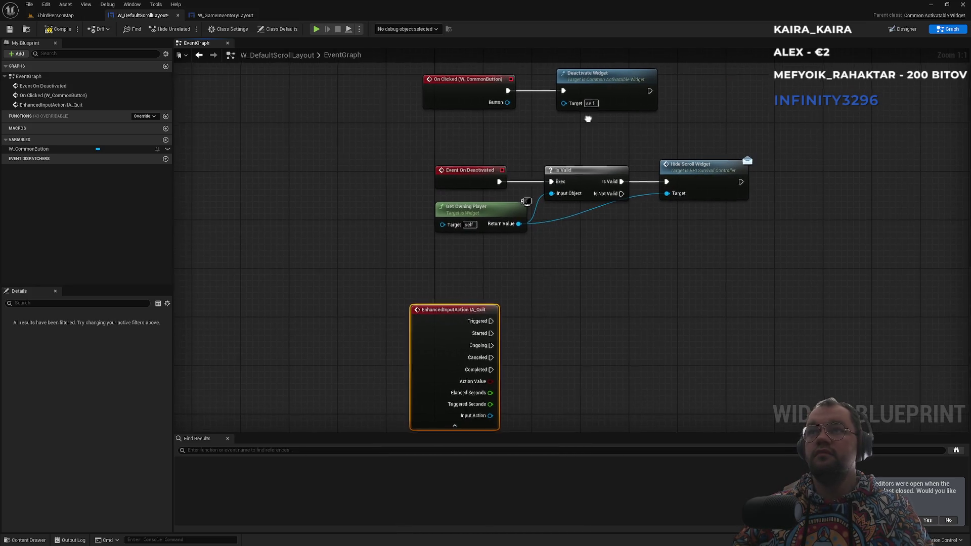
pyautogui.moveTo(588, 119); pyautogui.dragTo(585, 146)
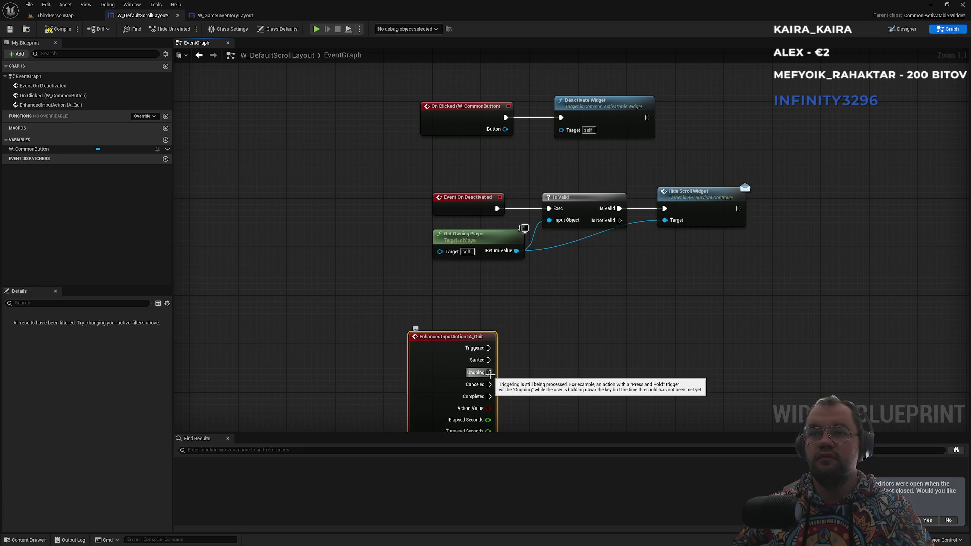
pyautogui.click(617, 106)
pyautogui.hotkey('ctrl', 'c')
pyautogui.hotkey('ctrl', 'v')
pyautogui.moveTo(489, 361); pyautogui.dragTo(568, 390)
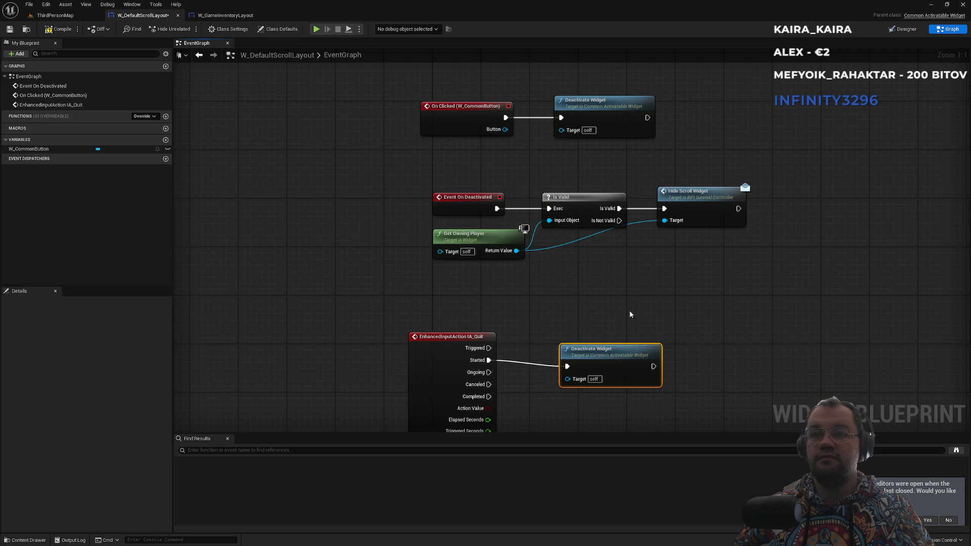
pyautogui.moveTo(540, 315); pyautogui.dragTo(614, 274)
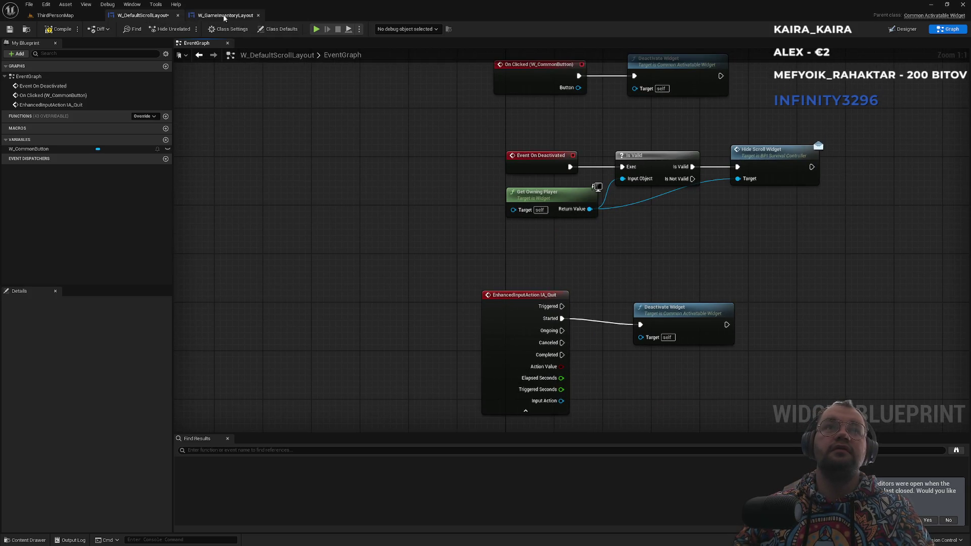
pyautogui.click(55, 15)
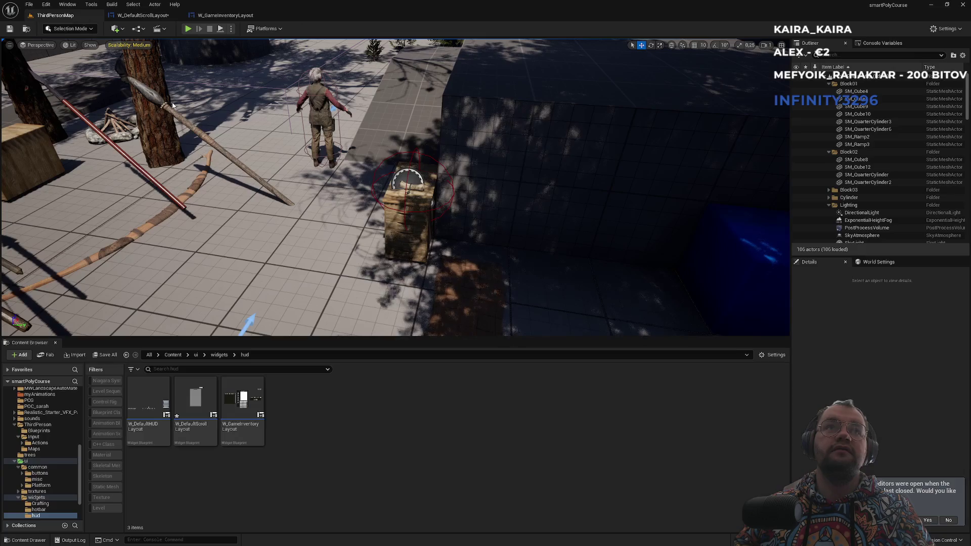
# Open BP_CustomPlayerController from the Content blueprint folder
pyautogui.click(197, 356)
pyautogui.click(180, 357)
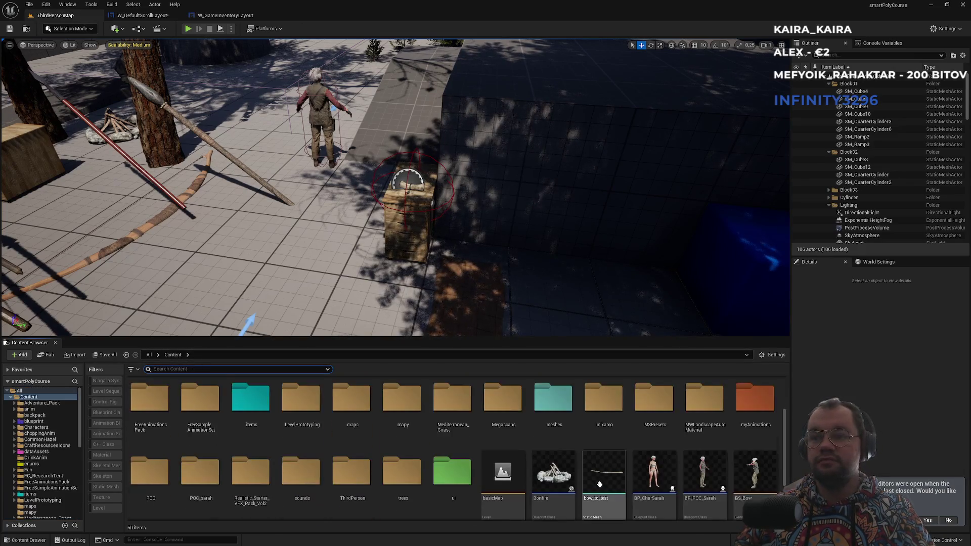
pyautogui.click(318, 431)
pyautogui.doubleClick(318, 430)
pyautogui.click(618, 410)
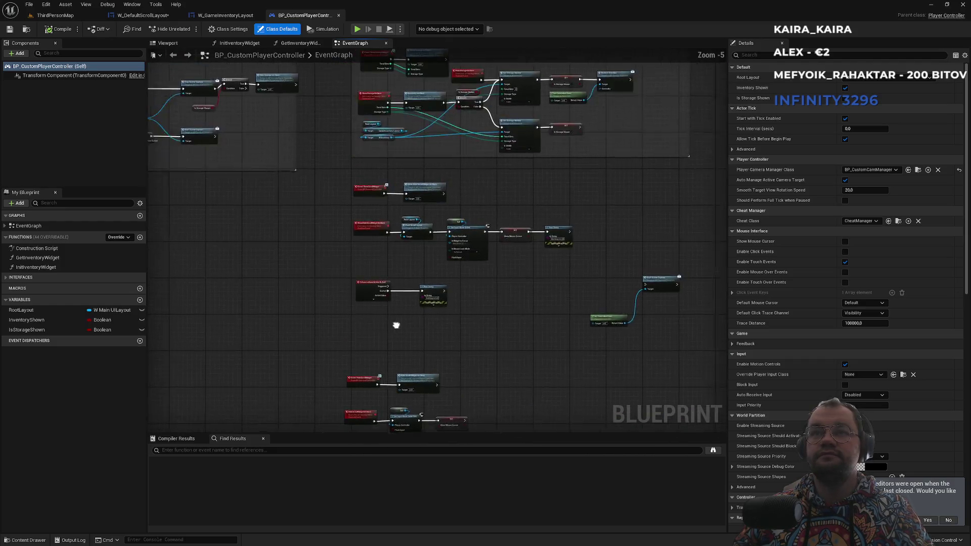
# Cut the Quitting scroll Print String and delete the IA_Quit event in the controller
pyautogui.click(526, 253)
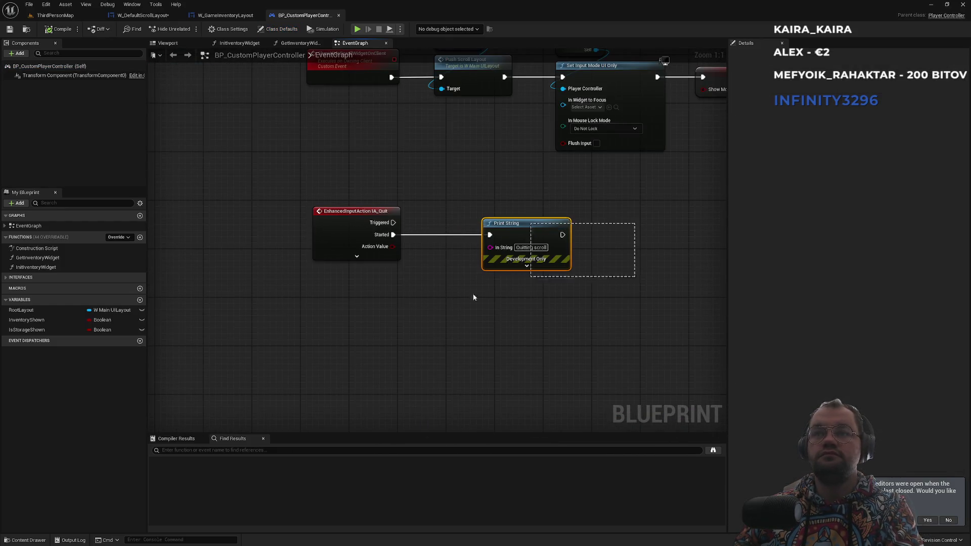
pyautogui.press('Delete')
pyautogui.click(356, 223)
pyautogui.press('Delete')
# Move the hide-scroll node group lower in the controller's graph
pyautogui.scroll(-3, 417, 185)
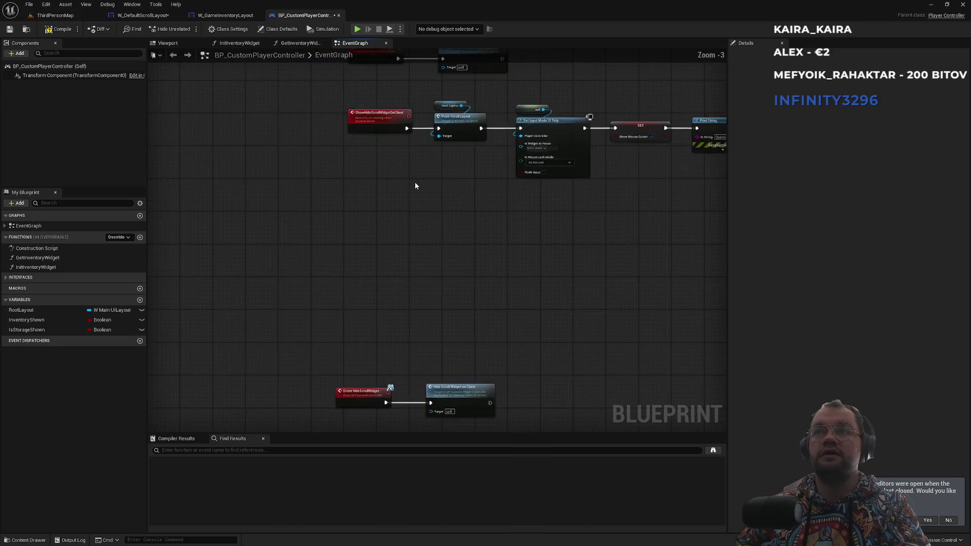
pyautogui.moveTo(381, 258); pyautogui.dragTo(397, 147)
pyautogui.moveTo(285, 204); pyautogui.dragTo(522, 368)
pyautogui.moveTo(487, 334)
pyautogui.mouseDown()
pyautogui.moveTo(520, 74)
pyautogui.moveTo(506, 250)
pyautogui.mouseUp()
pyautogui.press('Escape')
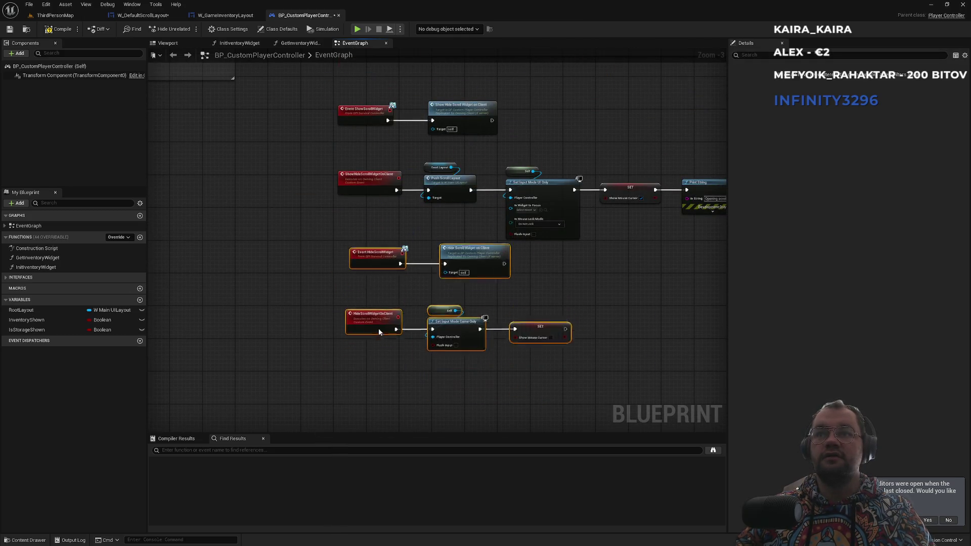
pyautogui.moveTo(379, 329); pyautogui.dragTo(379, 350)
pyautogui.click(391, 237)
# Paste the Print String after Deactivate Widget in W_DefaultScrollLayout and compile
pyautogui.click(225, 15)
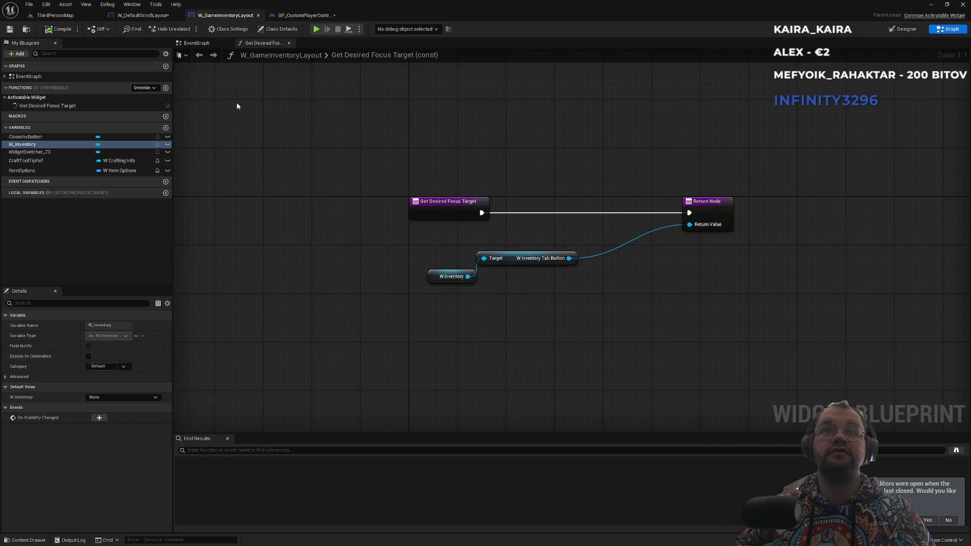
pyautogui.click(142, 15)
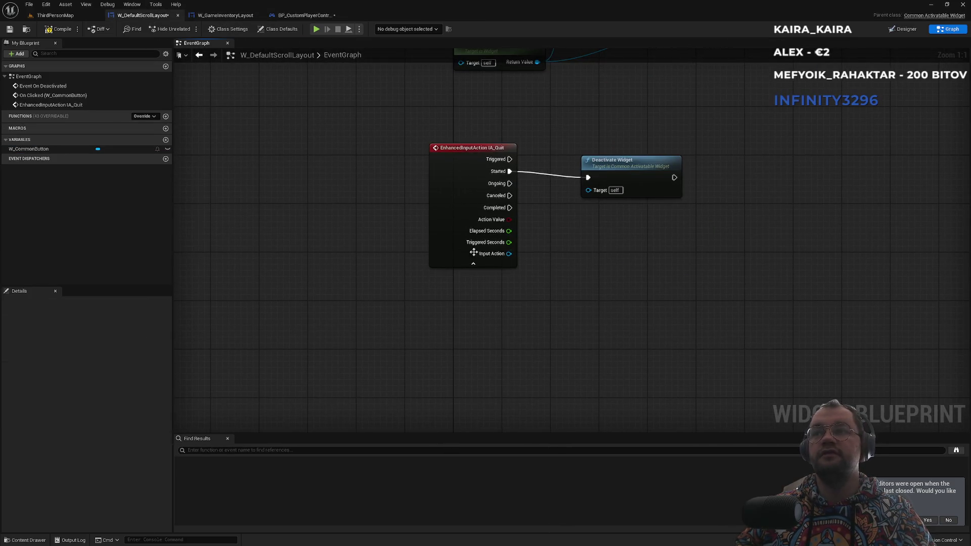
pyautogui.hotkey('ctrl', 'v')
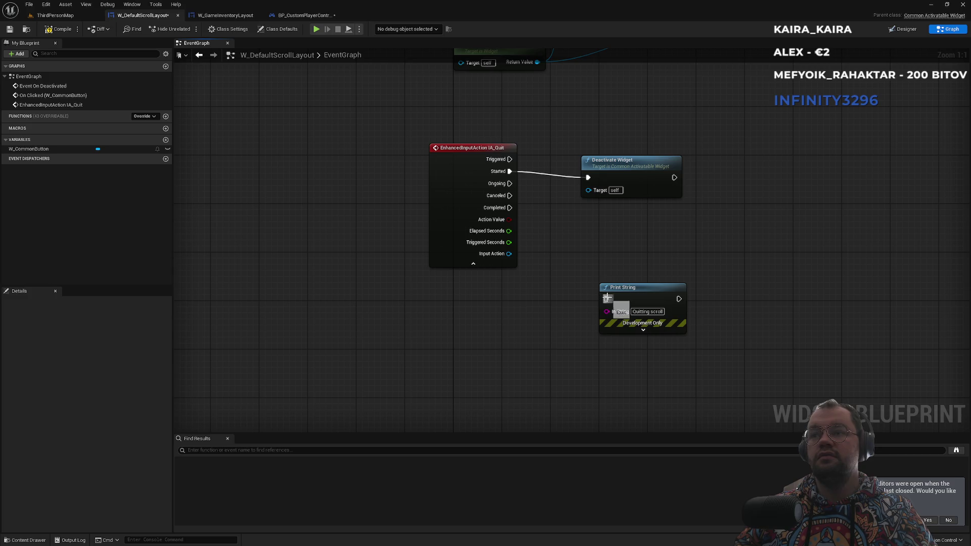
pyautogui.moveTo(607, 298)
pyautogui.mouseDown()
pyautogui.moveTo(685, 191)
pyautogui.moveTo(675, 177)
pyautogui.mouseUp()
pyautogui.moveTo(369, 128); pyautogui.dragTo(413, 246)
pyautogui.click(54, 24)
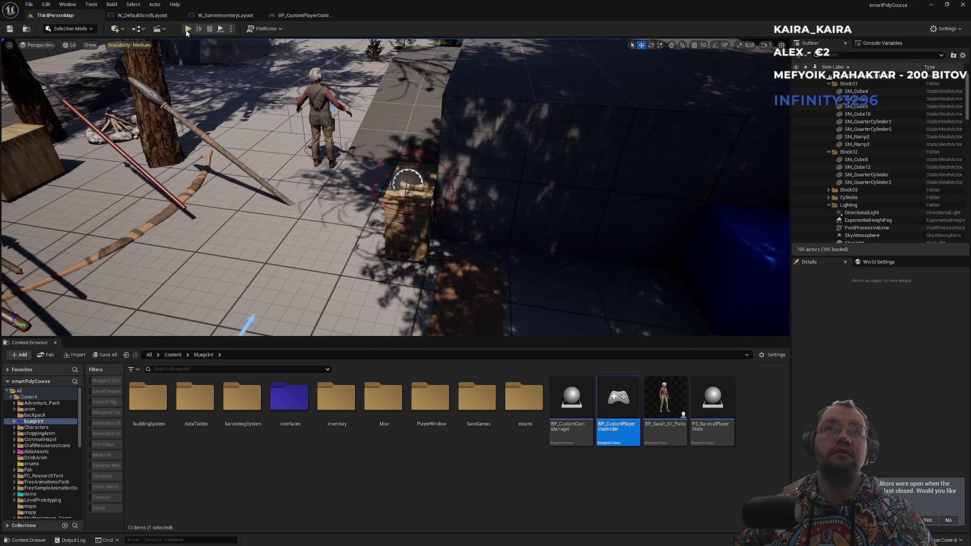
# Play-test the level, opening the scroll panel with Tab and closing it again
pyautogui.hotkey('alt', 'p')
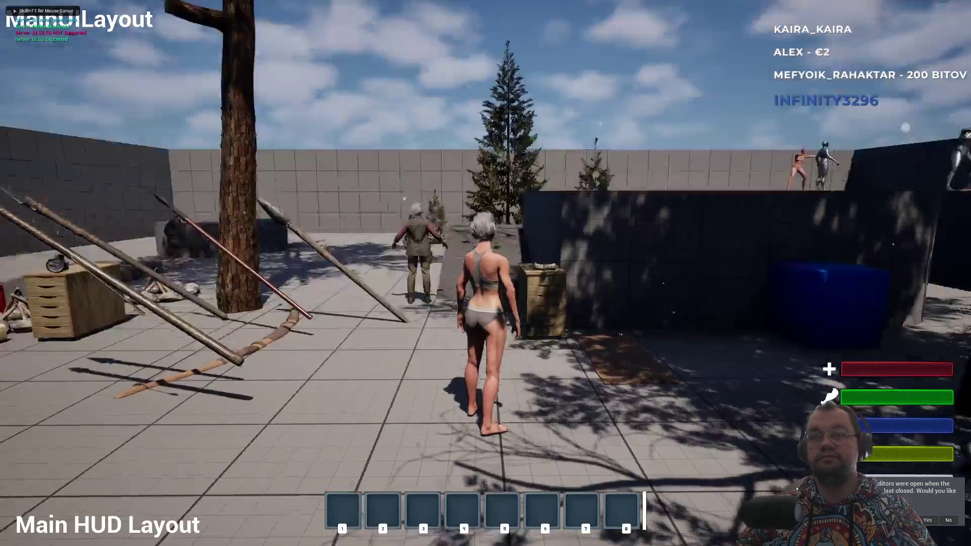
pyautogui.press('Tab')
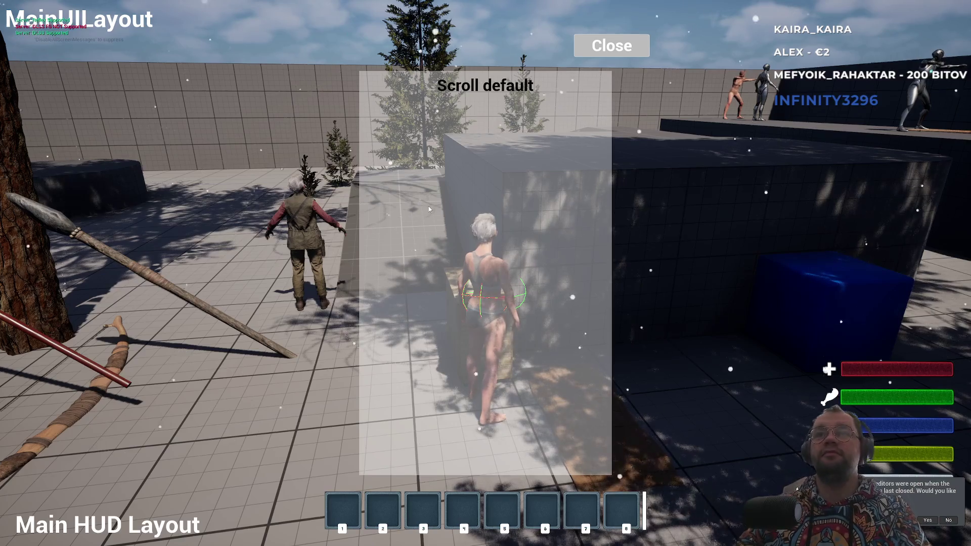
pyautogui.moveTo(467, 226); pyautogui.dragTo(366, 28)
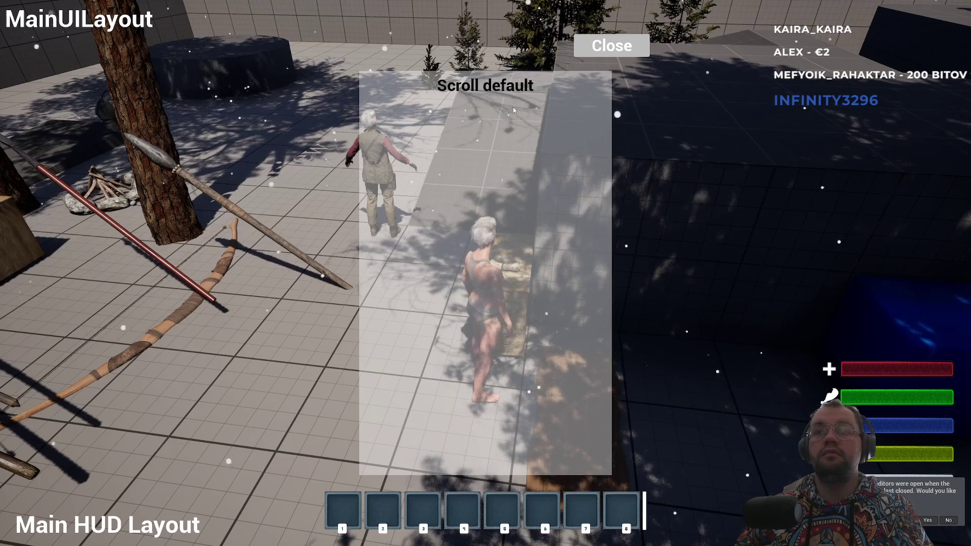
pyautogui.click(615, 44)
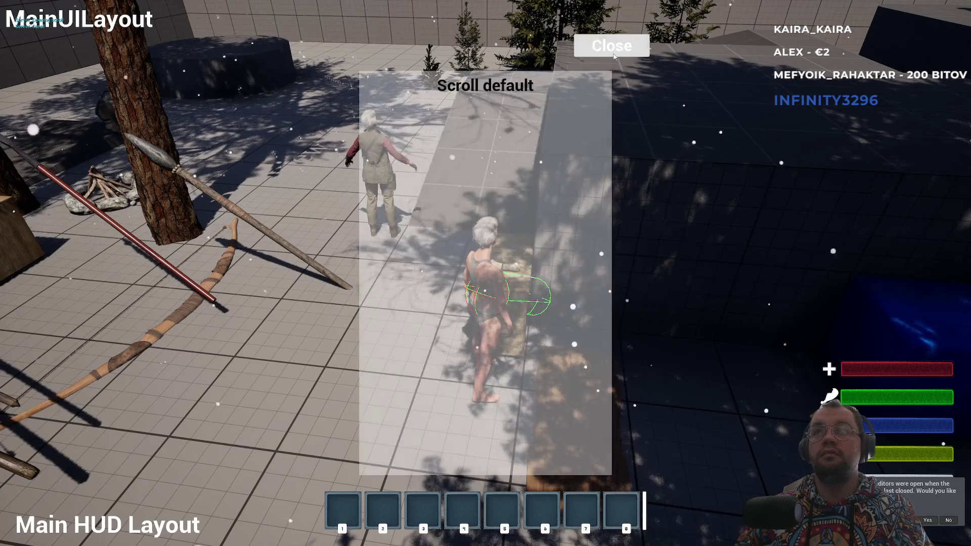
pyautogui.click(618, 37)
# Stop the play session and return to BP_CustomPlayerController's event graph
pyautogui.hotkey('shift', 'F1')
pyautogui.press('F11')
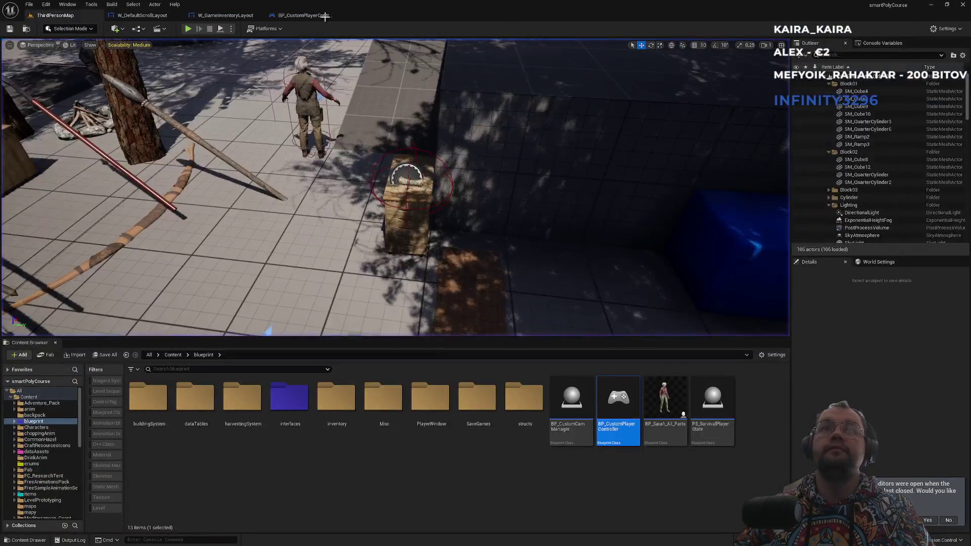
pyautogui.click(287, 19)
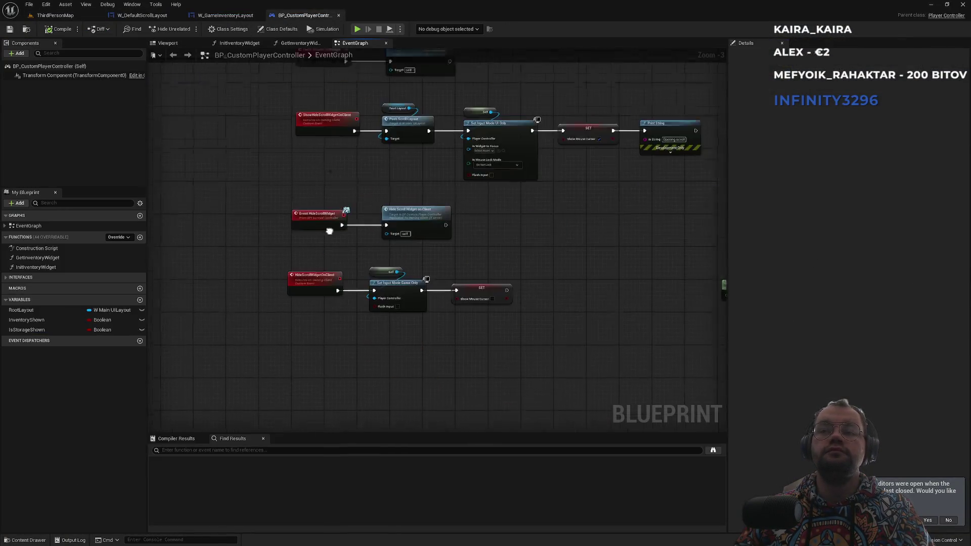
# Break the link from IA_Quit Started to Deactivate Widget in W_DefaultScrollLayout's graph
pyautogui.click(130, 16)
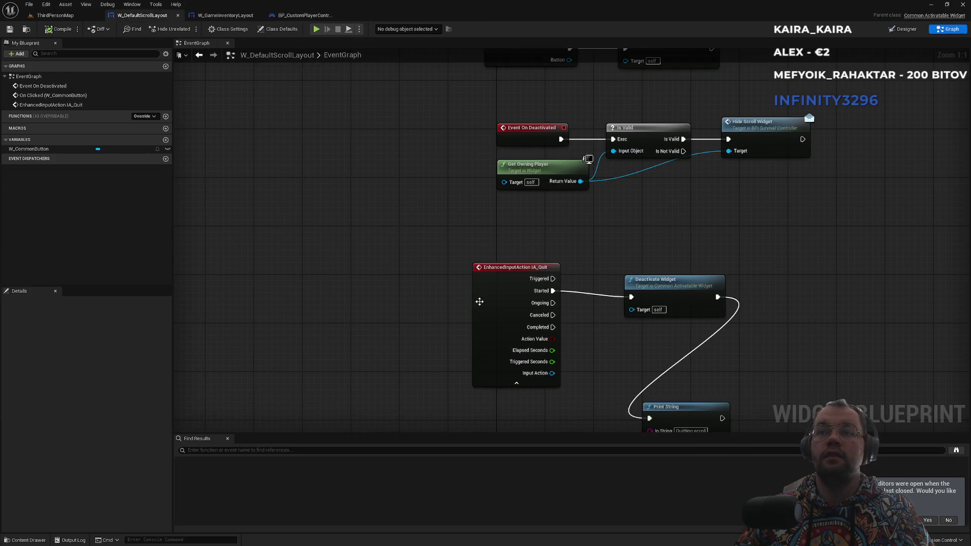
pyautogui.scroll(-1, 379, 331)
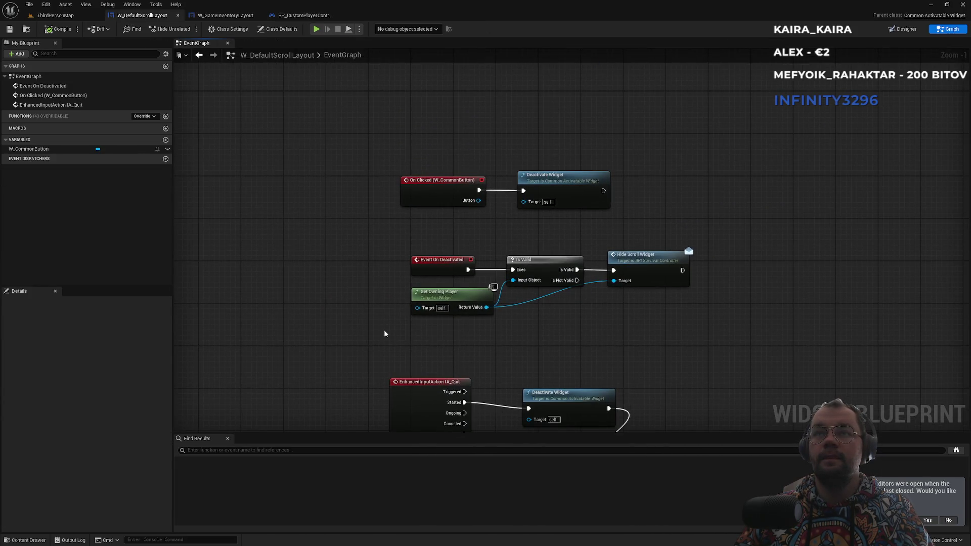
pyautogui.moveTo(403, 347); pyautogui.dragTo(414, 299)
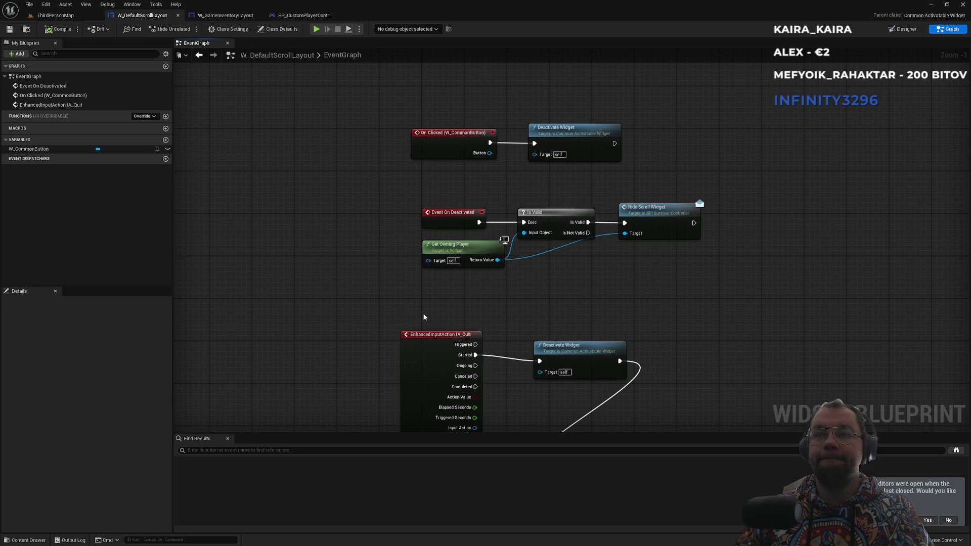
pyautogui.keyDown('alt'); pyautogui.click(476, 355); pyautogui.keyUp('alt')
pyautogui.click(451, 339)
pyautogui.moveTo(342, 338); pyautogui.dragTo(369, 287)
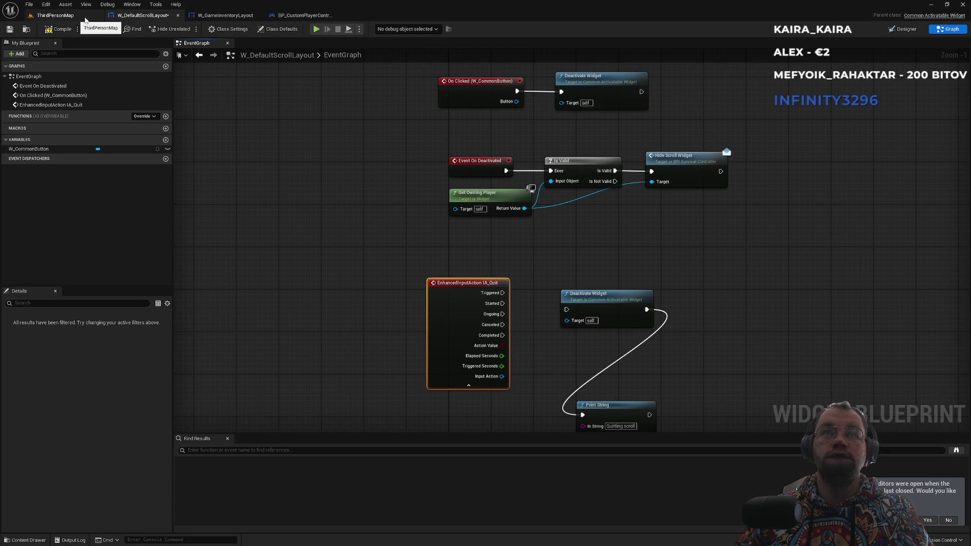
pyautogui.click(303, 16)
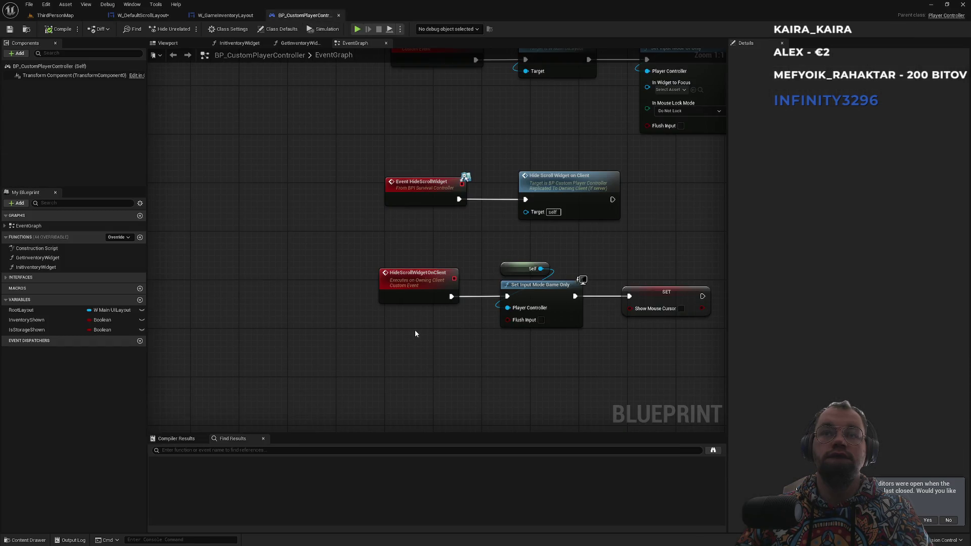
# Add an IA_Quit event to BP_CustomPlayerController with Started driving a test Print String
pyautogui.moveTo(411, 318); pyautogui.dragTo(427, 286)
pyautogui.rightClick(429, 292)
pyautogui.write('ia_quit')
pyautogui.press('Return')
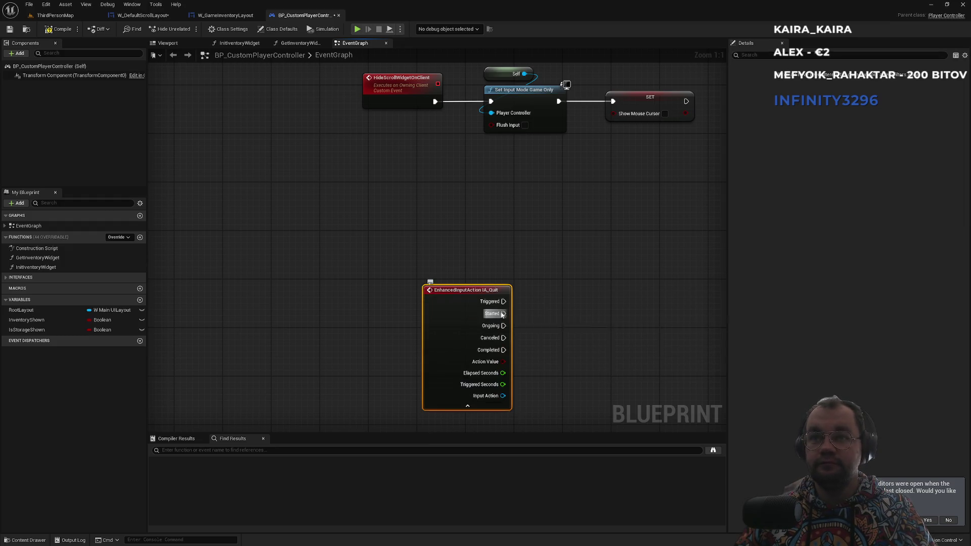
pyautogui.moveTo(501, 314); pyautogui.dragTo(546, 316)
pyautogui.write('print')
pyautogui.press('Return')
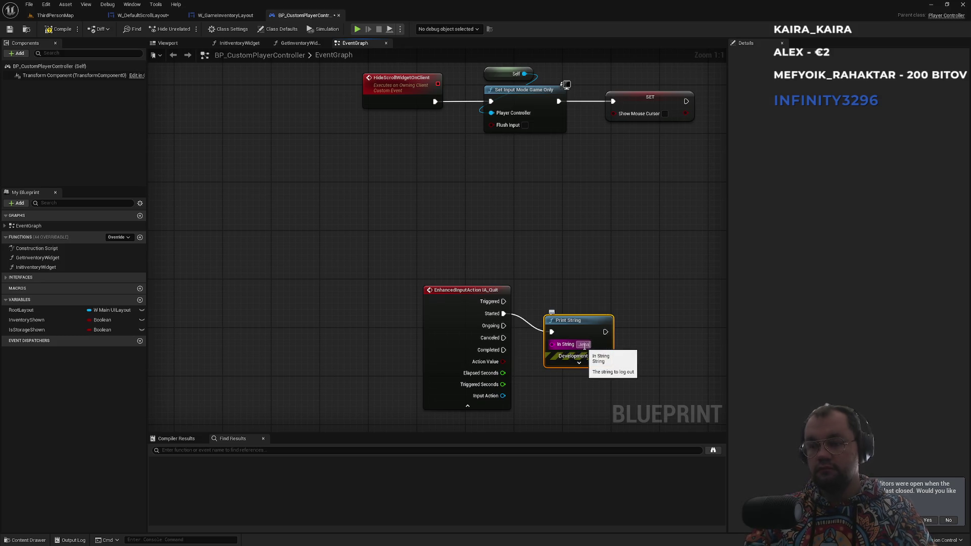
pyautogui.press('Return')
pyautogui.click(56, 15)
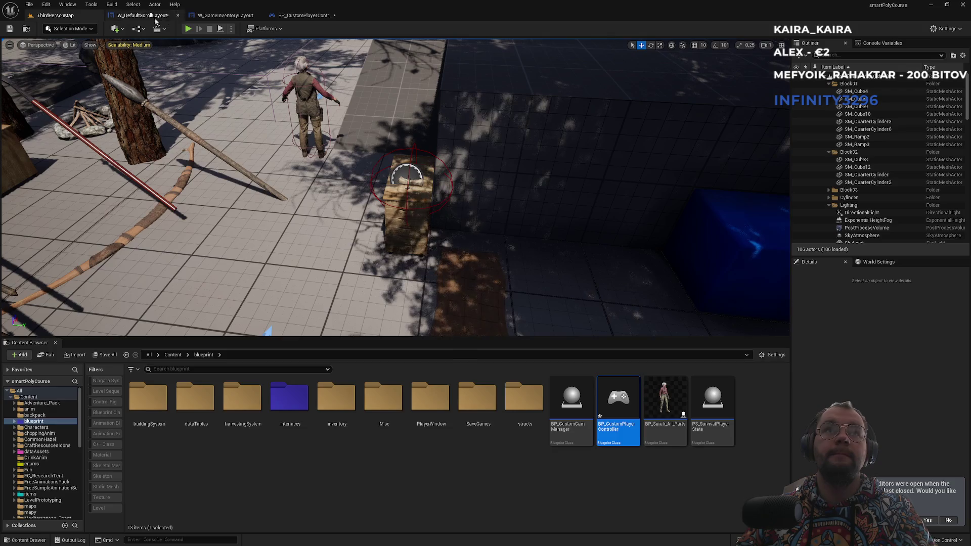
# Play-test the level to check the quit input, then return to W_DefaultScrollLayout's graph
pyautogui.hotkey('alt', 'p')
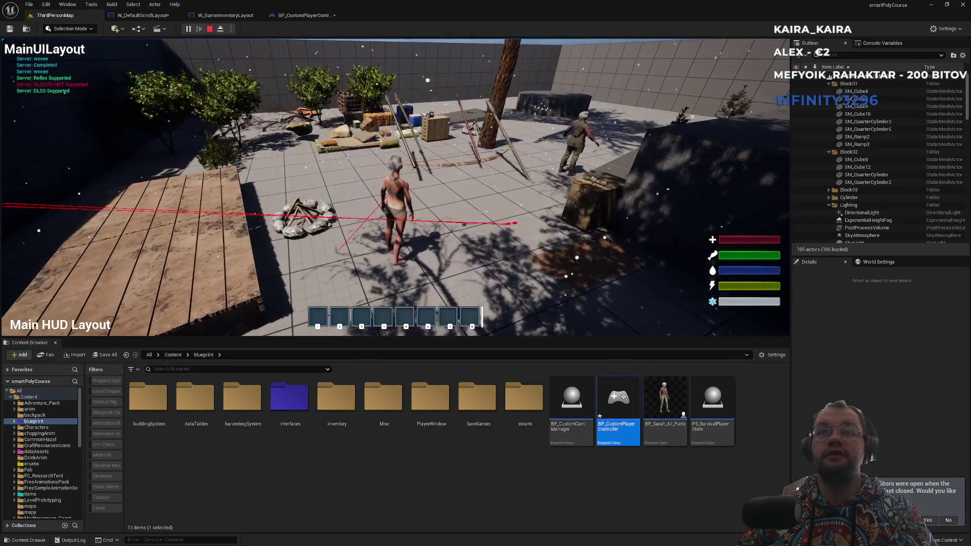
pyautogui.press('Escape')
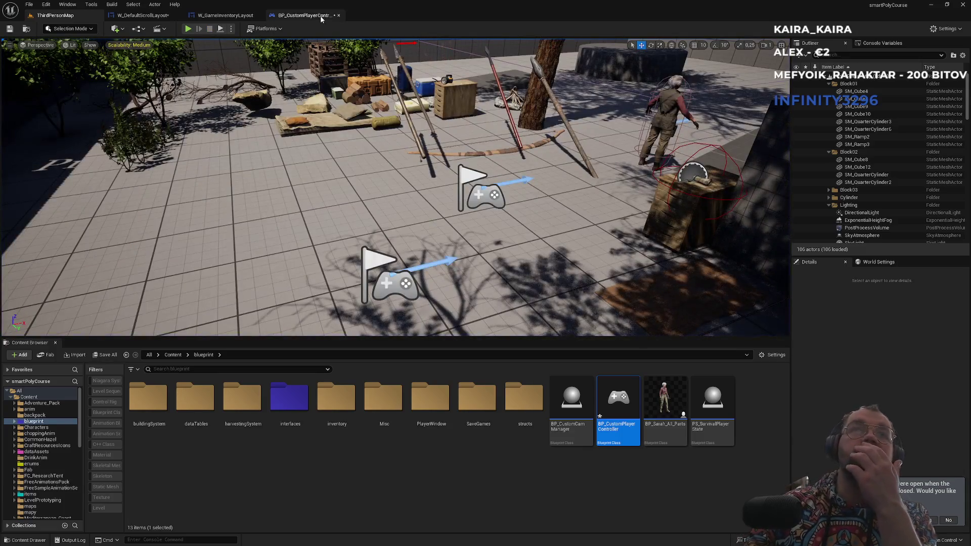
pyautogui.click(321, 17)
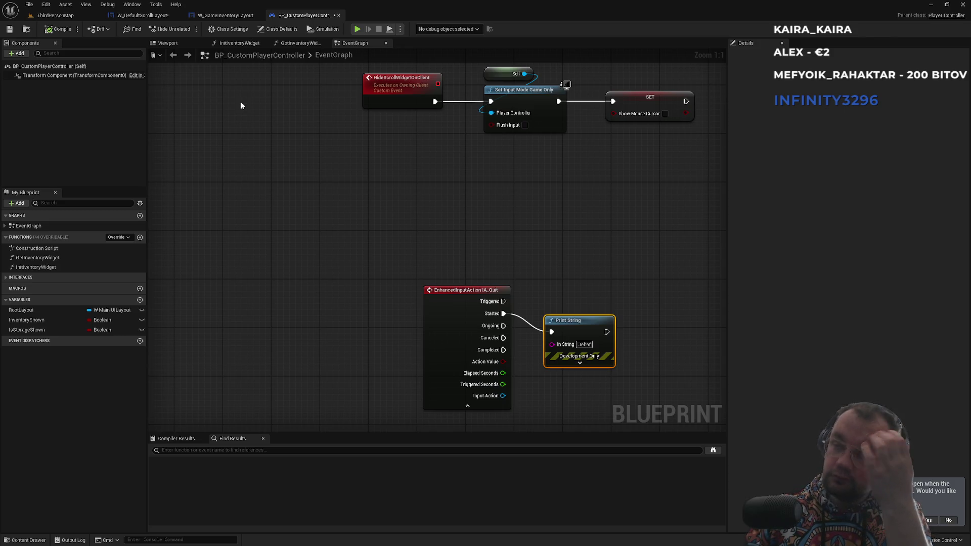
pyautogui.click(145, 15)
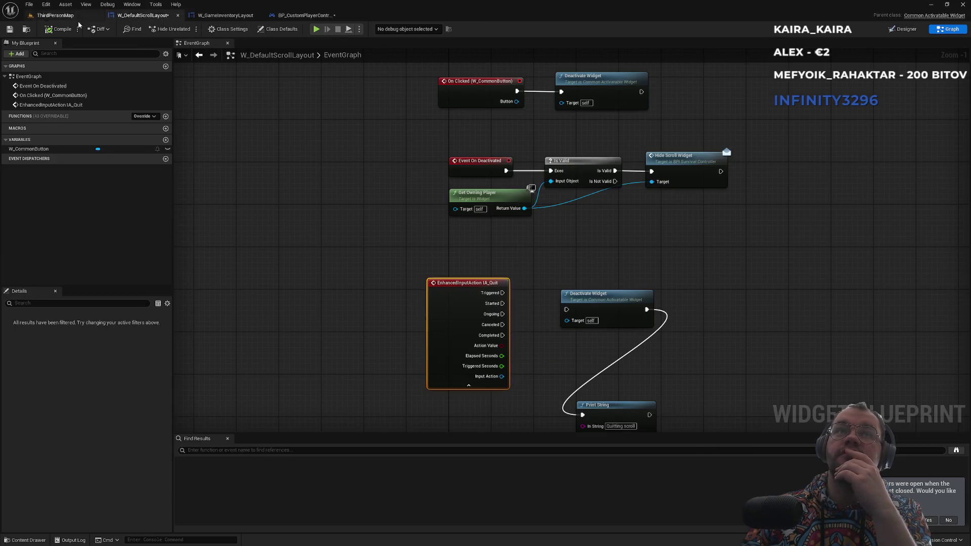
# Compare the W_DefaultScrollLayout graph with ThirdPersonMap and clear the Content Browser selection
pyautogui.click(55, 15)
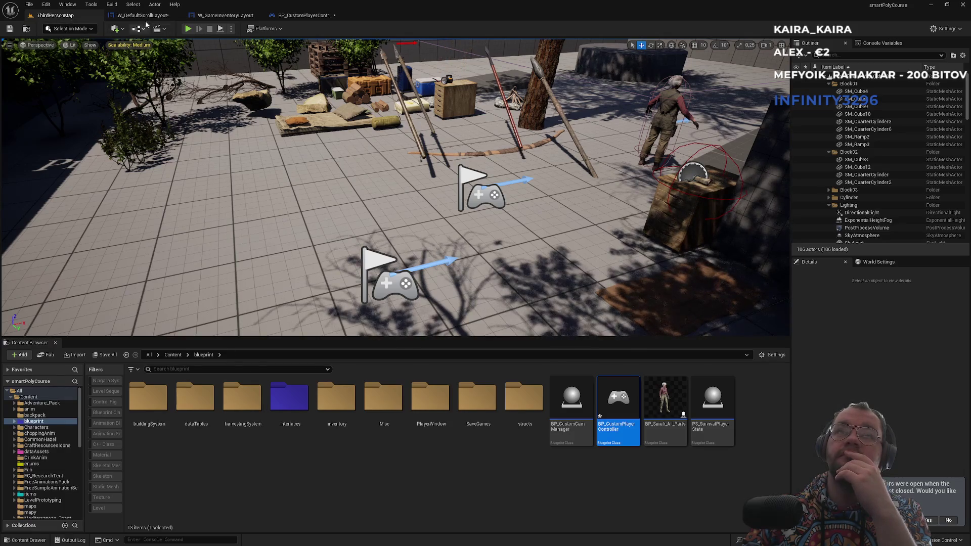
pyautogui.click(144, 15)
pyautogui.click(55, 16)
pyautogui.click(470, 494)
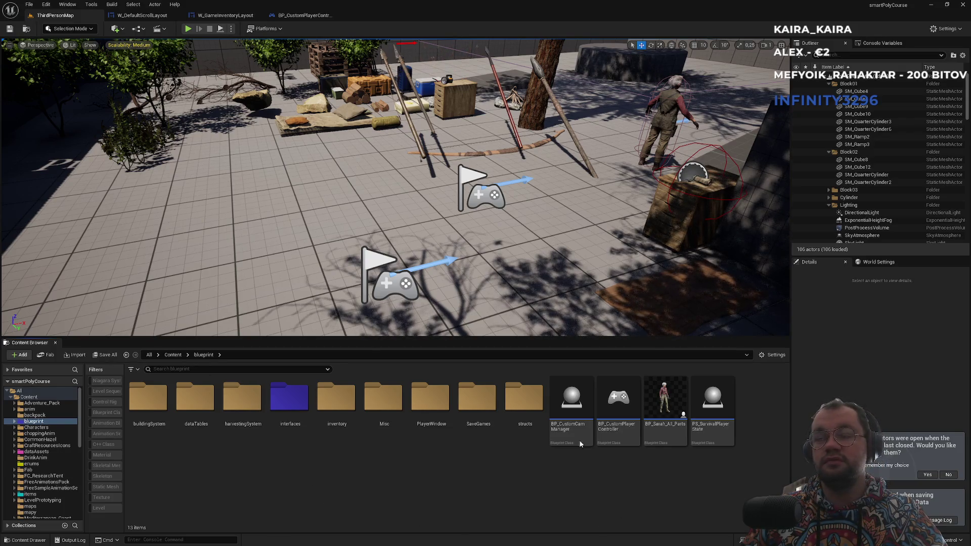
pyautogui.click(149, 12)
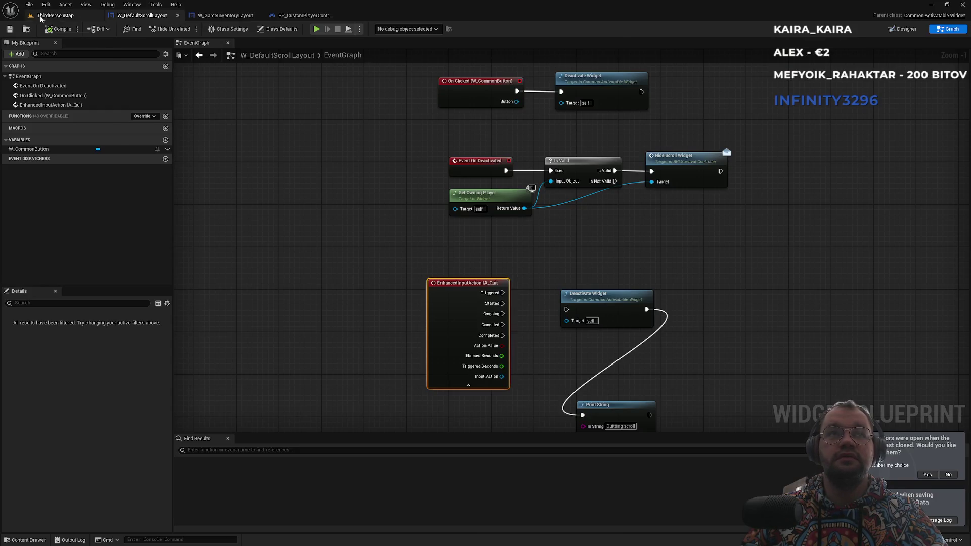
pyautogui.click(51, 15)
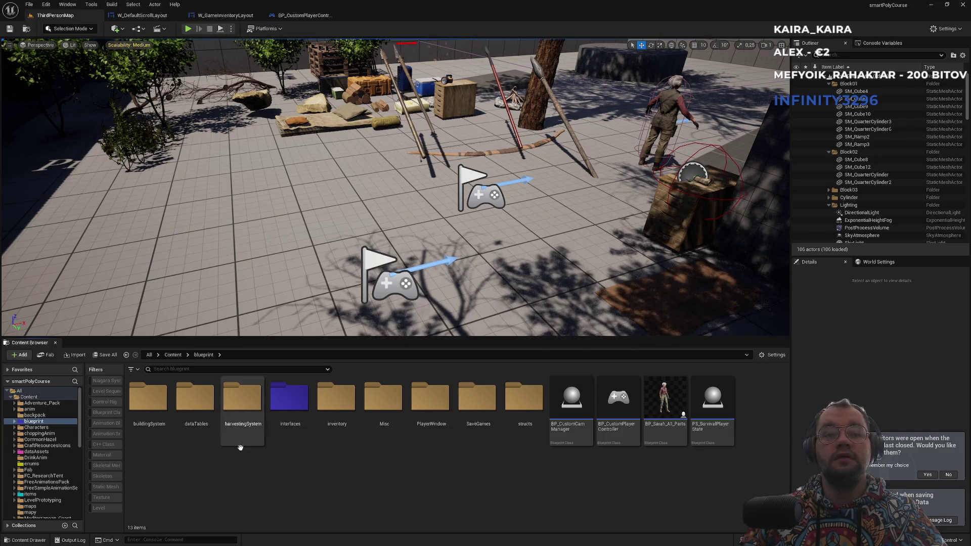
# Open the BP_CharSarah blueprint from the Content folder
pyautogui.click(173, 355)
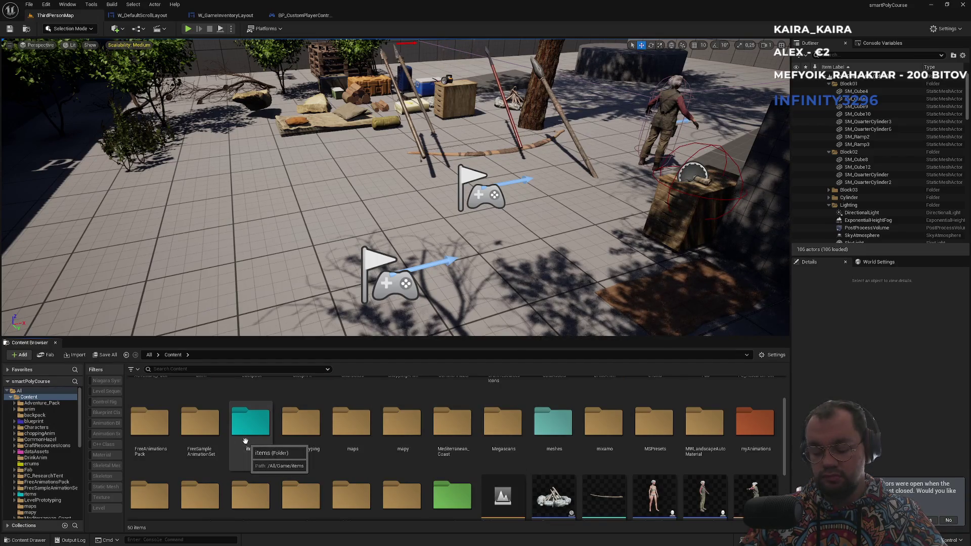
pyautogui.scroll(-2, 554, 445)
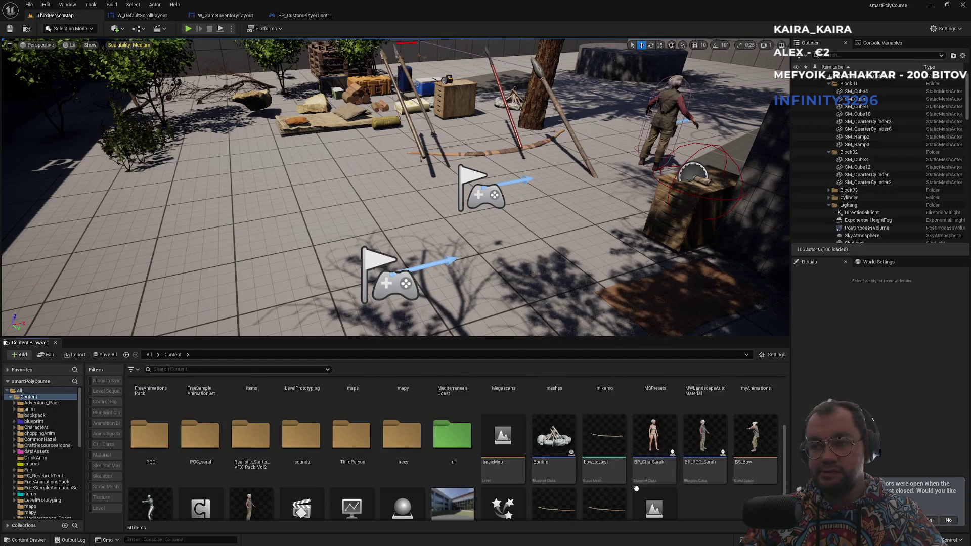
pyautogui.click(667, 477)
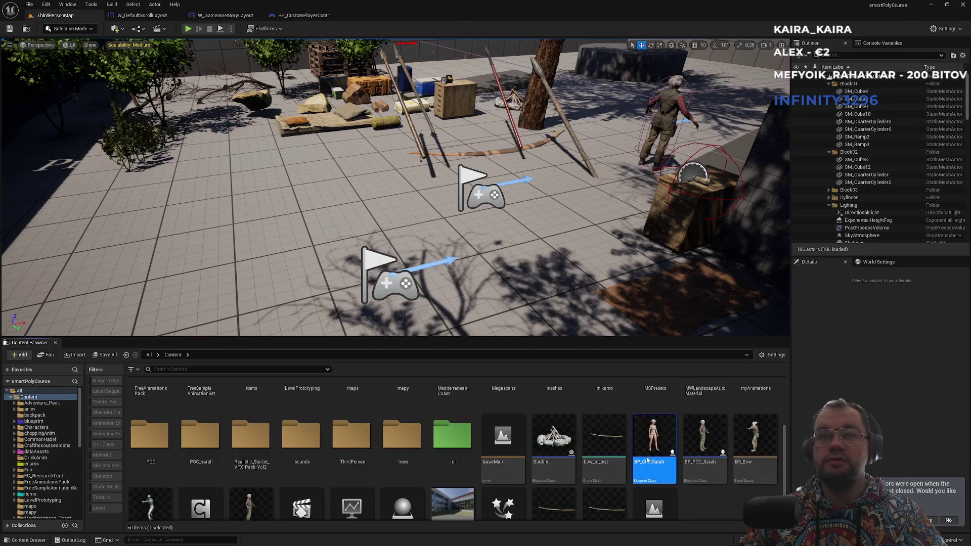
pyautogui.doubleClick(647, 459)
pyautogui.click(181, 43)
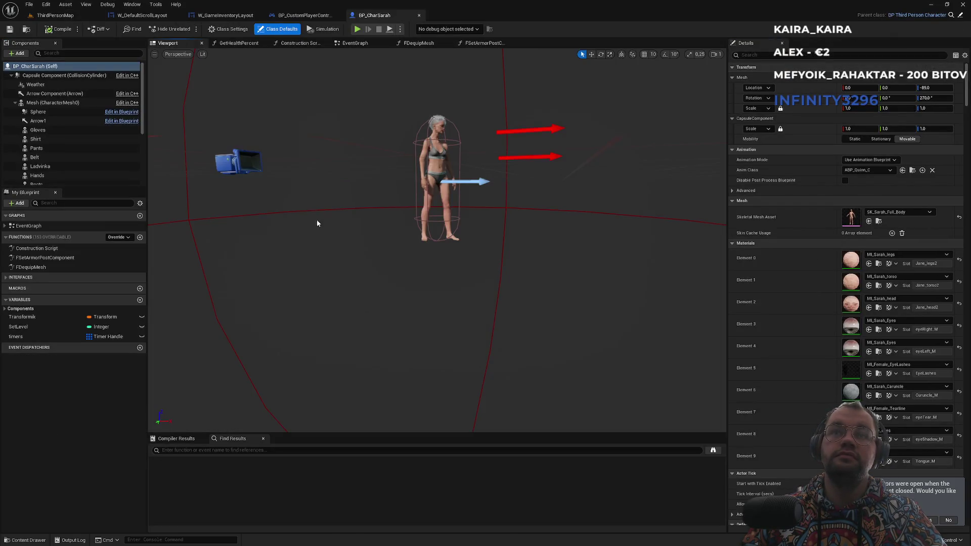
# Inspect BP_CharSarah's event graph, including the Q key line trace logic
pyautogui.click(348, 45)
pyautogui.scroll(-3, 485, 243)
pyautogui.moveTo(428, 237)
pyautogui.mouseDown()
pyautogui.moveTo(420, 137)
pyautogui.moveTo(423, 242)
pyautogui.moveTo(413, 296)
pyautogui.moveTo(366, 191)
pyautogui.moveTo(276, 80)
pyautogui.mouseUp()
pyautogui.scroll(2, 569, 308)
pyautogui.scroll(-5, 548, 328)
pyautogui.scroll(6, 548, 329)
pyautogui.scroll(-4, 556, 329)
pyautogui.moveTo(556, 329); pyautogui.dragTo(590, 357)
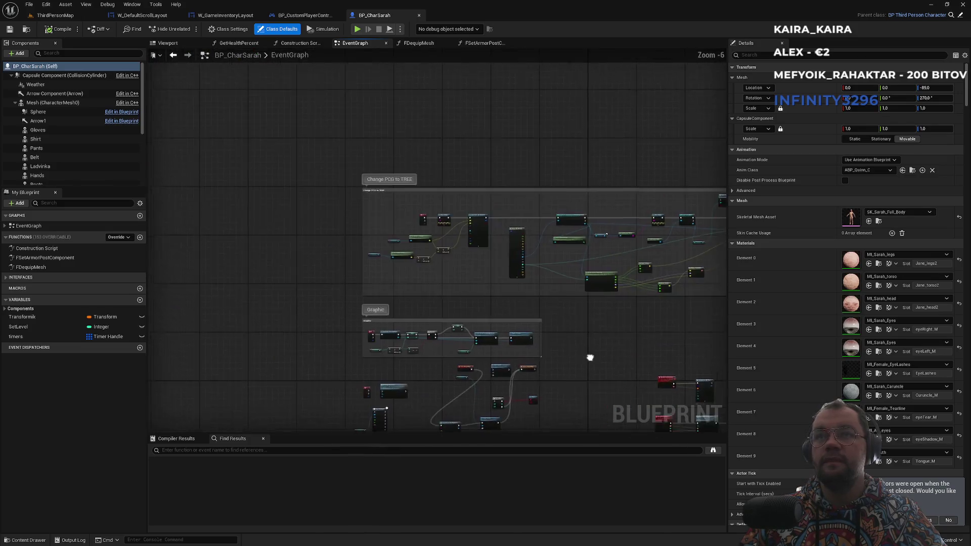
pyautogui.scroll(6, 336, 191)
pyautogui.moveTo(560, 249); pyautogui.dragTo(405, 251)
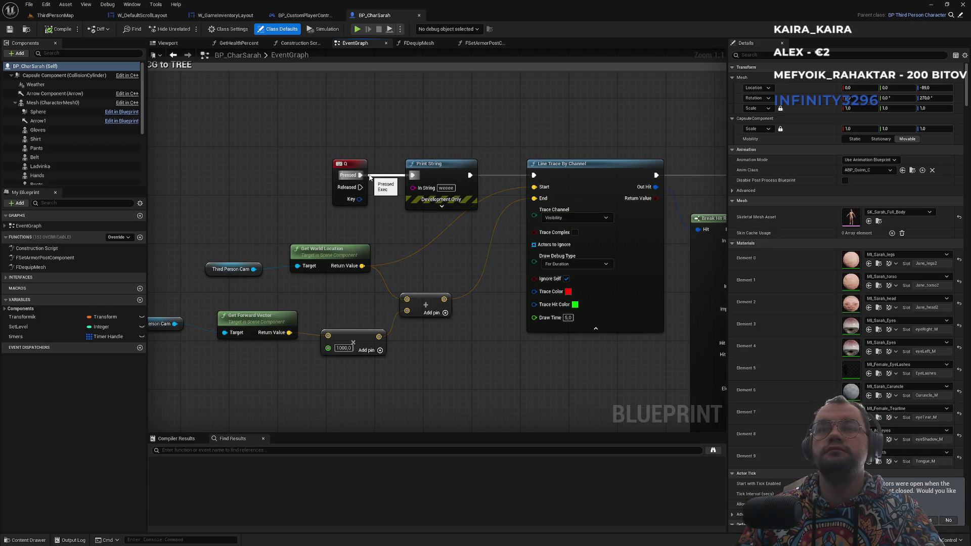
pyautogui.scroll(-3, 450, 298)
pyautogui.moveTo(450, 298); pyautogui.dragTo(507, 323)
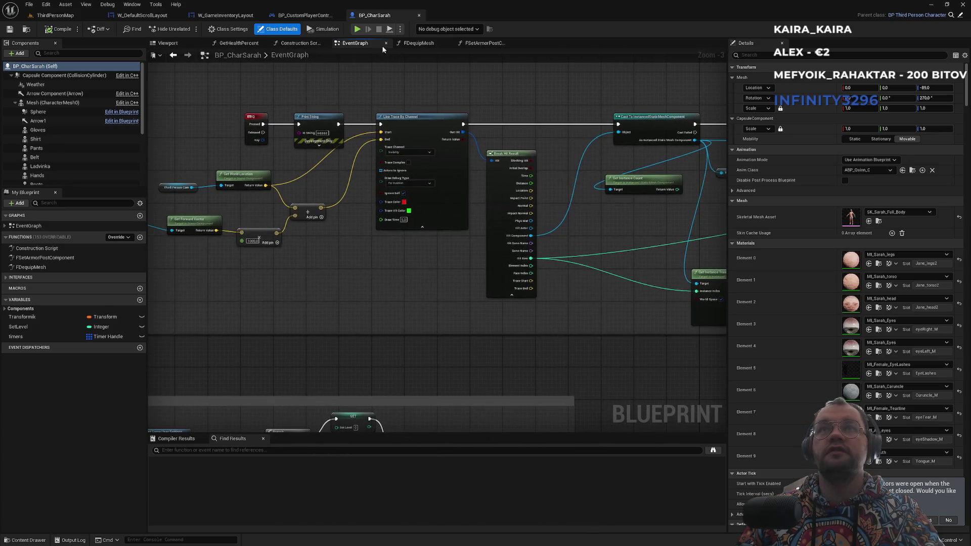
pyautogui.click(313, 16)
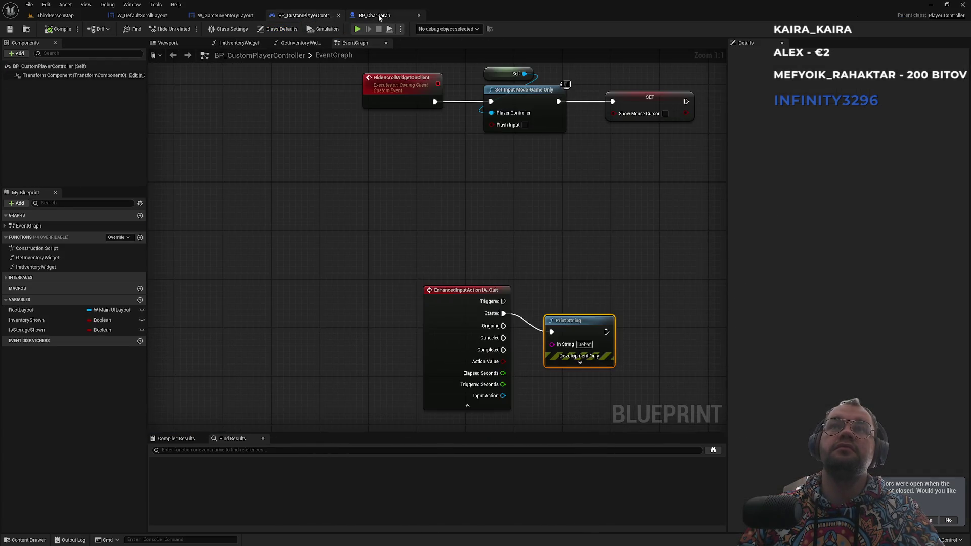
# Search 'ia' in the Content Browser and open the IA_Quit input action
pyautogui.click(445, 291)
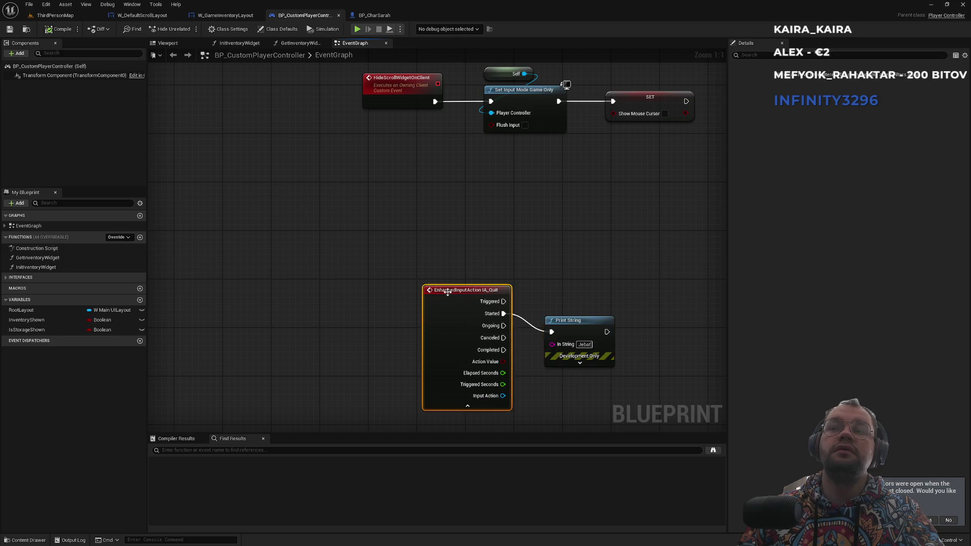
pyautogui.click(77, 16)
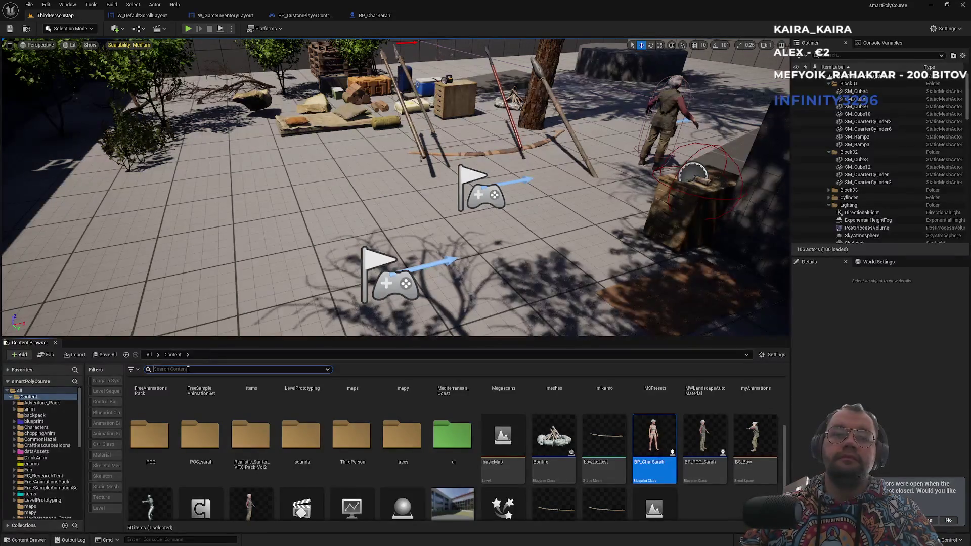
pyautogui.click(188, 369)
pyautogui.write('ia_qu')
pyautogui.doubleClick(142, 421)
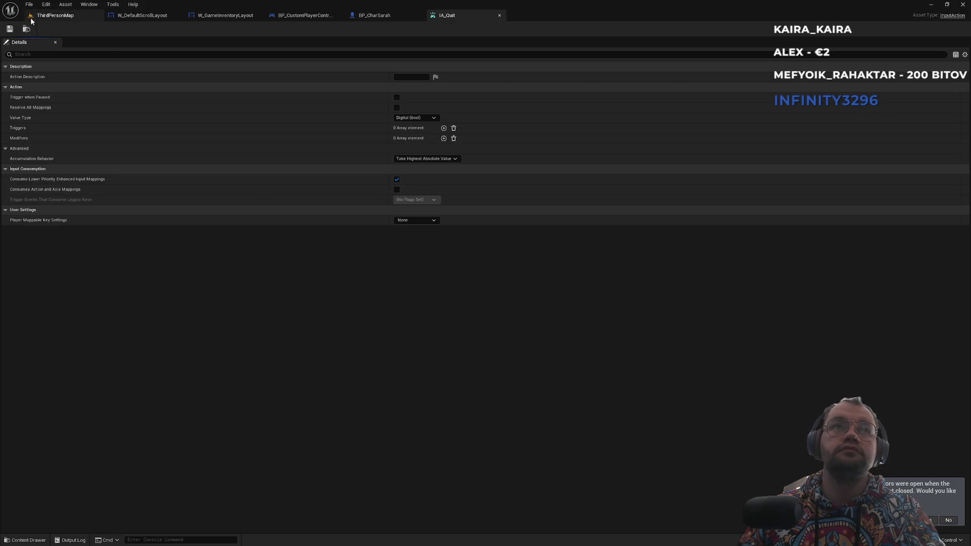
# Locate IA_Quit in the content and select IMC_Default in the ThirdPerson Input folder
pyautogui.click(24, 31)
pyautogui.click(238, 354)
pyautogui.click(203, 430)
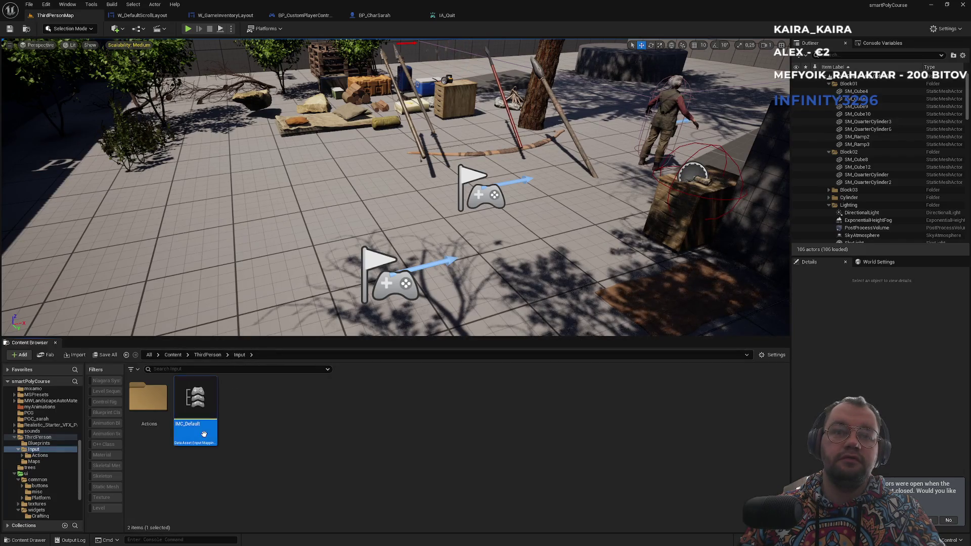
# Inspect IMC_Default's IA_Quit, IA_Interact and IA_Aim mappings, then play ThirdPersonMap in the editor
pyautogui.doubleClick(205, 438)
pyautogui.click(12, 384)
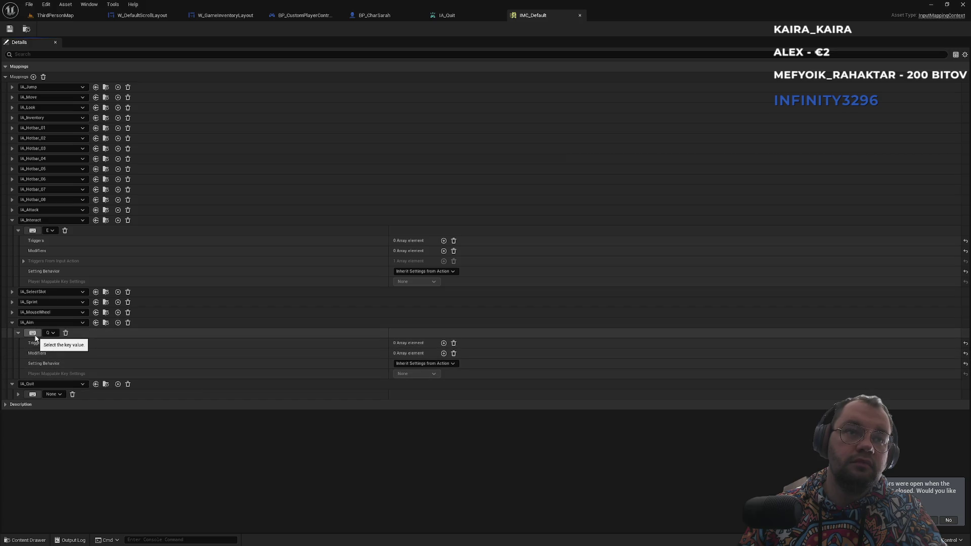
pyautogui.click(11, 220)
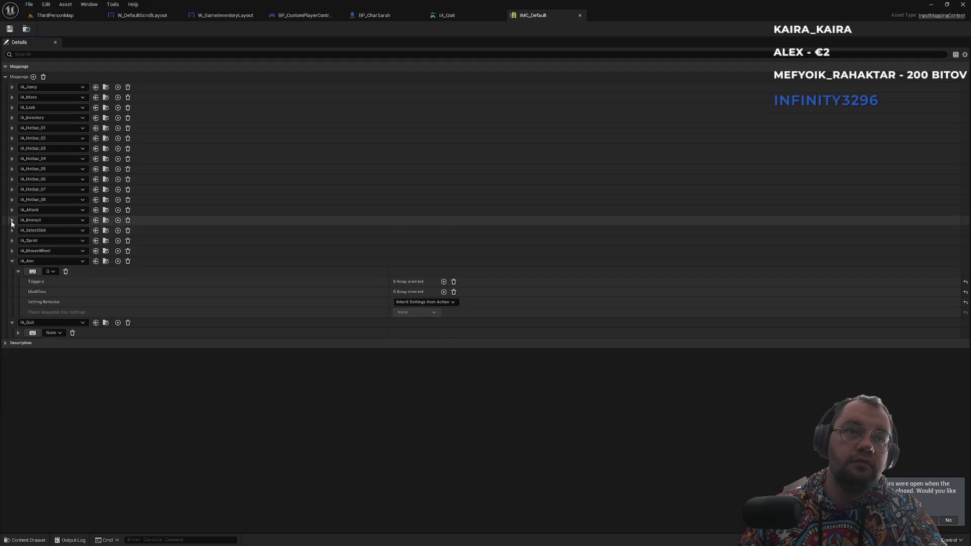
pyautogui.click(13, 261)
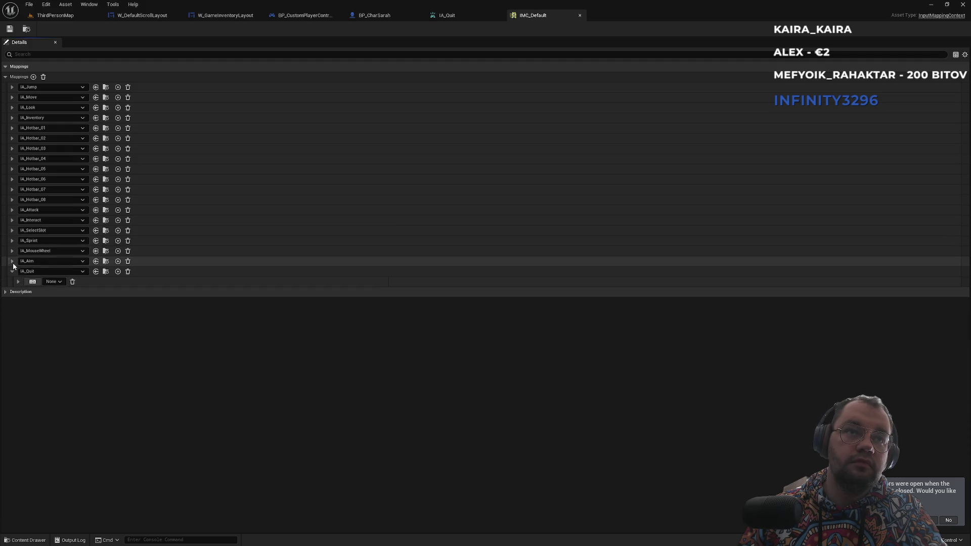
pyautogui.click(12, 261)
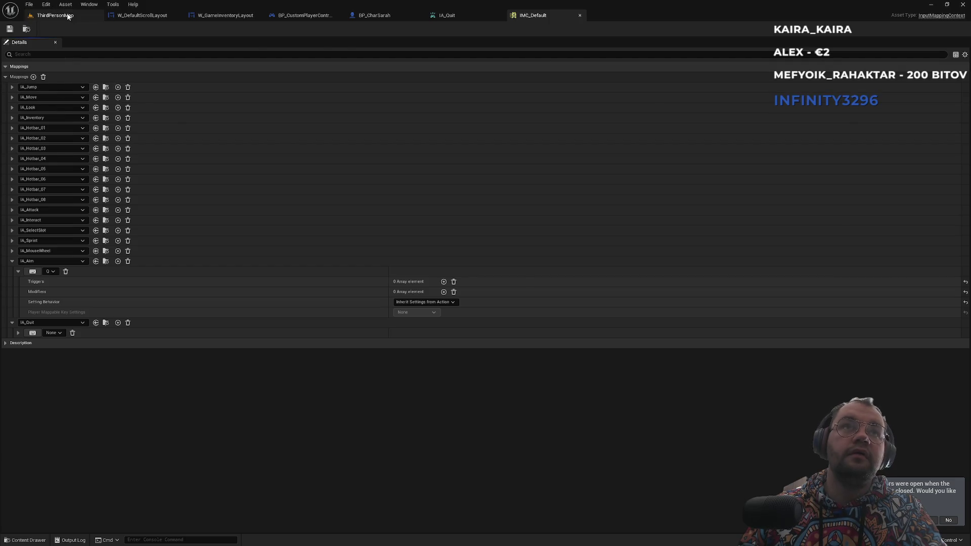
pyautogui.click(60, 15)
pyautogui.click(187, 29)
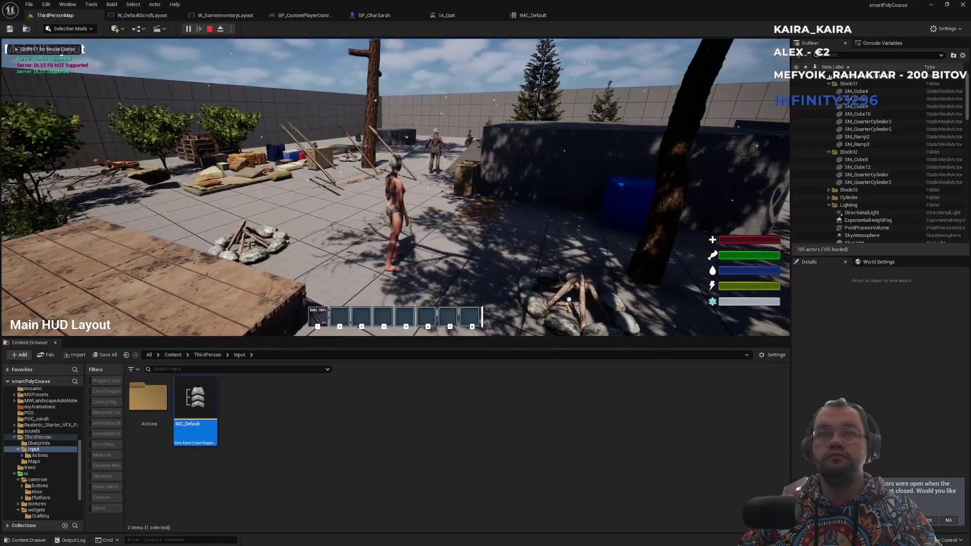
# Play-test using the hotbar, aiming the bow and walking forward, then stop and return to IMC_Default
pyautogui.press('1')
pyautogui.press('e')
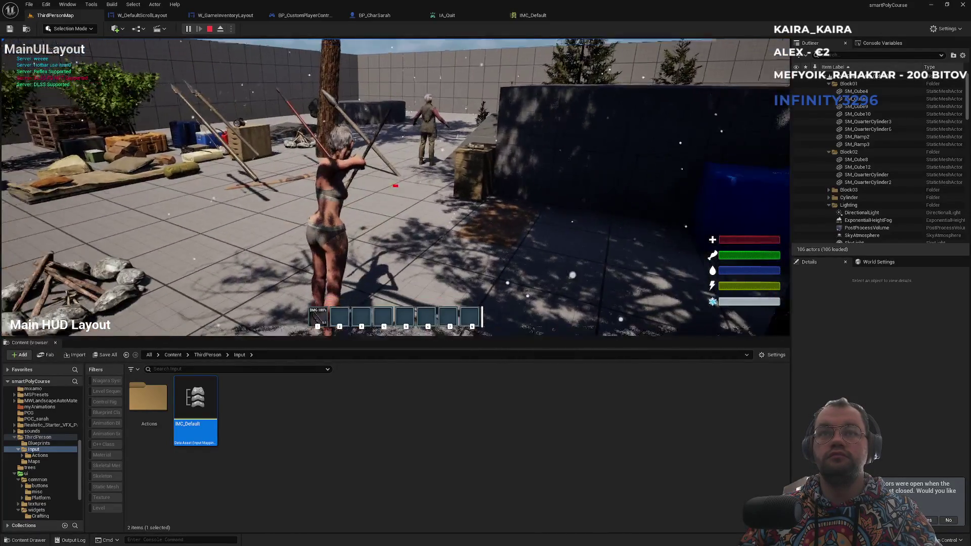
pyautogui.press('e')
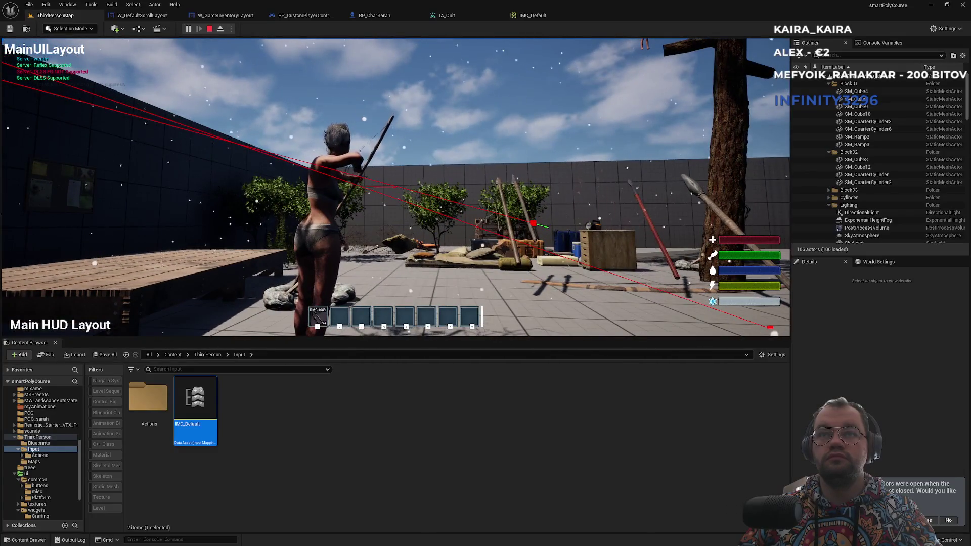
pyautogui.press('w')
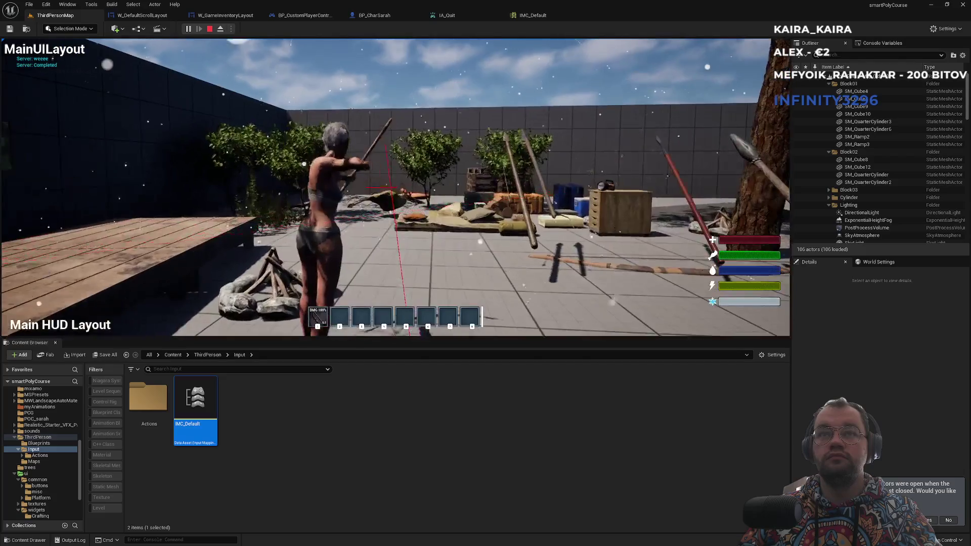
pyautogui.press('Escape')
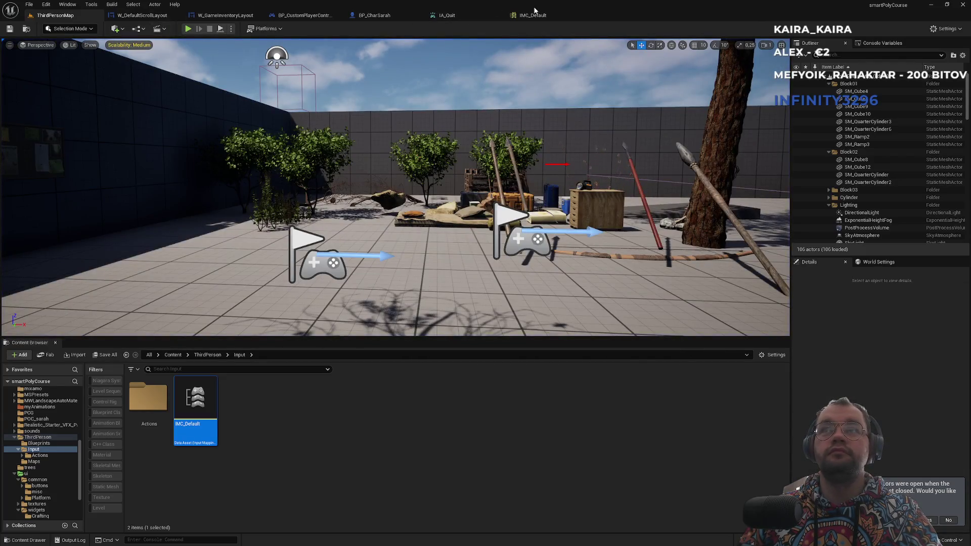
pyautogui.click(534, 10)
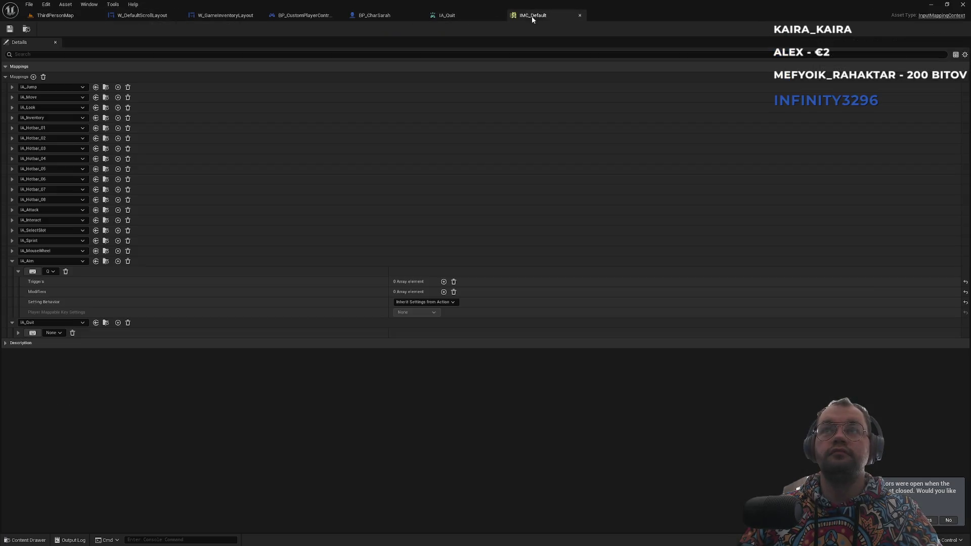
# Bind IA_Aim to Right Mouse Button and IA_Quit to F, and save IMC_Default
pyautogui.click(33, 271)
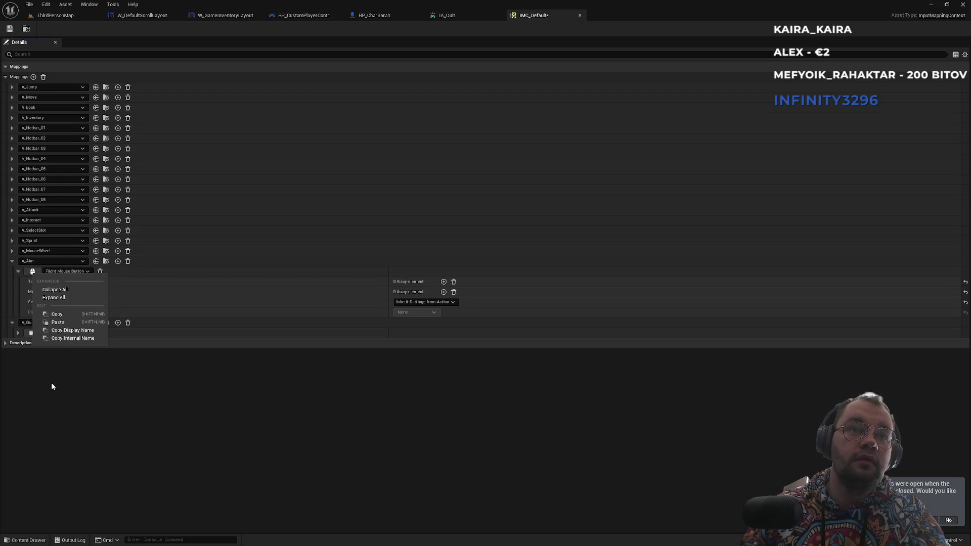
pyautogui.rightClick(33, 330)
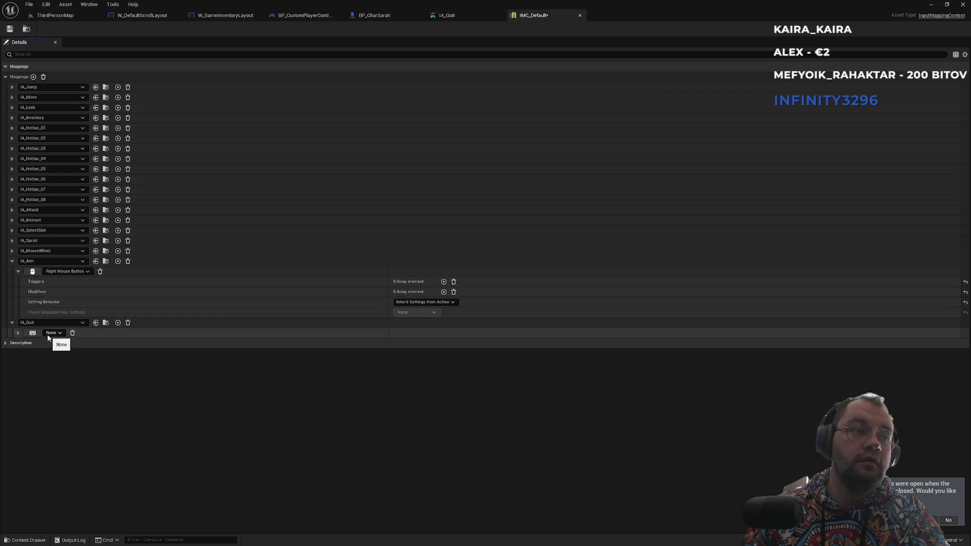
pyautogui.press('f')
pyautogui.hotkey('ctrl', 's')
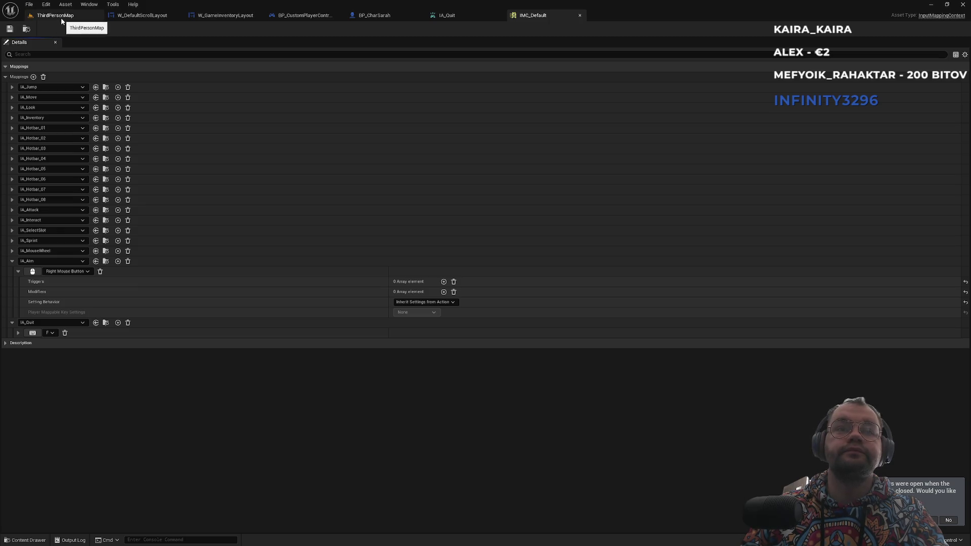
pyautogui.click(460, 15)
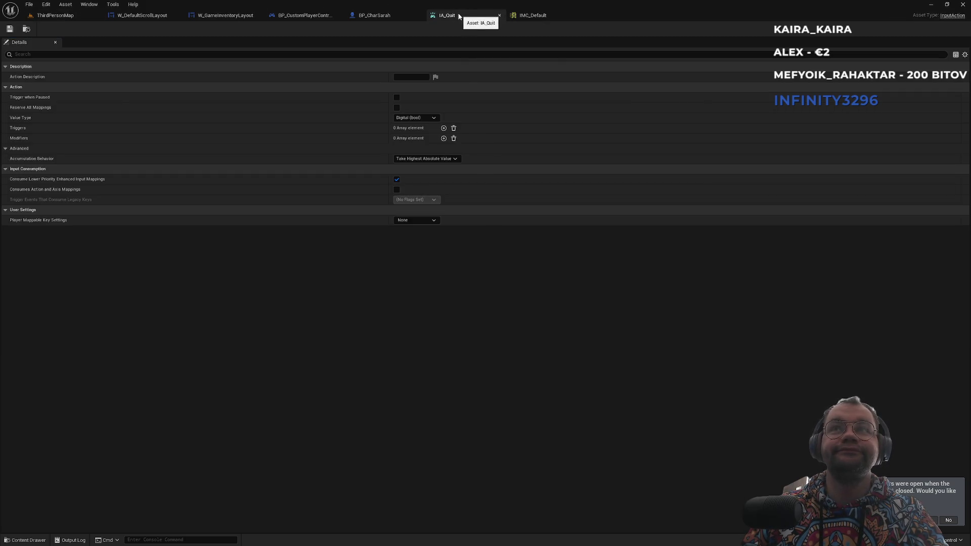
# Play ThirdPersonMap full screen, walk to the scroll and open and close its Scroll default panel twice
pyautogui.click(55, 15)
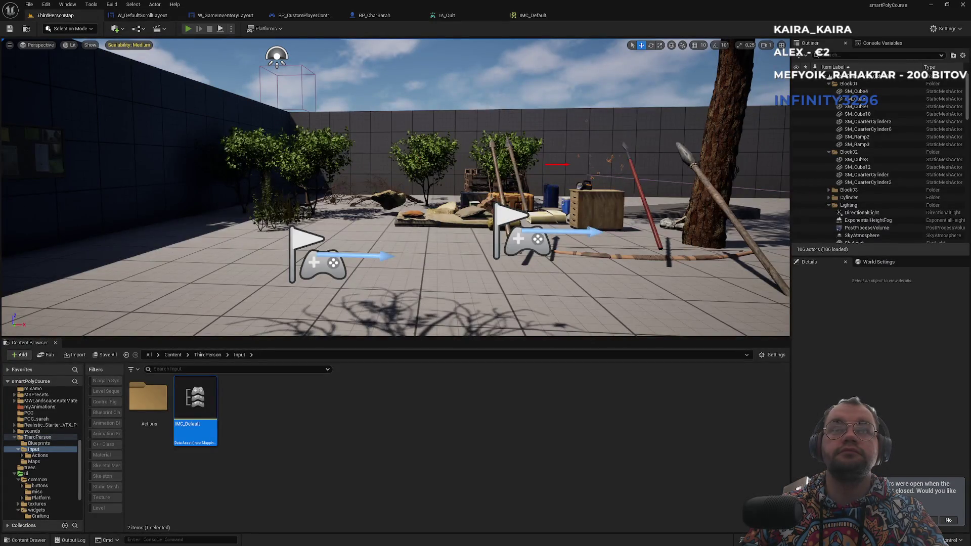
pyautogui.hotkey('alt', 'p')
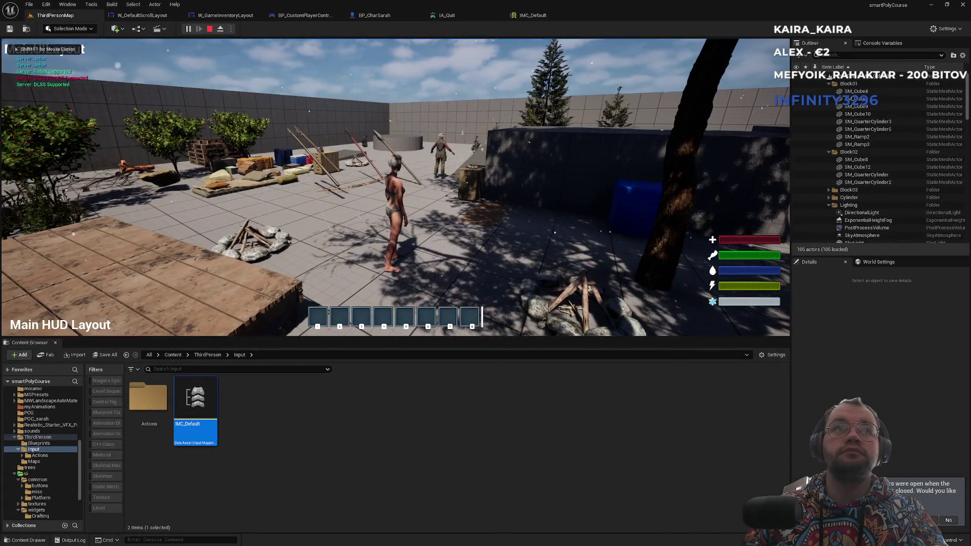
pyautogui.press('w')
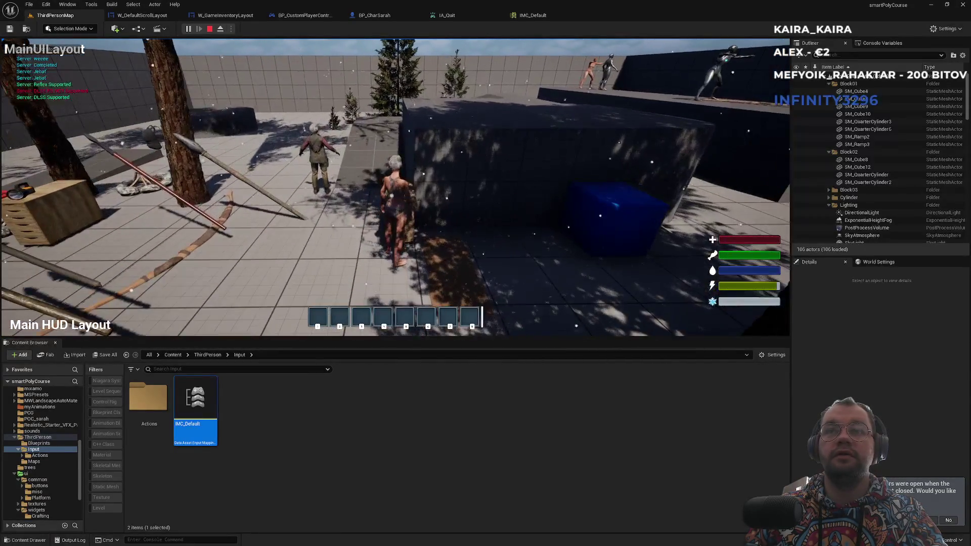
pyautogui.press('e')
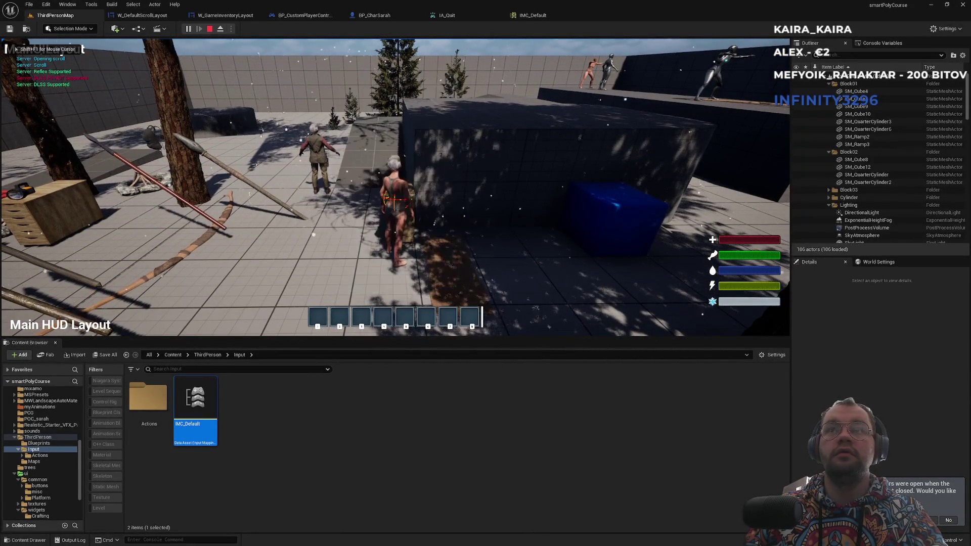
pyautogui.press('F11')
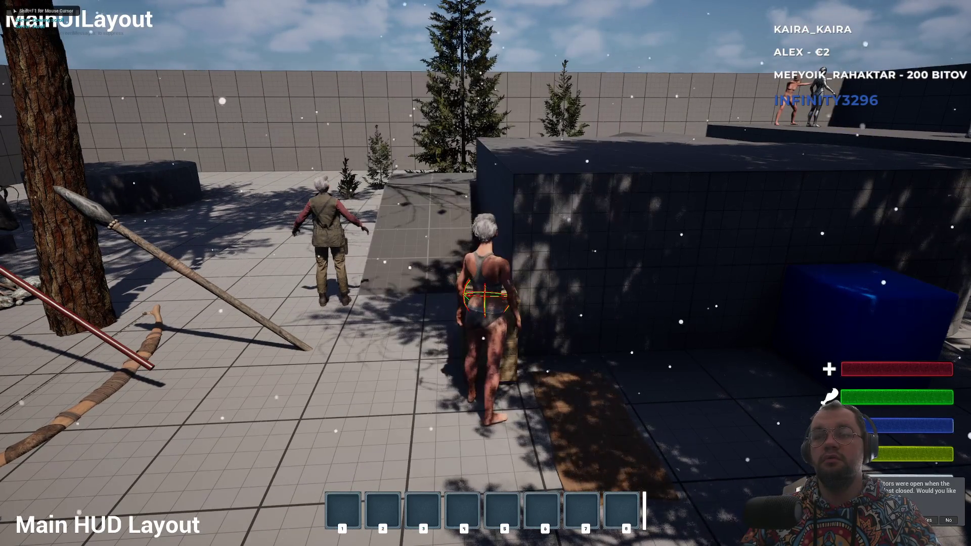
pyautogui.press('Tab')
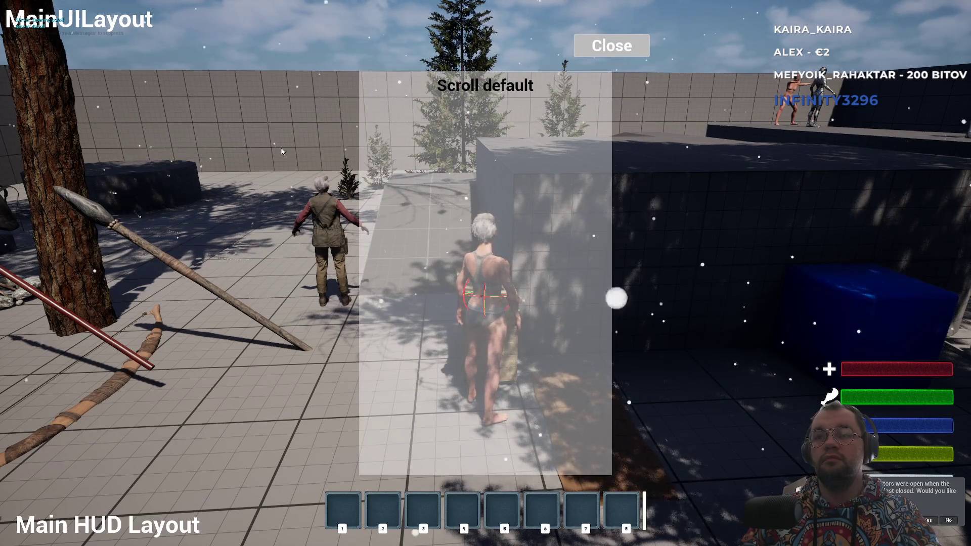
pyautogui.press('Tab')
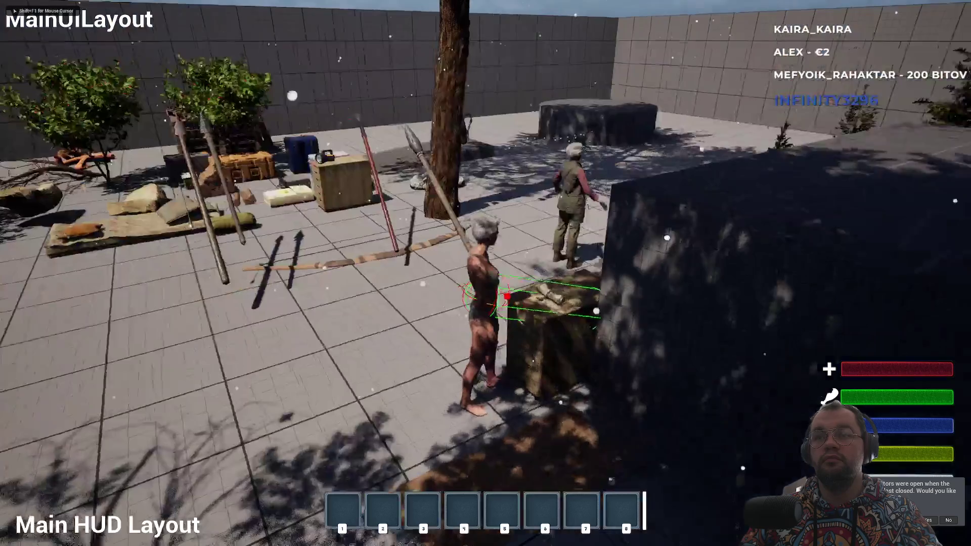
pyautogui.moveTo(485, 273)
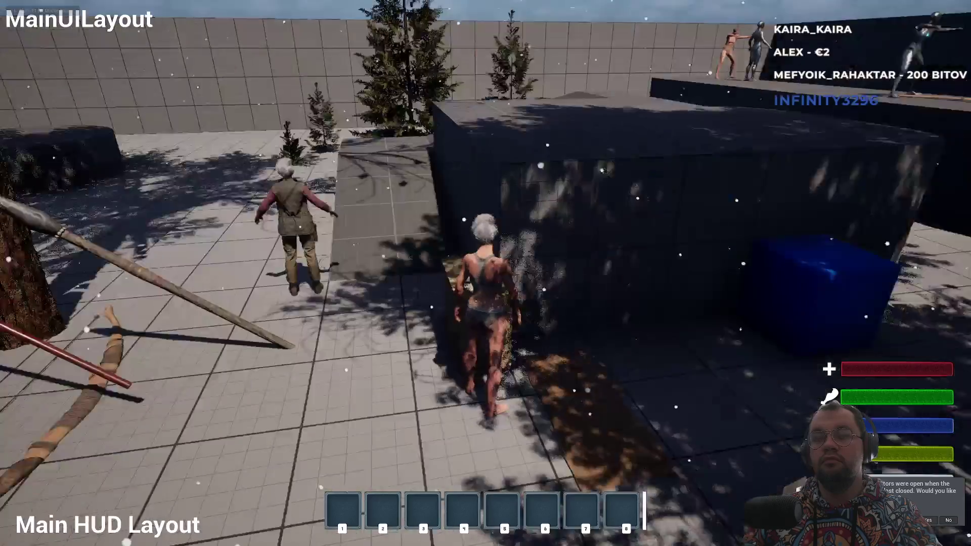
pyautogui.press('Tab')
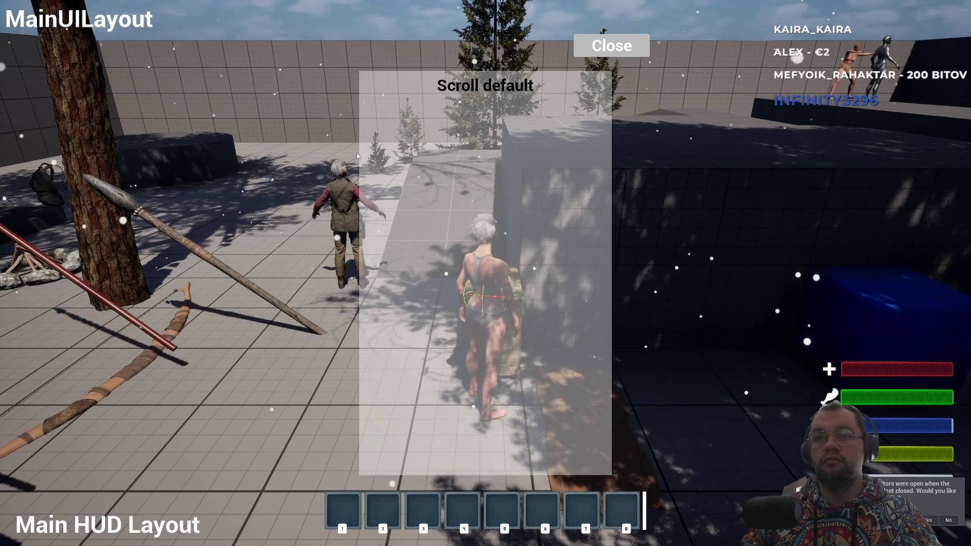
pyautogui.press('Tab')
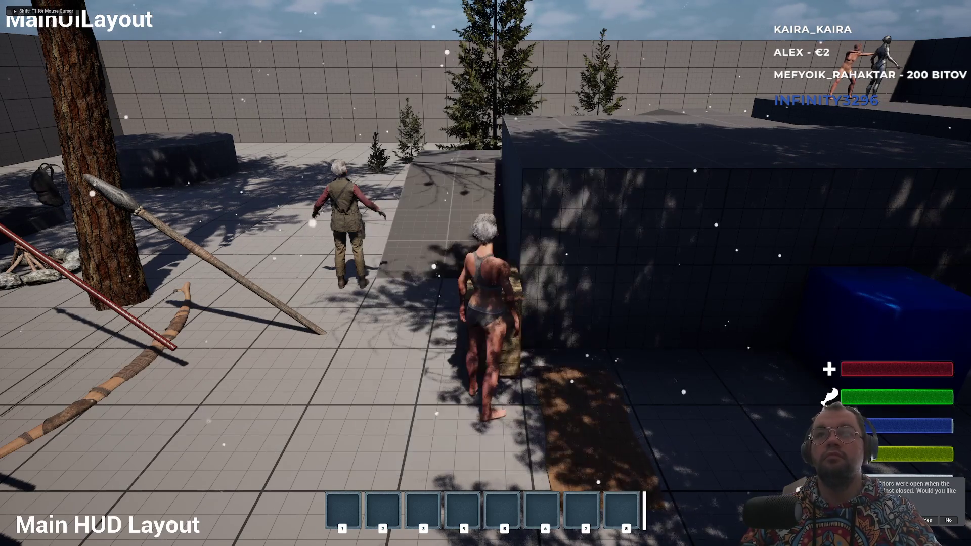
pyautogui.press('Escape')
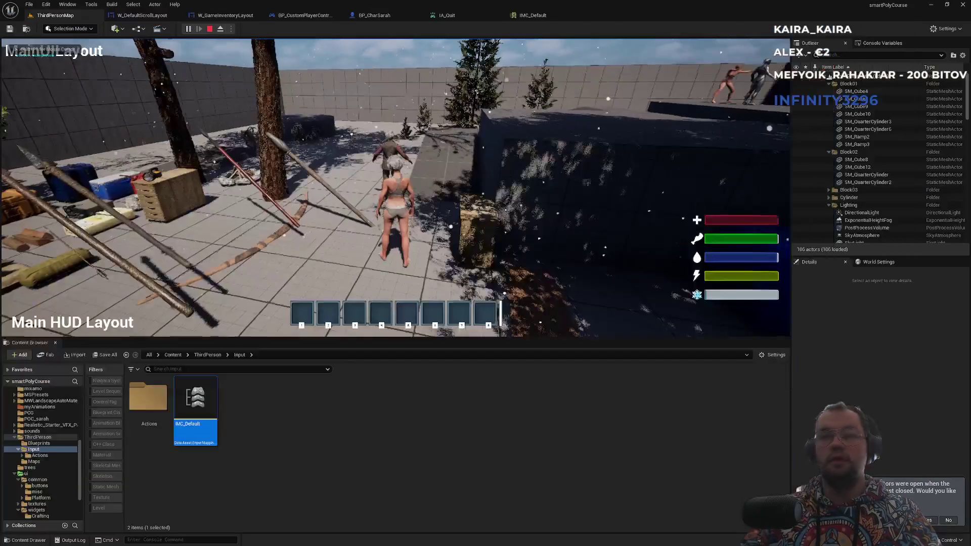
# Look over the open widget graphs and collapse the IA_Aim mapping in IMC_Default
pyautogui.click(213, 16)
pyautogui.click(154, 15)
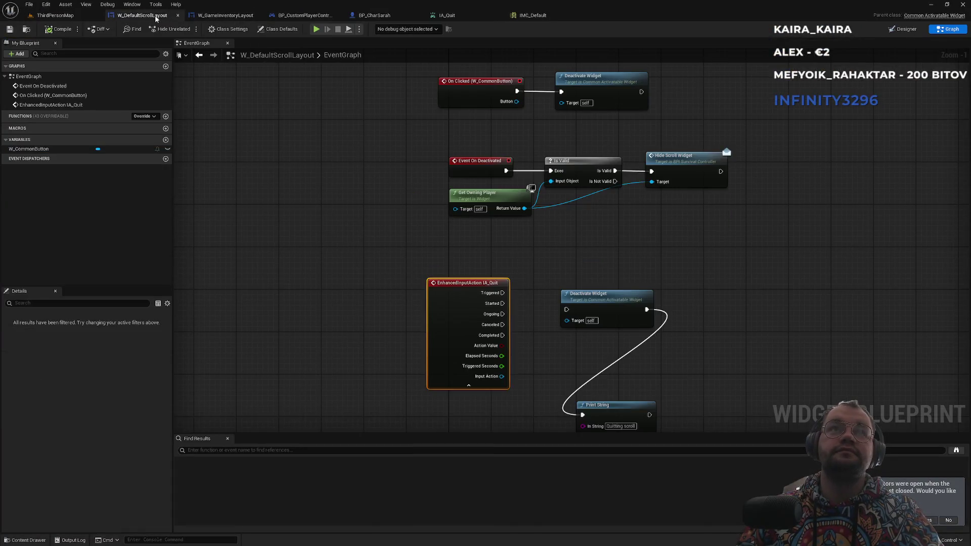
pyautogui.click(531, 15)
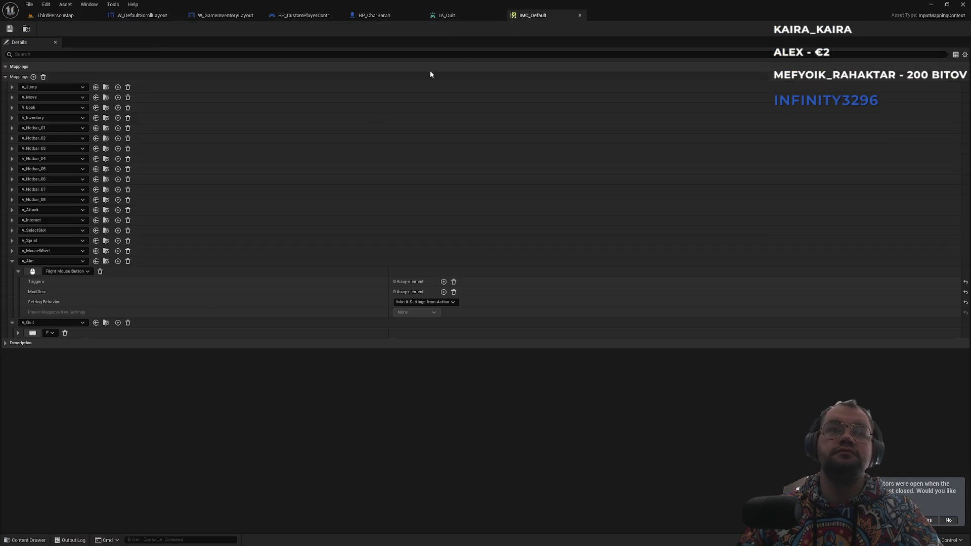
pyautogui.click(11, 261)
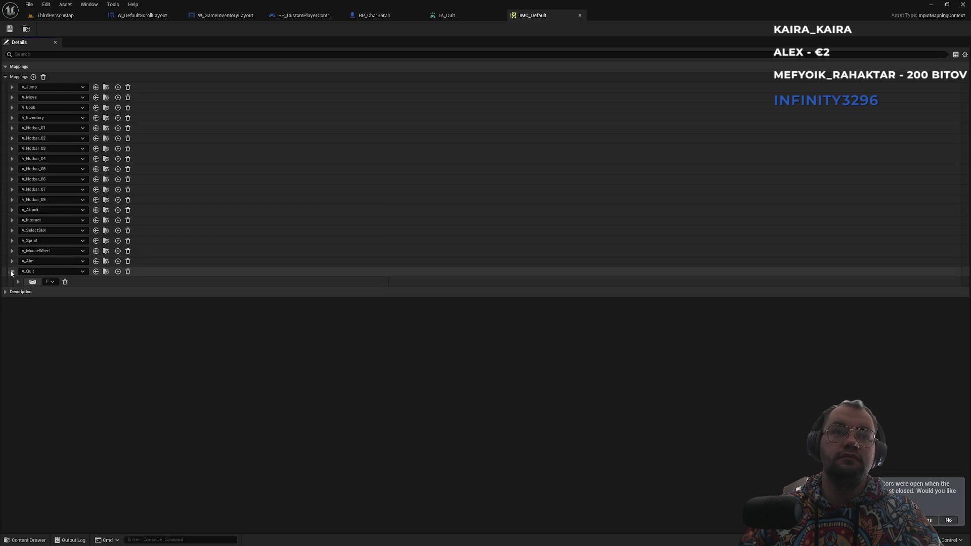
# Delete the IA_Quit event and Print String nodes from BP_CustomPlayerController's event graph
pyautogui.click(469, 14)
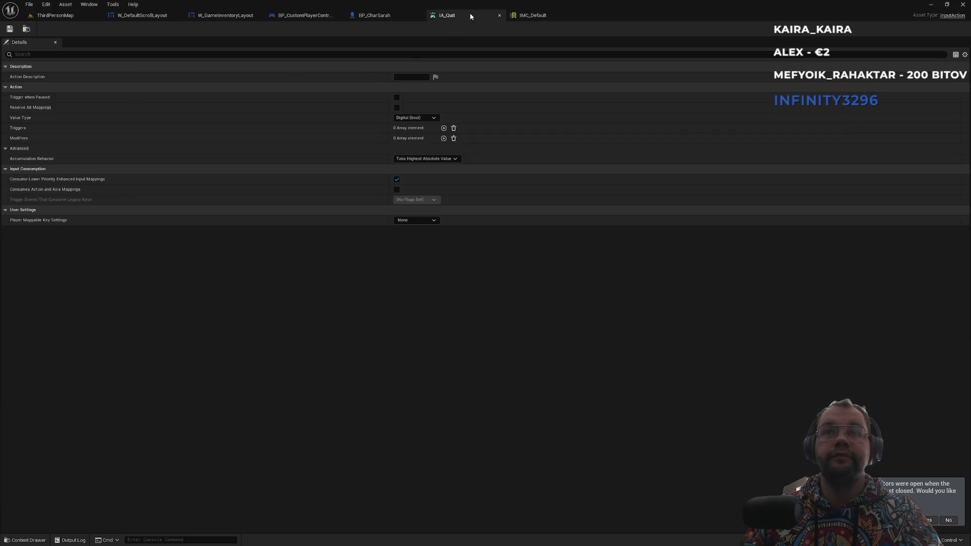
pyautogui.click(397, 16)
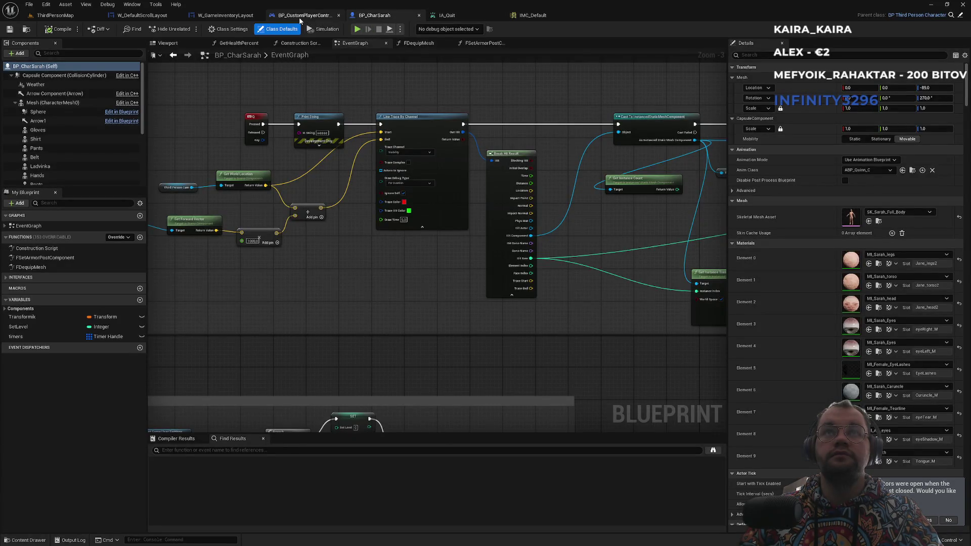
pyautogui.click(300, 16)
pyautogui.click(566, 320)
pyautogui.keyDown('shift'); pyautogui.click(457, 336); pyautogui.keyUp('shift')
pyautogui.press('Delete')
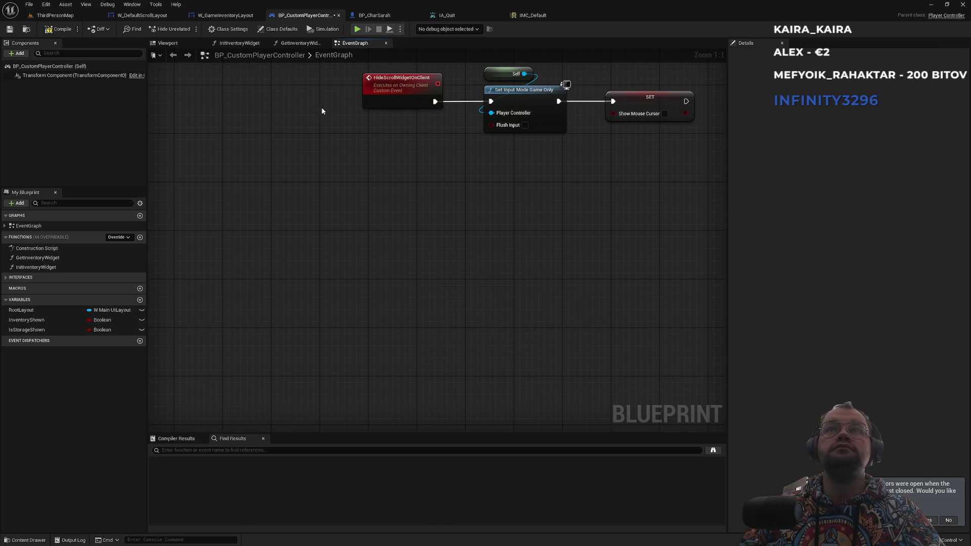
pyautogui.moveTo(377, 133); pyautogui.dragTo(338, 315)
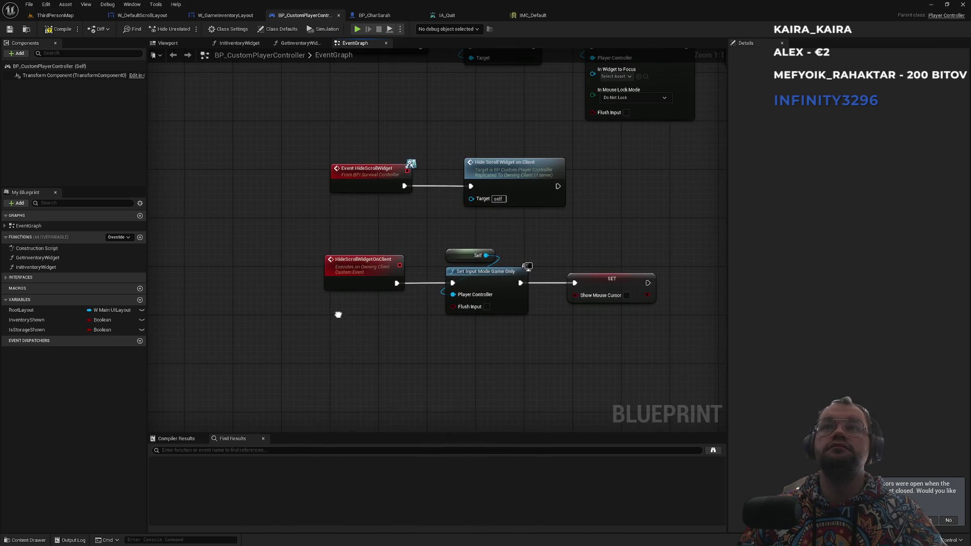
# Cycle through the IA_Quit and W_GameInventoryLayout tabs to reach W_DefaultScrollLayout's event graph
pyautogui.click(448, 15)
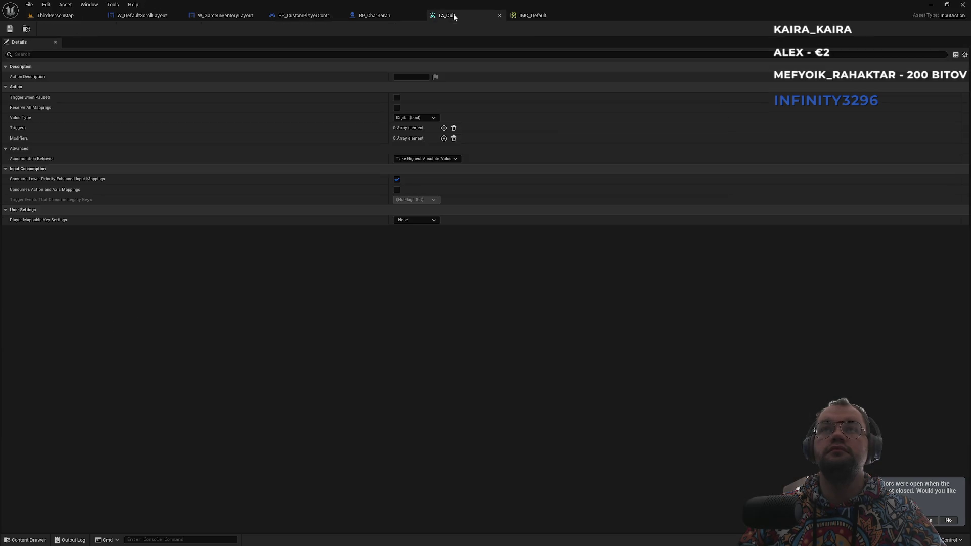
pyautogui.click(389, 16)
pyautogui.click(312, 15)
pyautogui.click(226, 15)
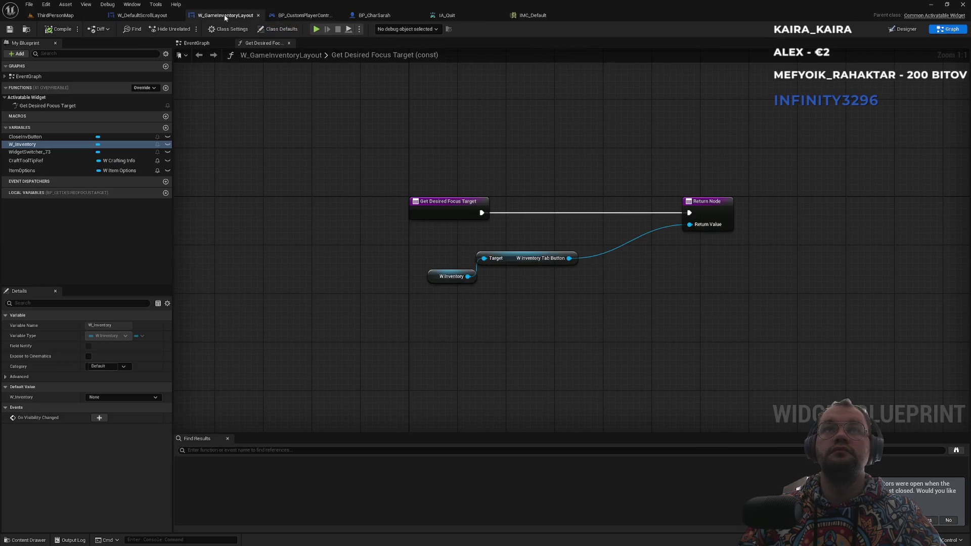
pyautogui.click(142, 15)
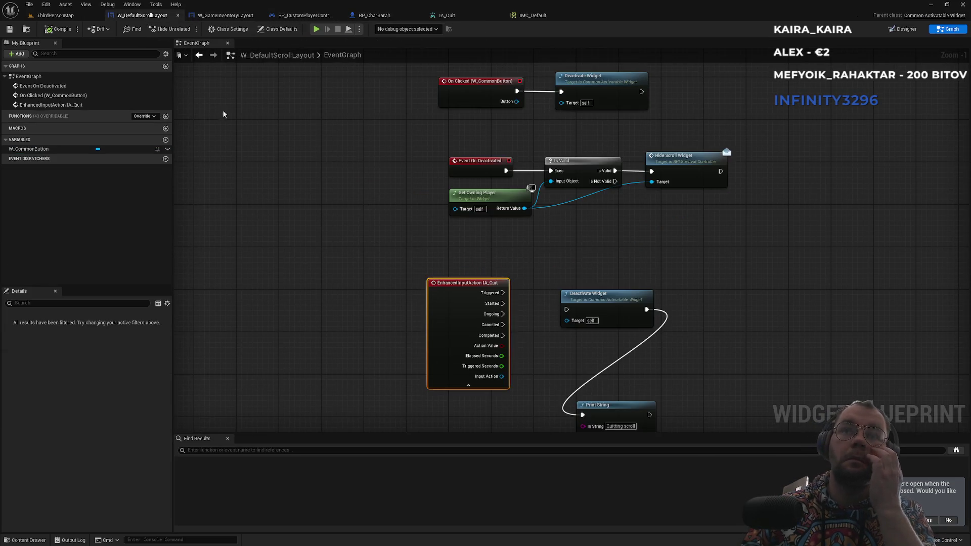
# Delete W_DefaultScrollLayout's IA_Quit event, Deactivate Widget and 'Quitting scroll' Print String nodes
pyautogui.moveTo(437, 259); pyautogui.dragTo(432, 247)
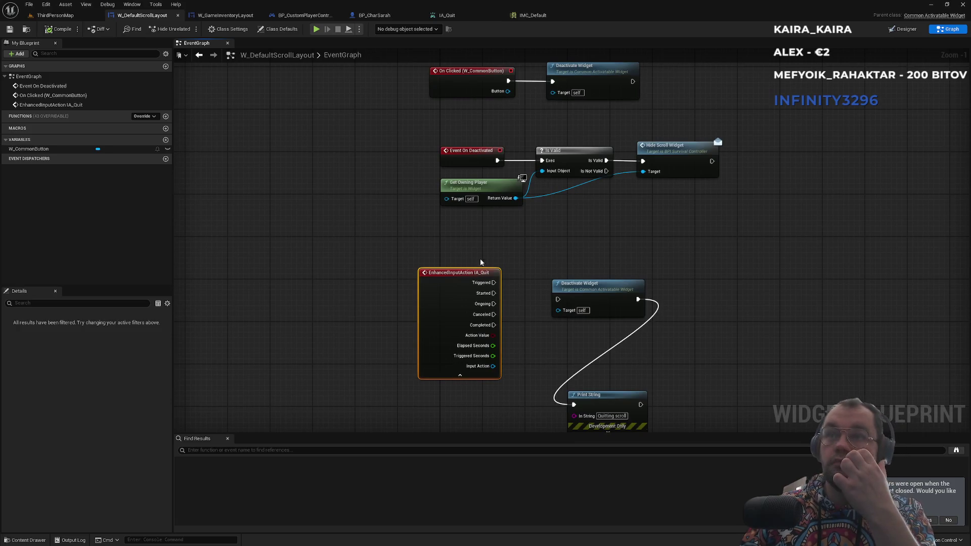
pyautogui.moveTo(695, 272)
pyautogui.mouseDown()
pyautogui.moveTo(560, 369)
pyautogui.moveTo(472, 390)
pyautogui.moveTo(457, 406)
pyautogui.mouseUp()
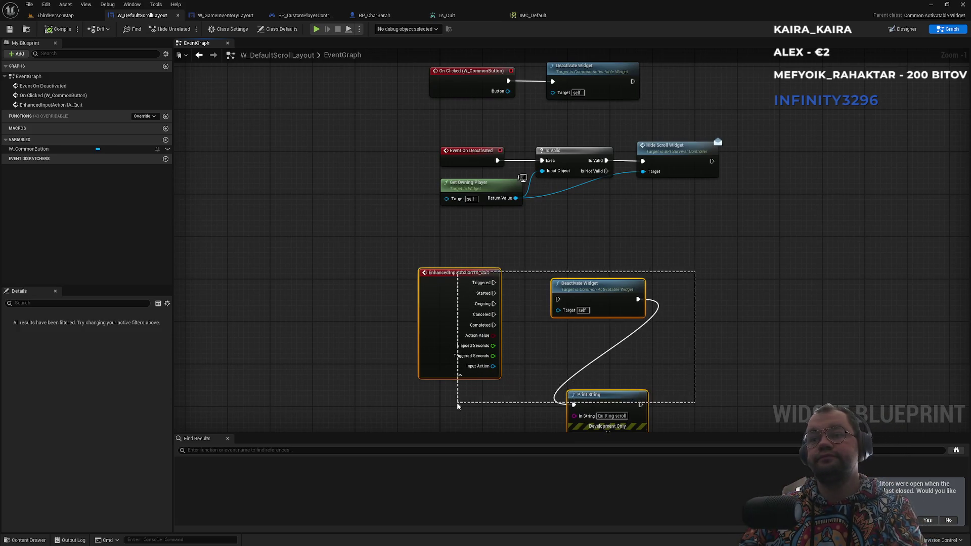
pyautogui.press('Delete')
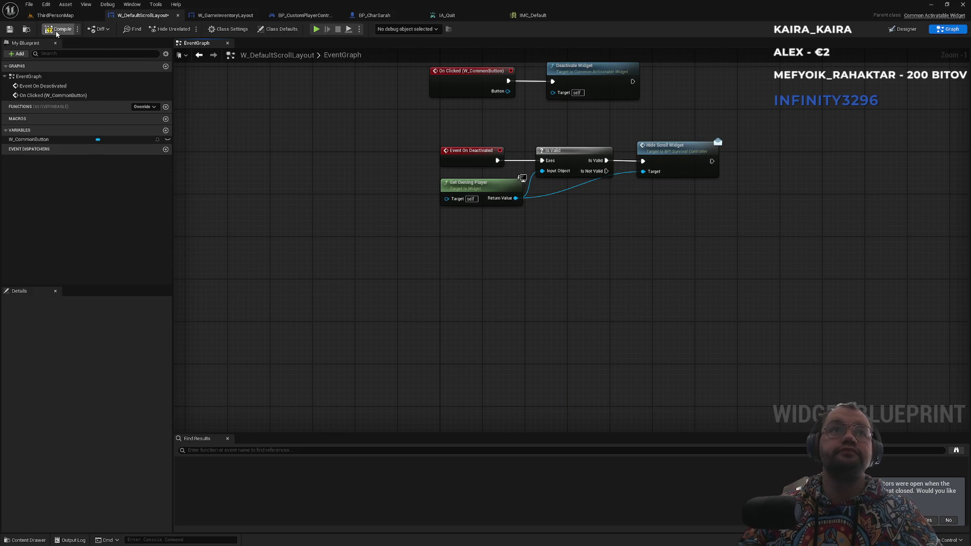
pyautogui.click(80, 19)
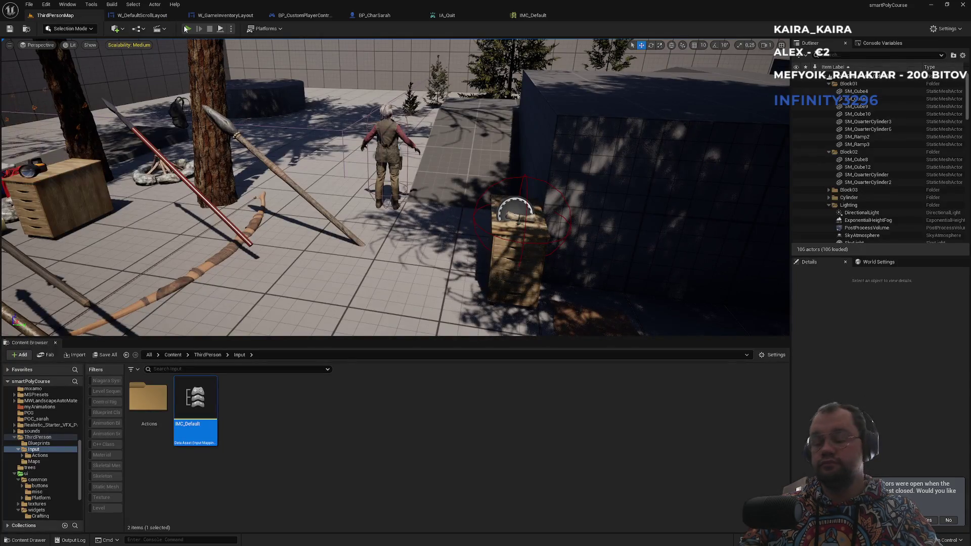
# Play ThirdPersonMap, toggling the Scroll default panel open and closed repeatedly with Tab, then stop
pyautogui.click(186, 29)
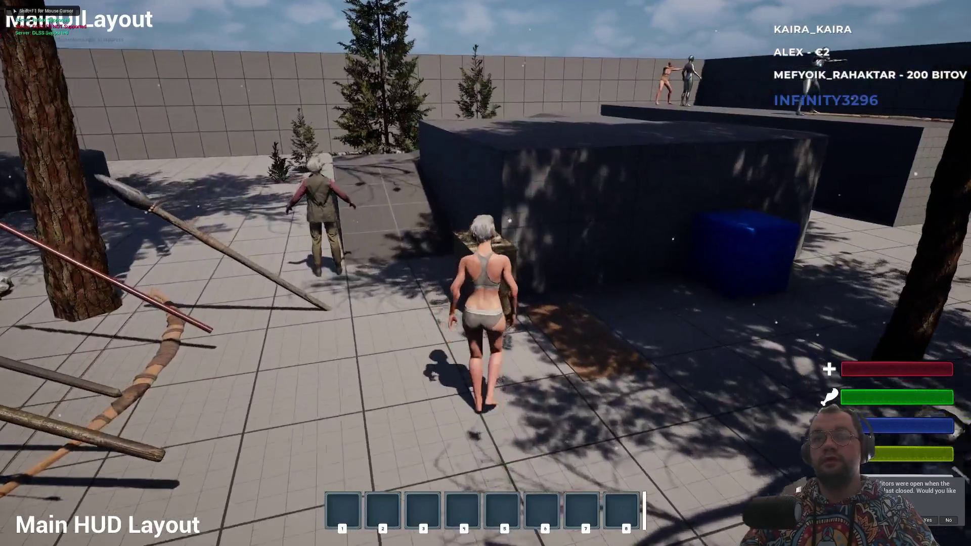
pyautogui.press('Tab')
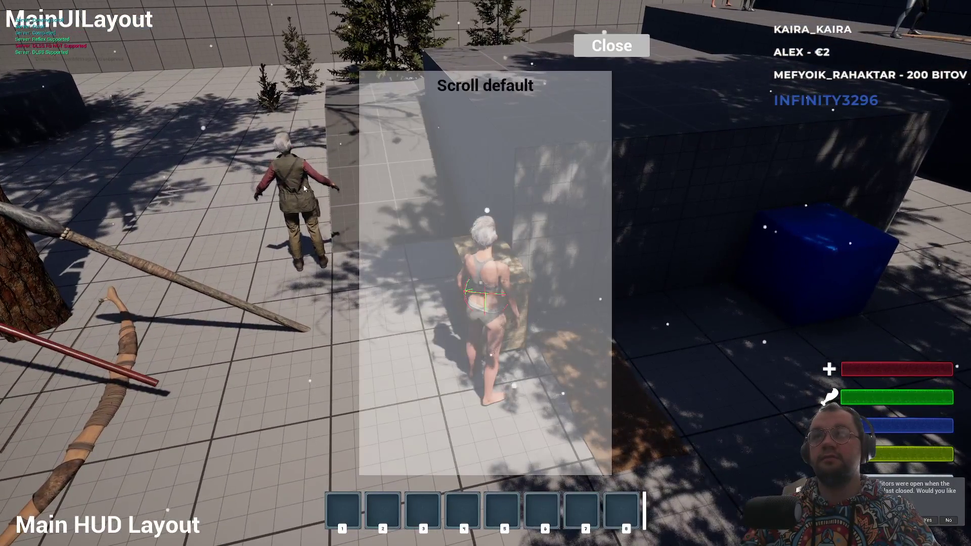
pyautogui.press('Tab')
pyautogui.press('Tab')
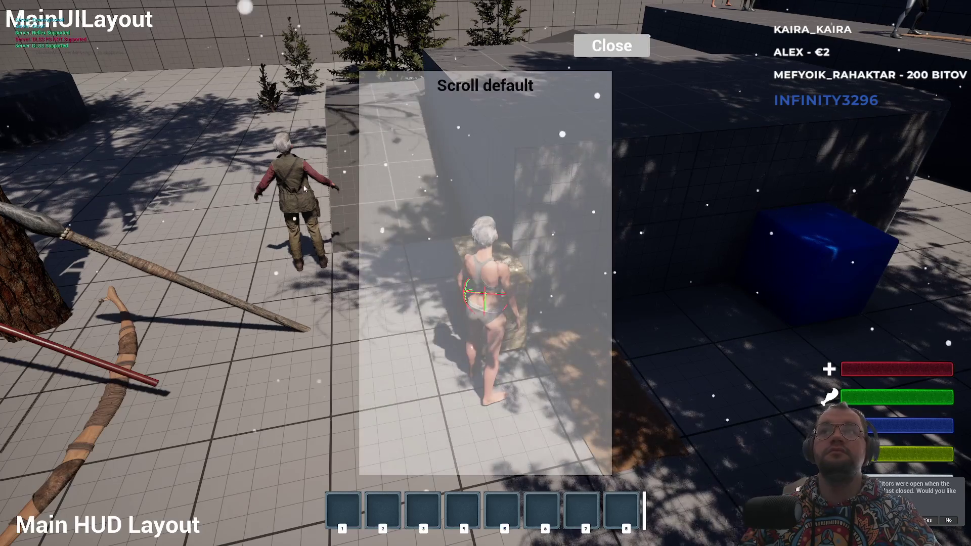
pyautogui.press('Tab')
pyautogui.press('Tab')
pyautogui.press('Tab')
pyautogui.press('Tab')
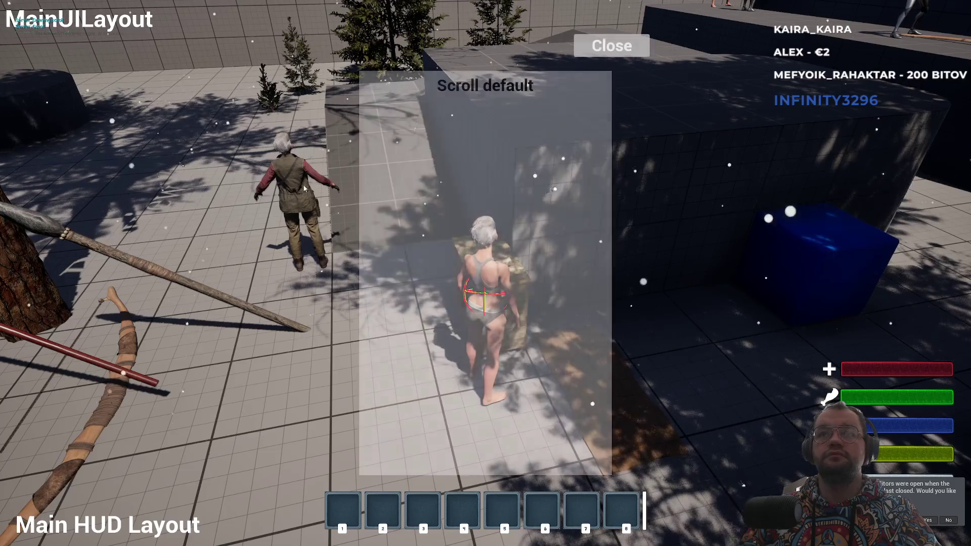
pyautogui.press('Tab')
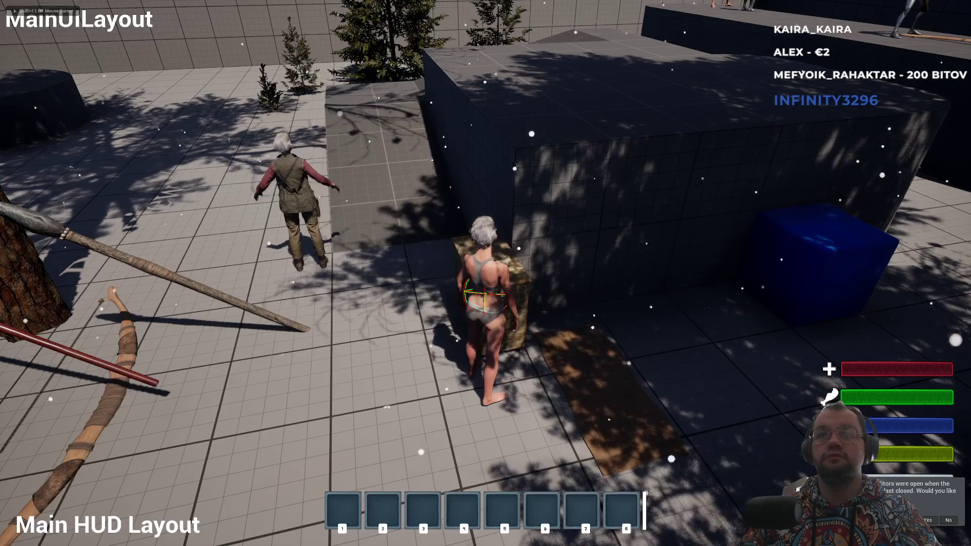
pyautogui.press('Tab')
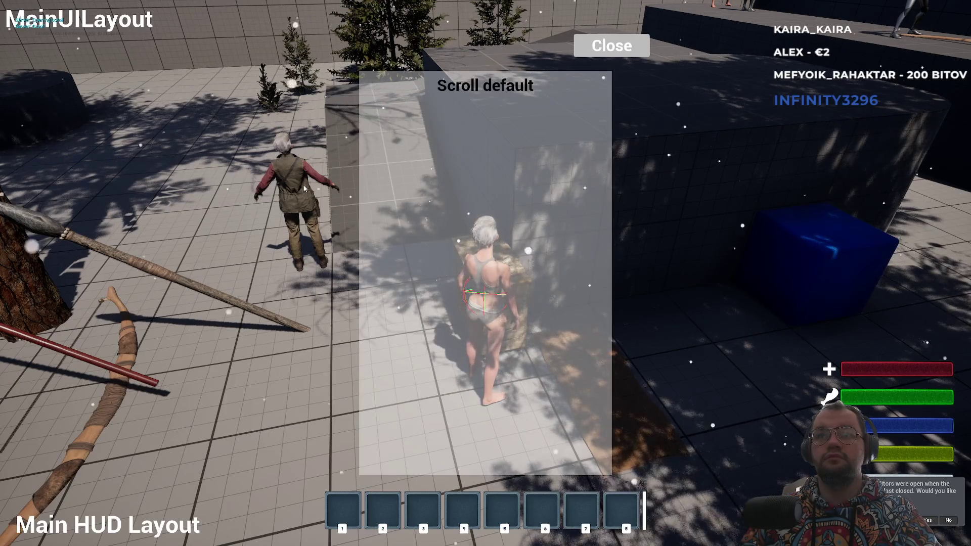
pyautogui.press('Tab')
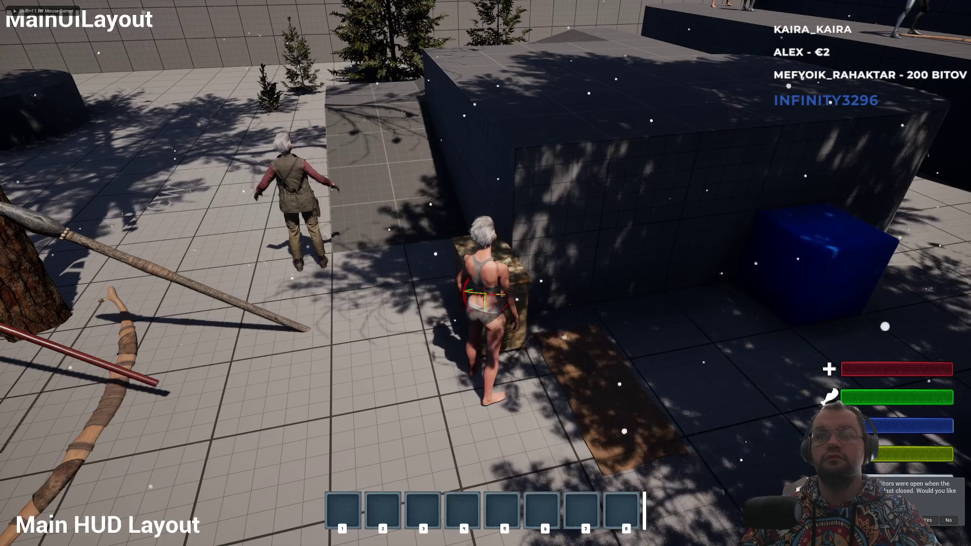
pyautogui.press('Tab')
pyautogui.press('Tab')
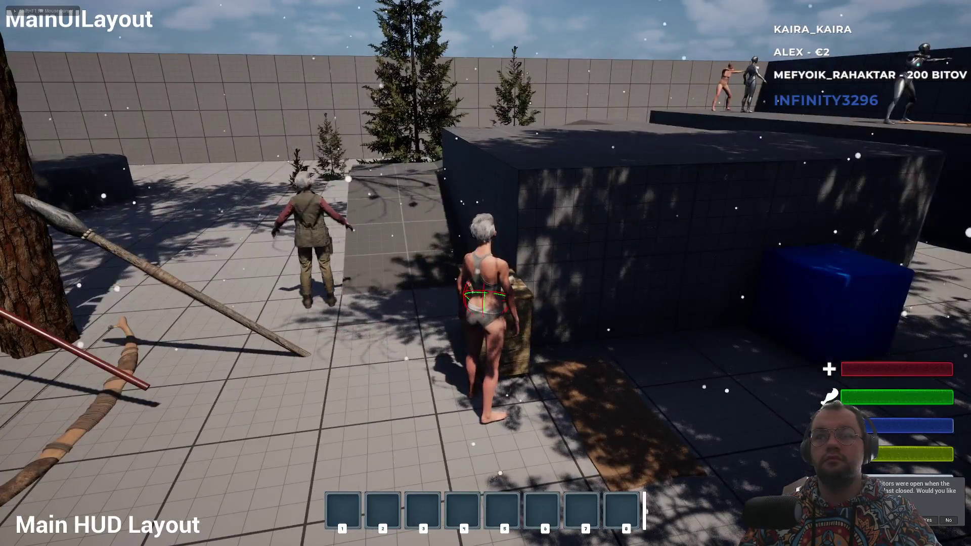
pyautogui.press('Tab')
pyautogui.press('Tab')
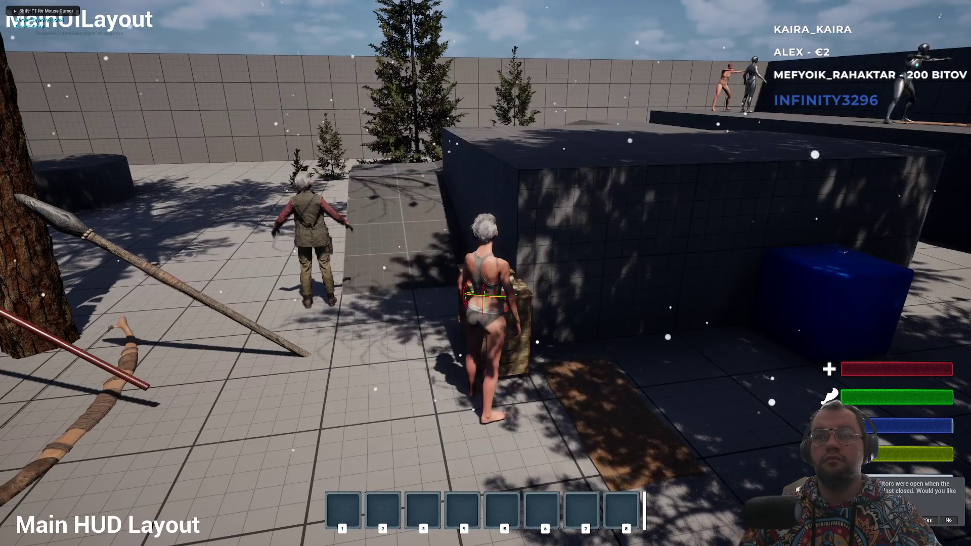
pyautogui.press('Tab')
pyautogui.press('Tab')
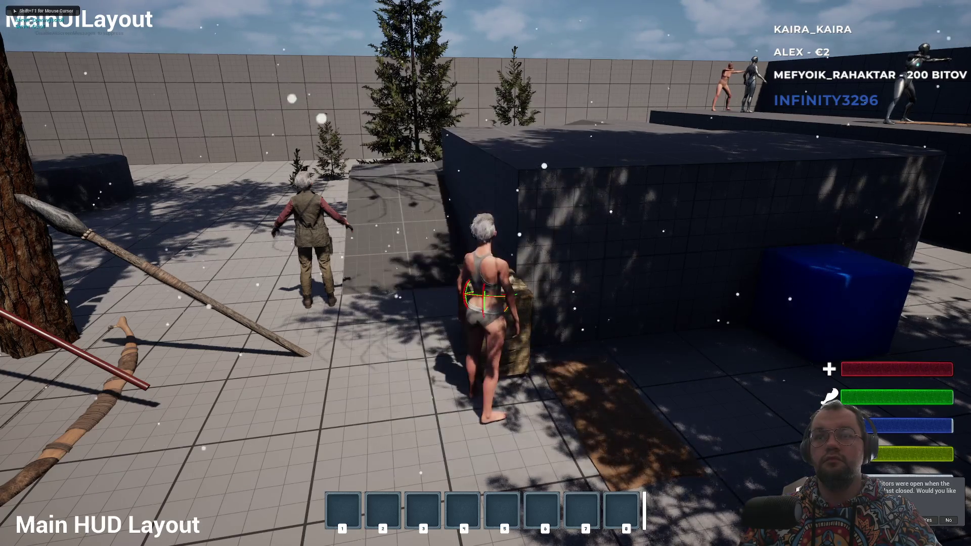
pyautogui.press('Tab')
pyautogui.press('Tab')
pyautogui.press('Tab')
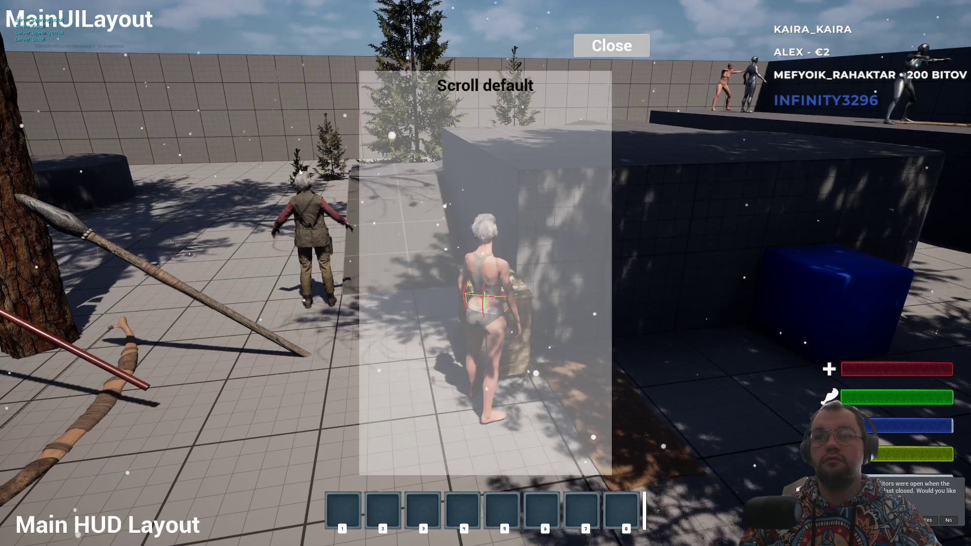
pyautogui.press('Tab')
pyautogui.press('Tab')
pyautogui.press('Tab')
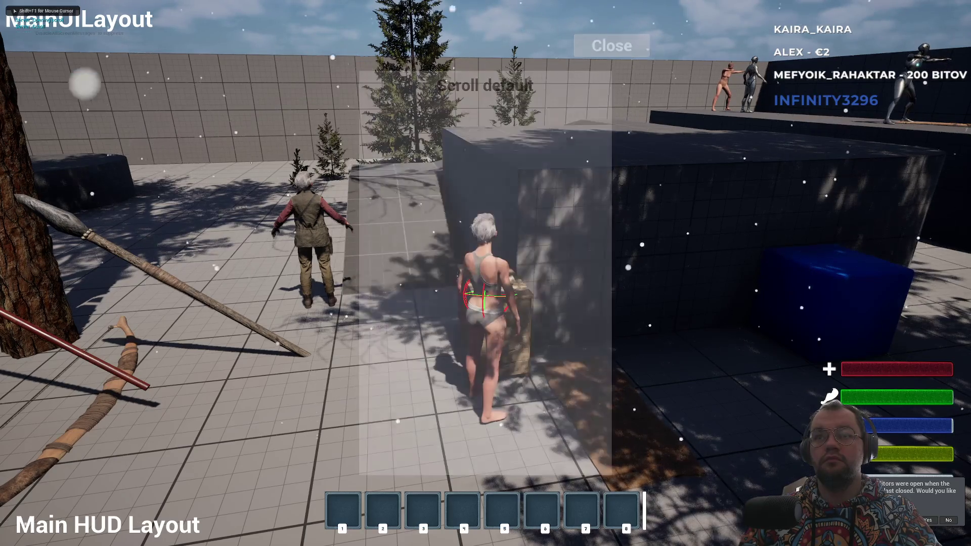
pyautogui.press('Tab')
pyautogui.press('Tab')
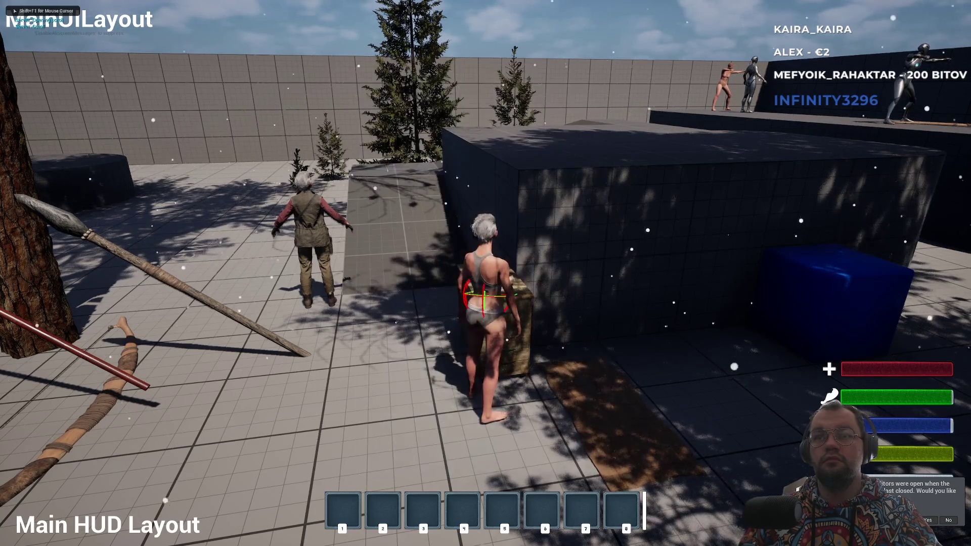
pyautogui.press('Tab')
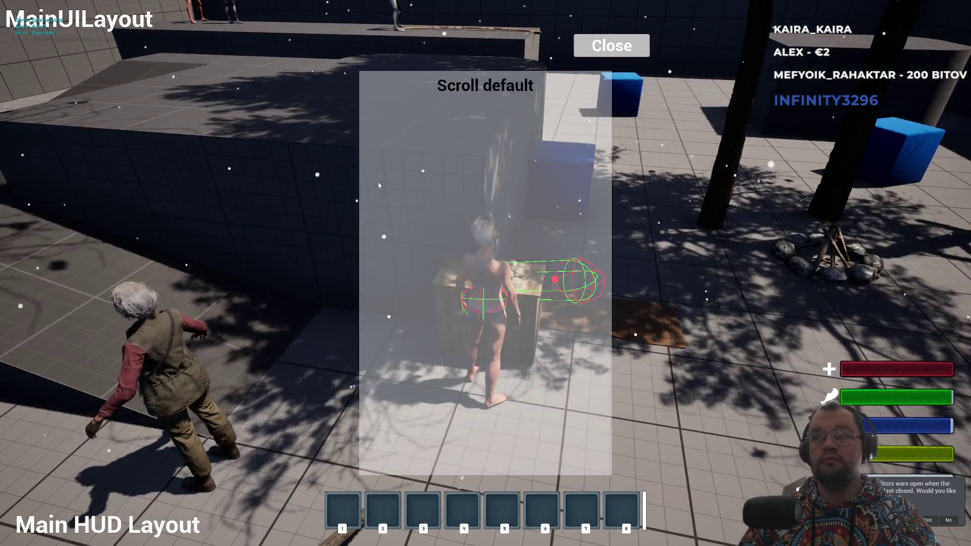
pyautogui.press('Tab')
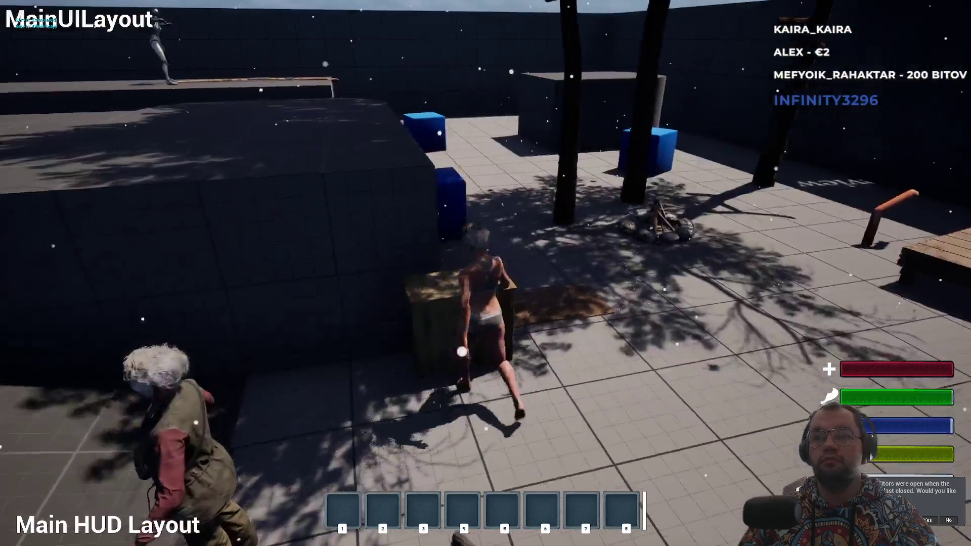
pyautogui.press('Tab')
pyautogui.press('Tab')
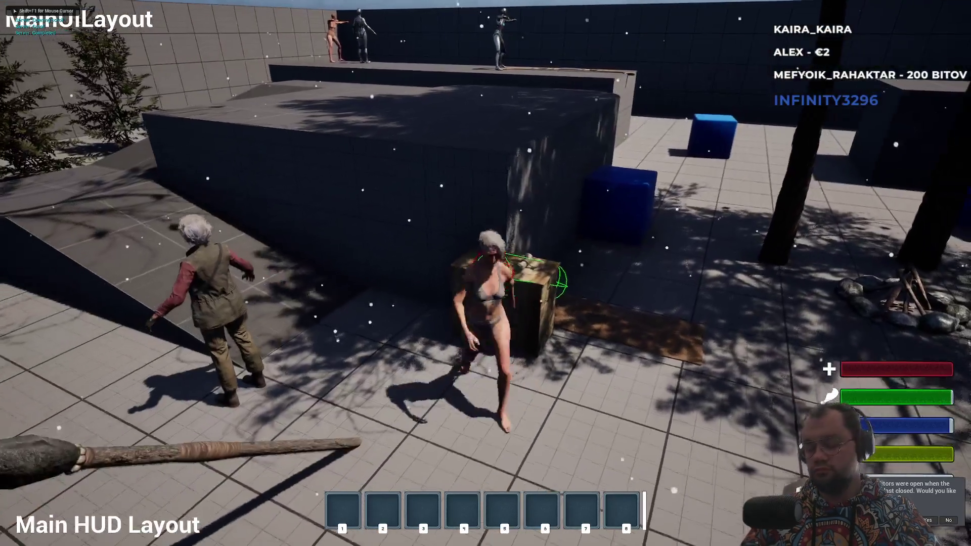
pyautogui.press('Escape')
pyautogui.click(532, 16)
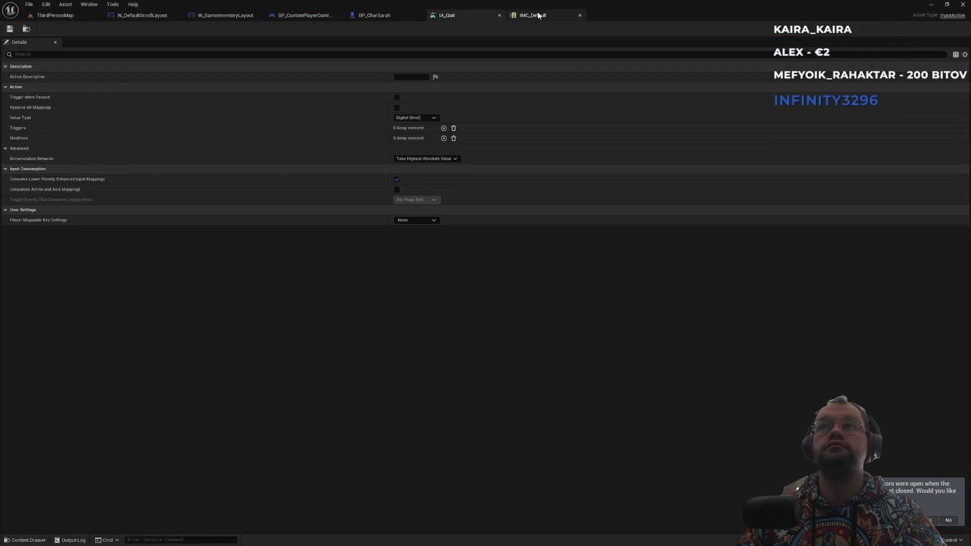
# Review the BP_CharSarah, BP_CustomPlayerController, scroll and inventory widget, IA_Quit and IMC_Default tabs
pyautogui.click(393, 14)
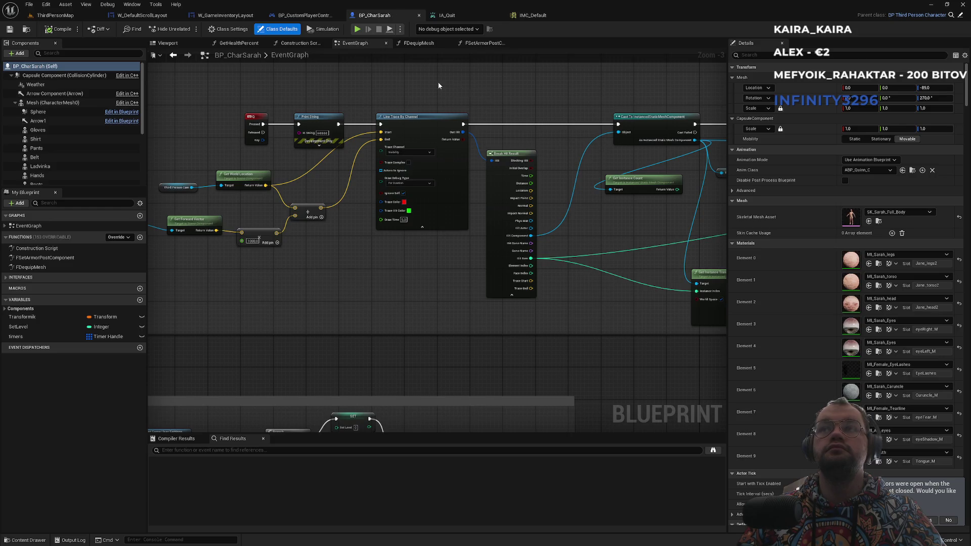
pyautogui.click(296, 16)
pyautogui.scroll(-2, 392, 319)
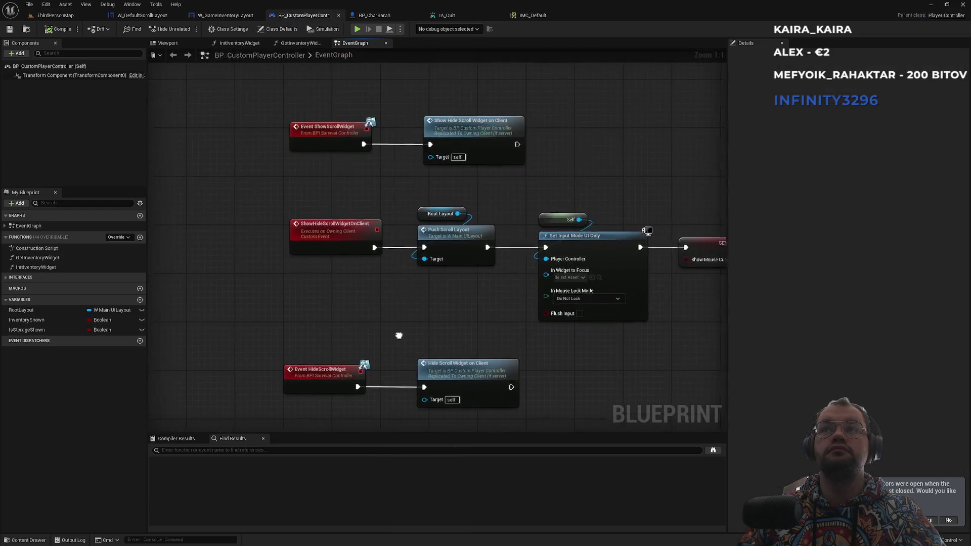
pyautogui.click(225, 15)
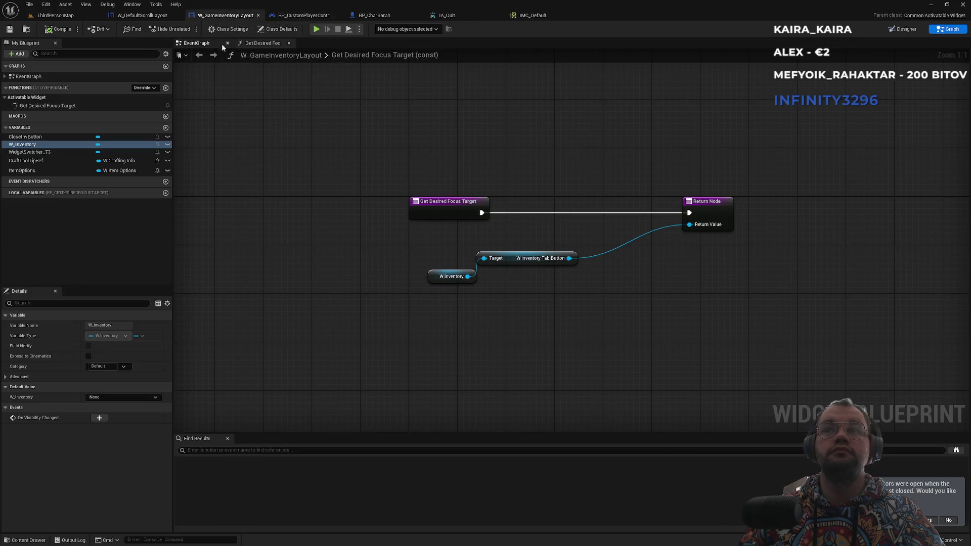
pyautogui.click(142, 15)
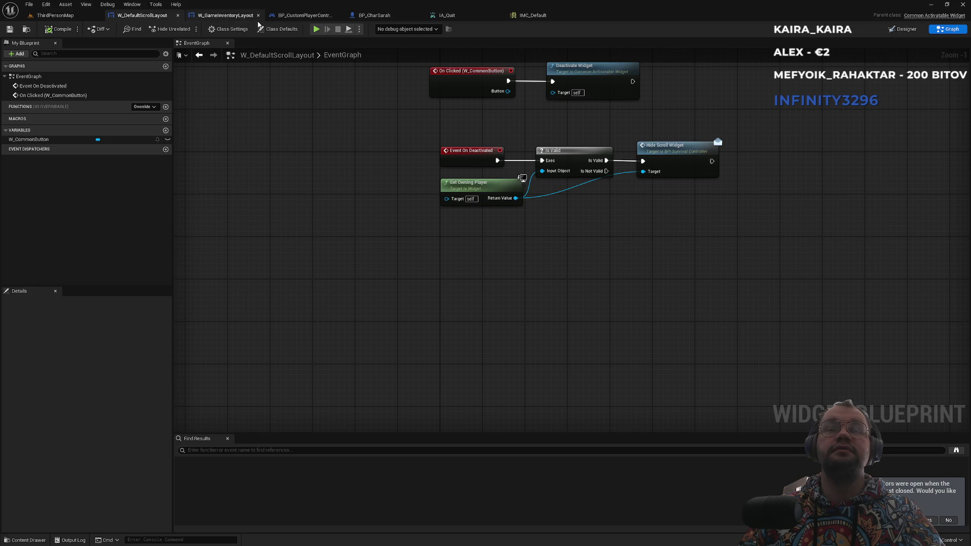
pyautogui.click(476, 17)
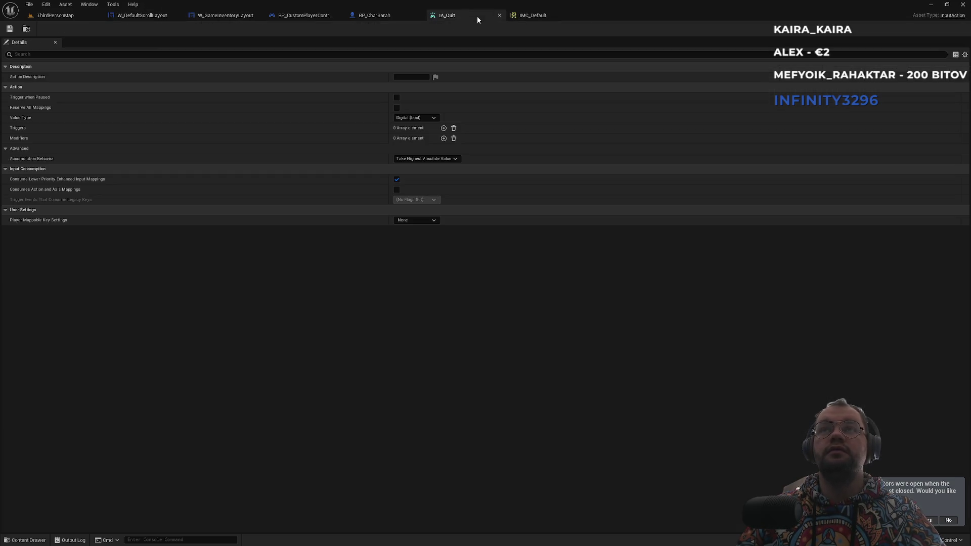
pyautogui.click(534, 16)
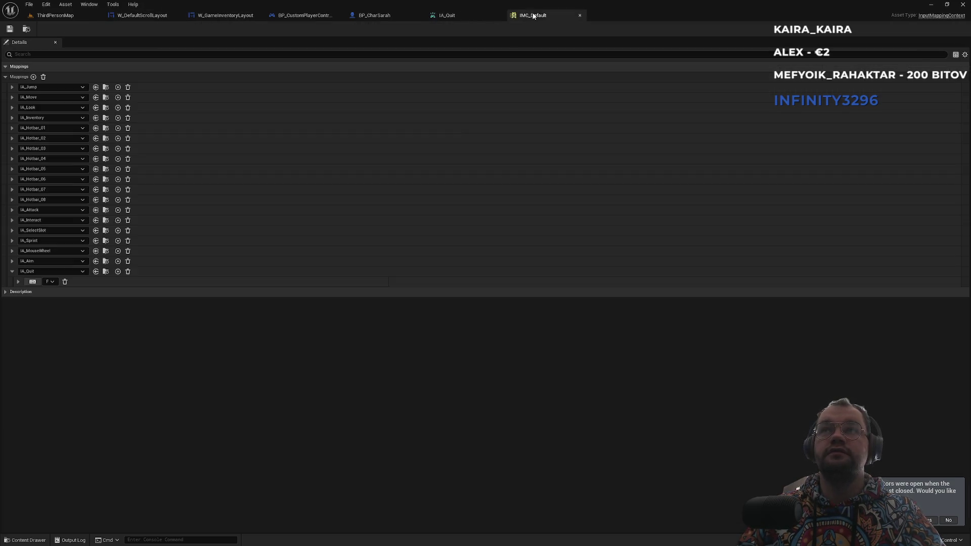
# Close the IA_Quit and IMC_Default tabs, then step back through the blueprints to the level
pyautogui.middleClick(464, 18)
pyautogui.middleClick(459, 17)
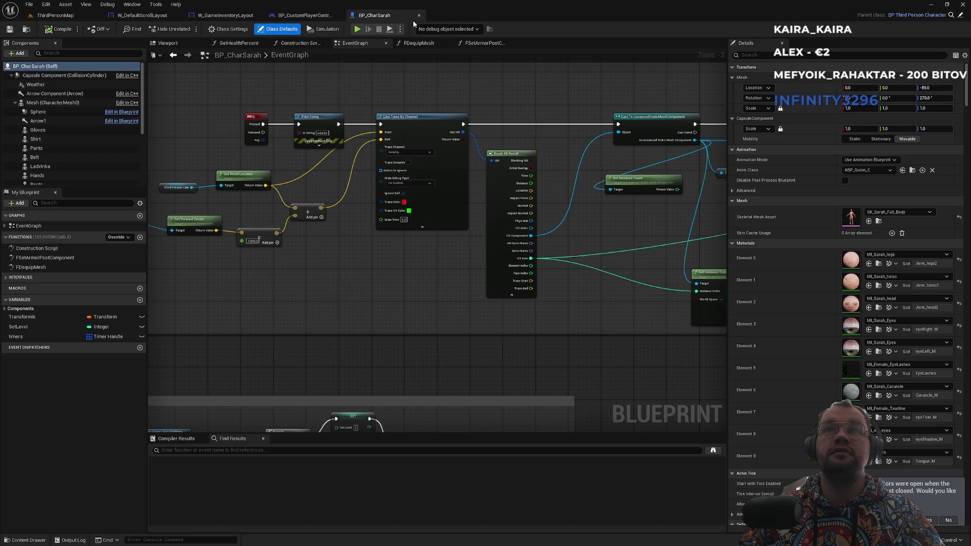
pyautogui.click(303, 15)
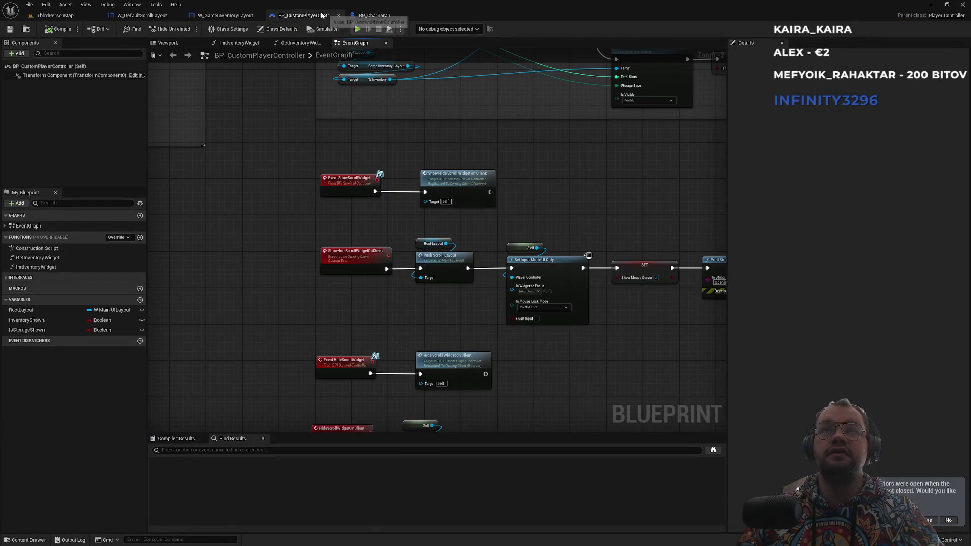
pyautogui.click(206, 18)
pyautogui.click(142, 16)
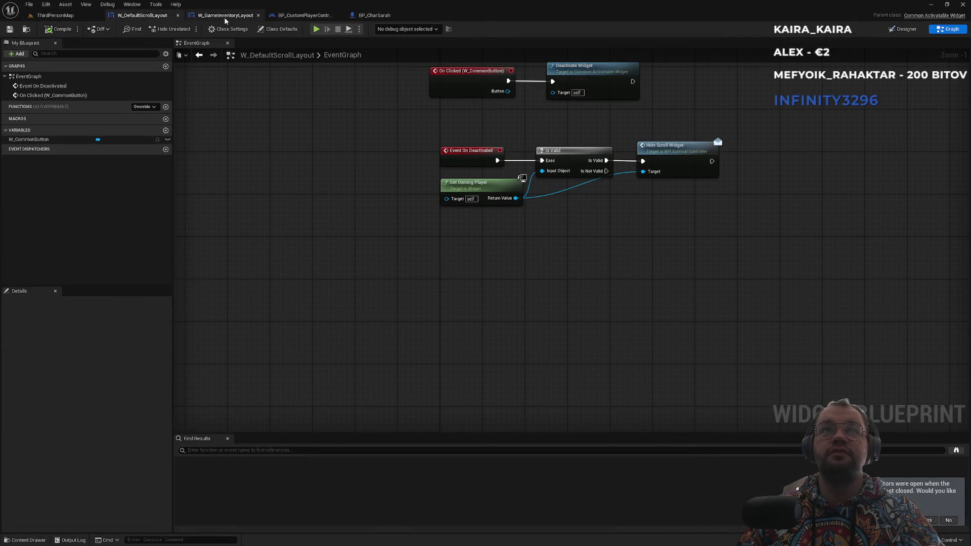
pyautogui.click(66, 17)
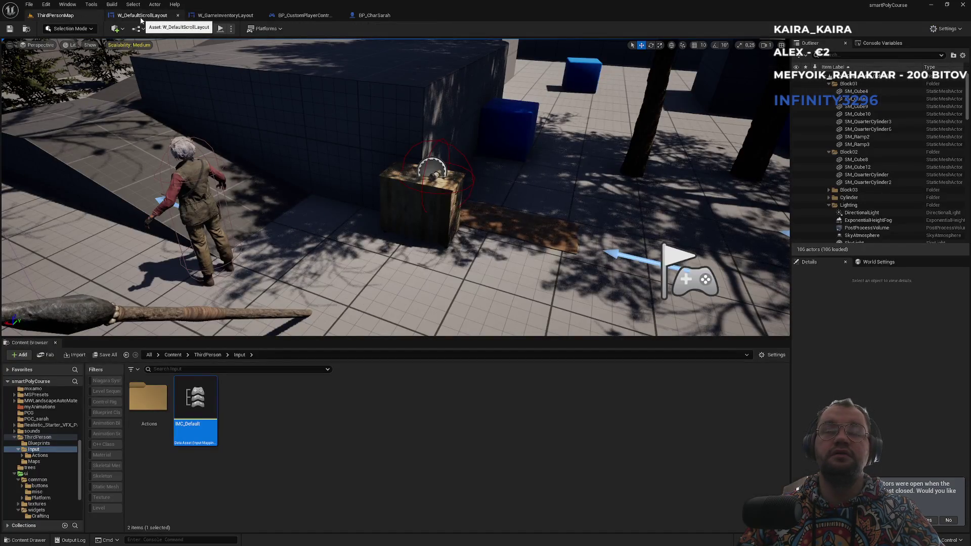
# In W_DefaultScrollLayout's Designer, change the close button label to '"F" to close'
pyautogui.click(144, 16)
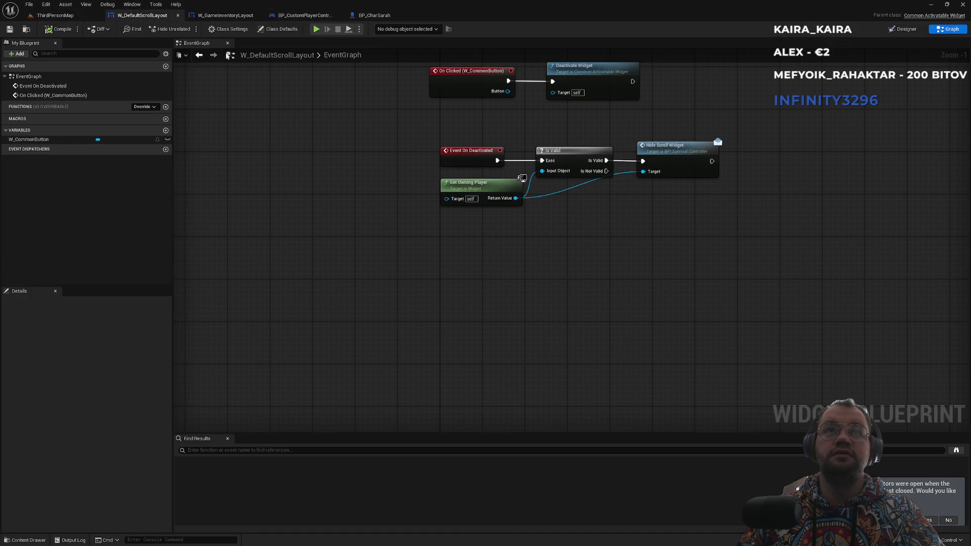
pyautogui.click(905, 29)
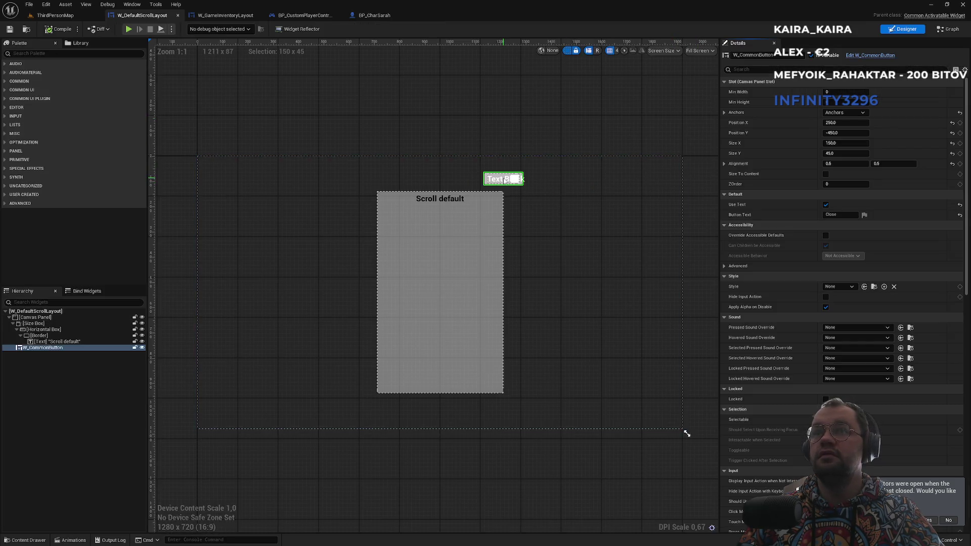
pyautogui.press('Home')
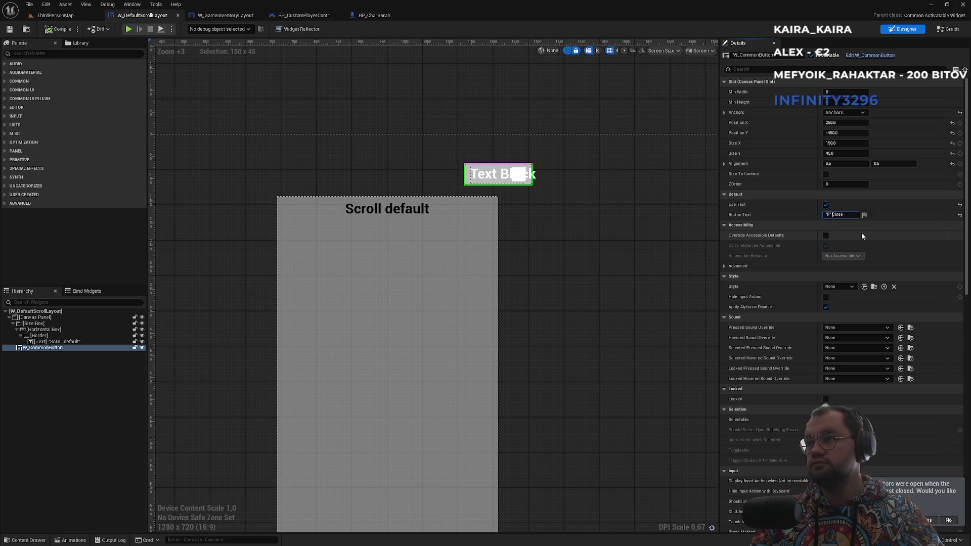
pyautogui.press('BackSpace')
pyautogui.write('c')
pyautogui.press('Return')
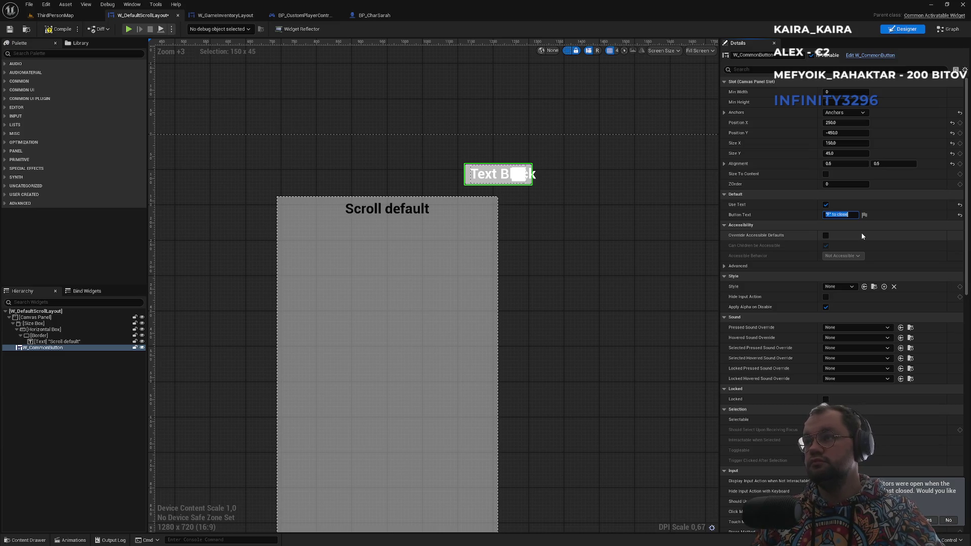
pyautogui.click(57, 15)
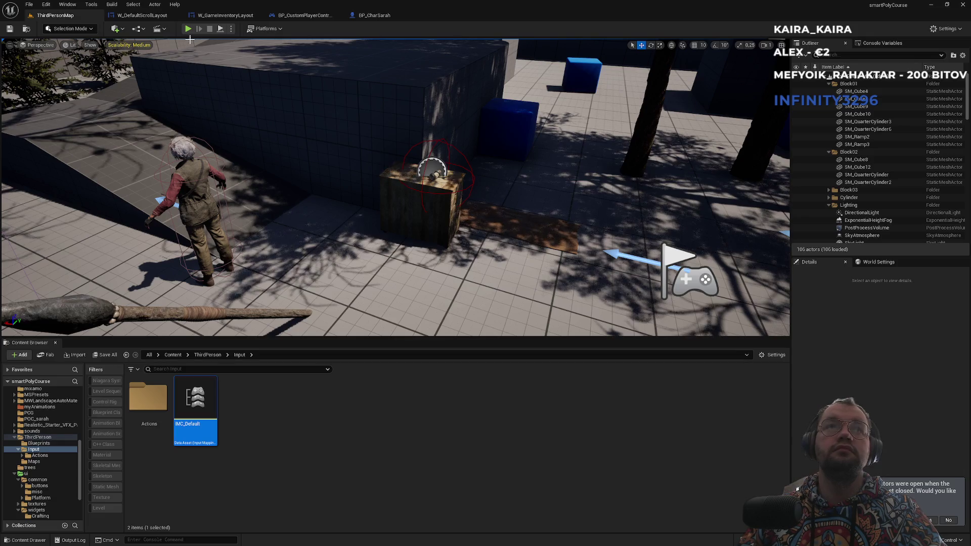
pyautogui.click(189, 30)
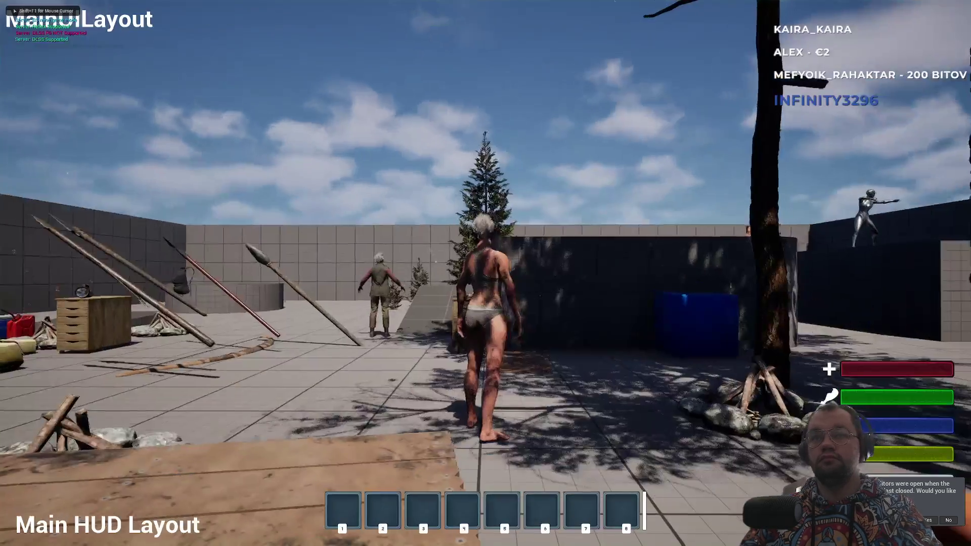
pyautogui.press('w')
pyautogui.press('e')
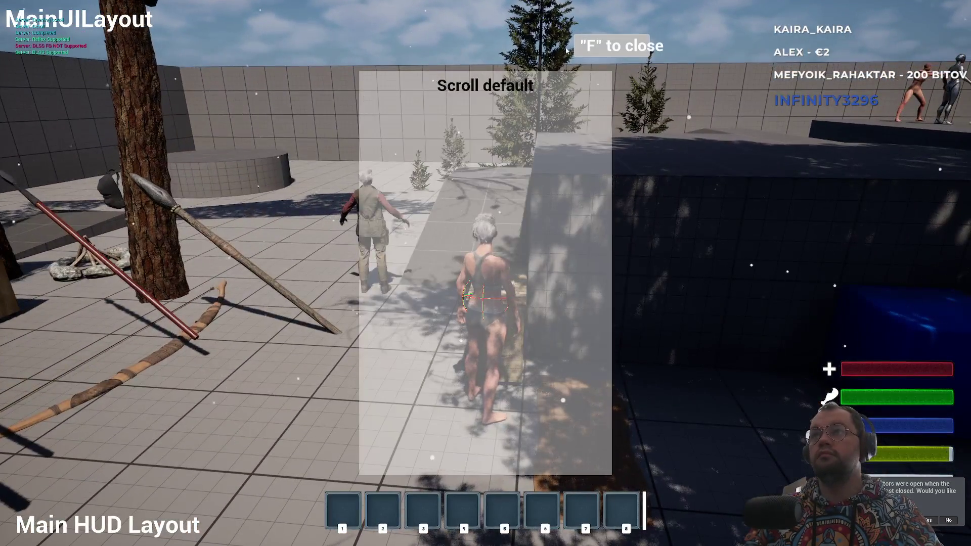
pyautogui.press('f')
pyautogui.press('e')
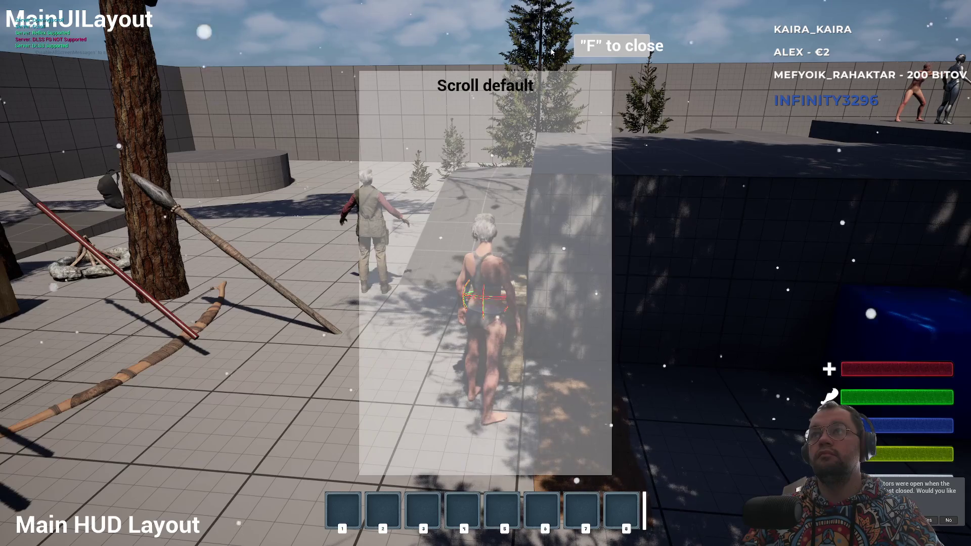
pyautogui.press('f')
pyautogui.press('e')
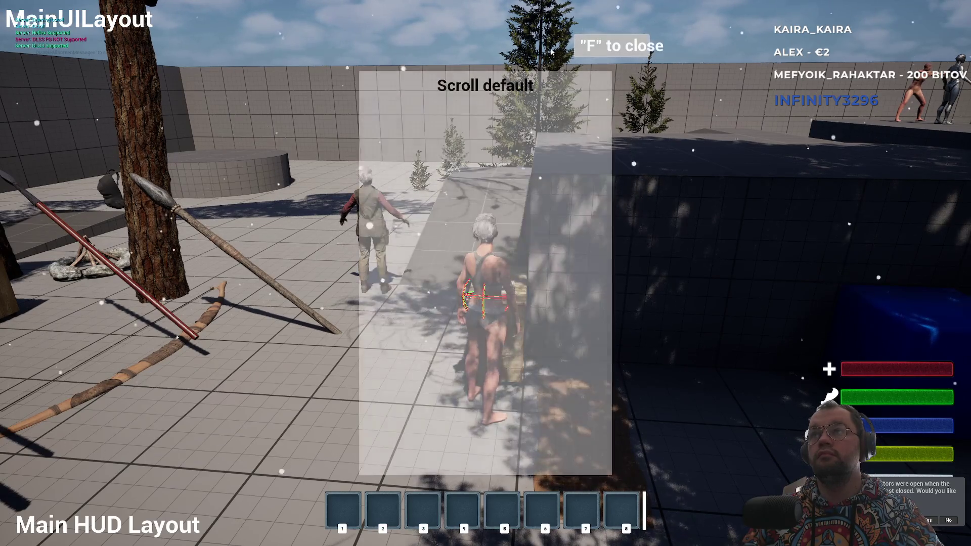
pyautogui.press('f')
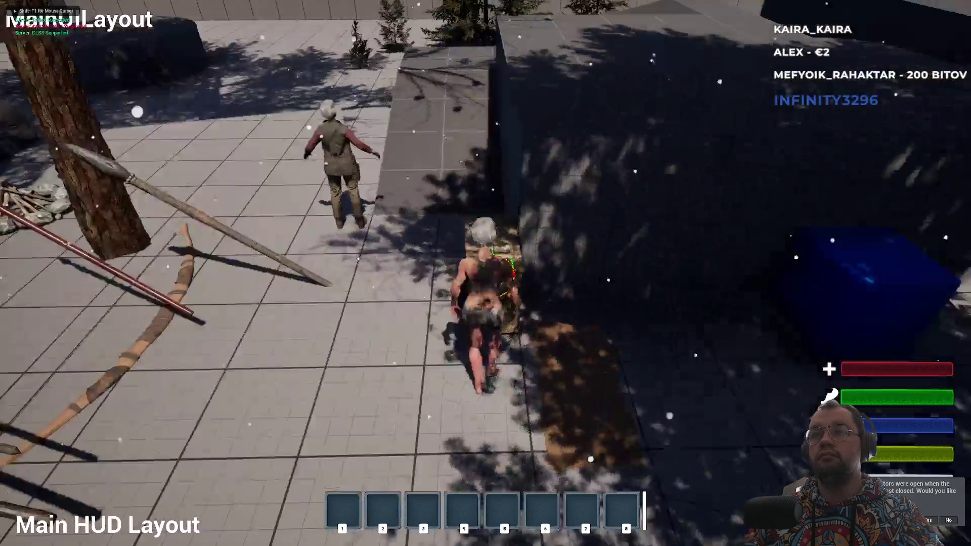
pyautogui.press('e')
pyautogui.press('f')
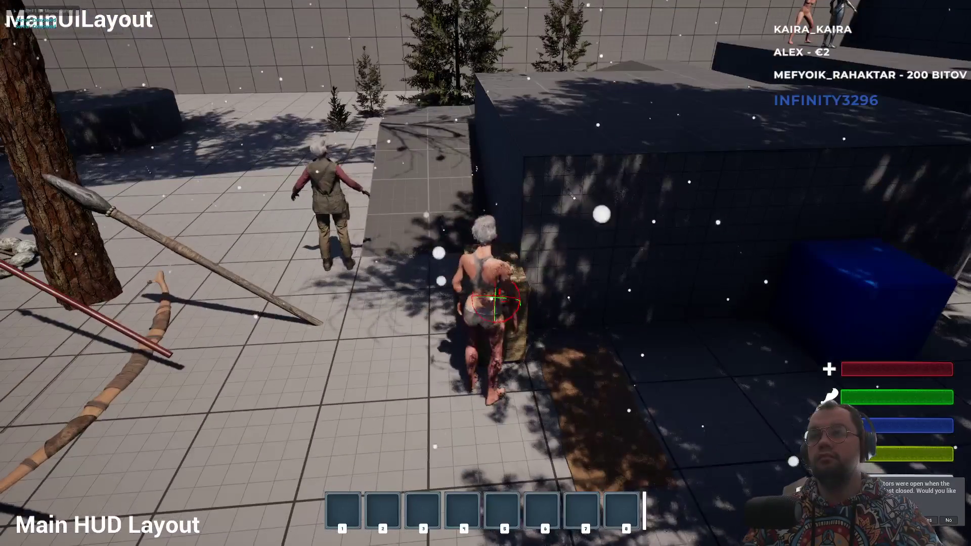
pyautogui.press('e')
pyautogui.press('f')
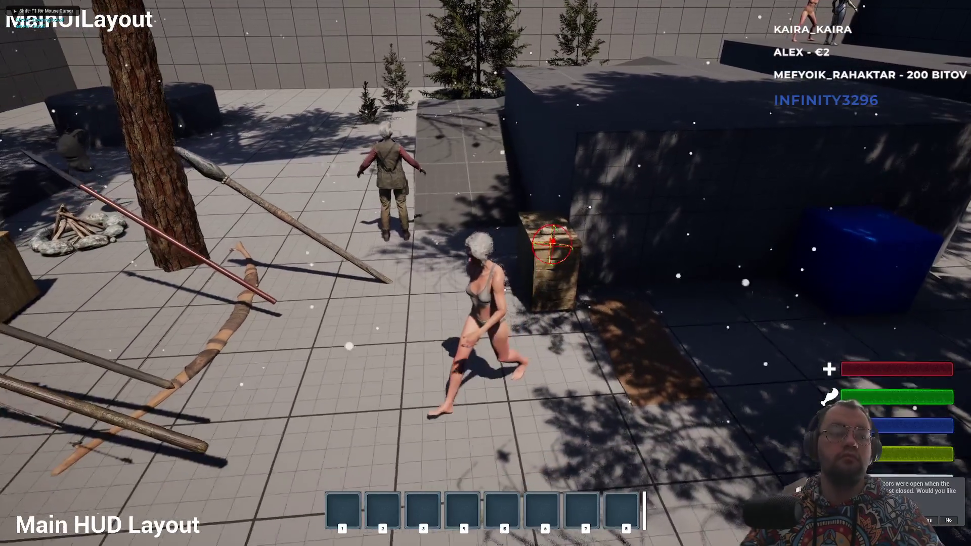
pyautogui.press('Escape')
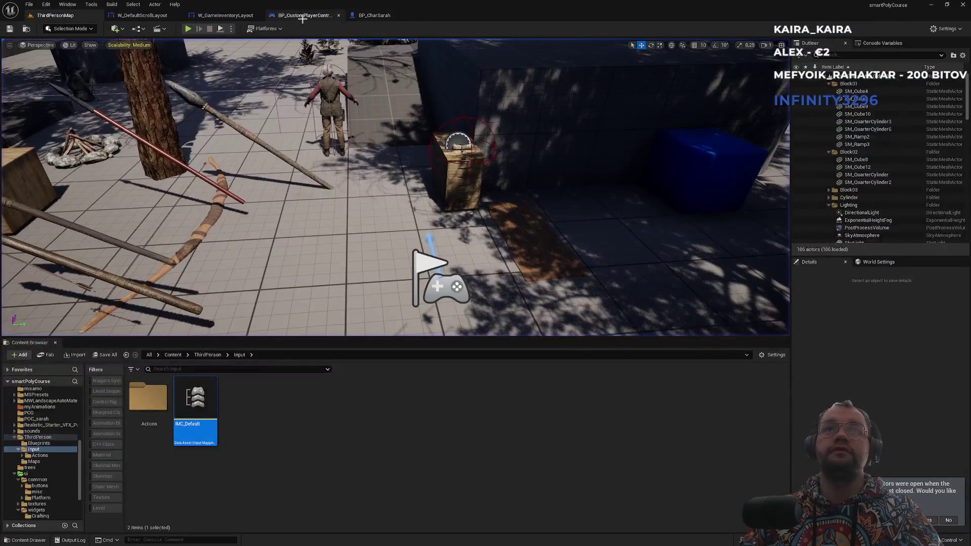
# Look over the player controller, inventory and scroll layout widget tabs, then return to ThirdPersonMap
pyautogui.click(302, 16)
pyautogui.click(225, 16)
pyautogui.click(151, 16)
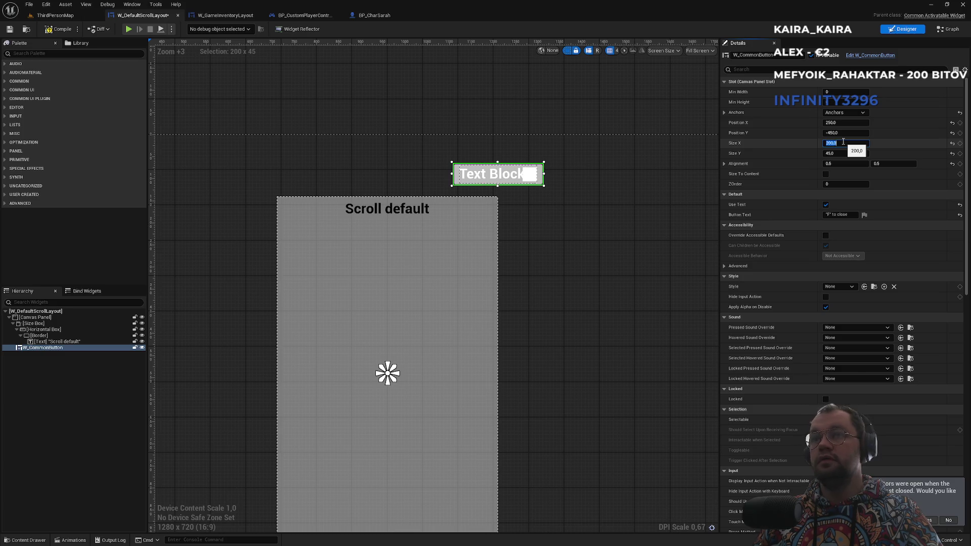
pyautogui.click(53, 16)
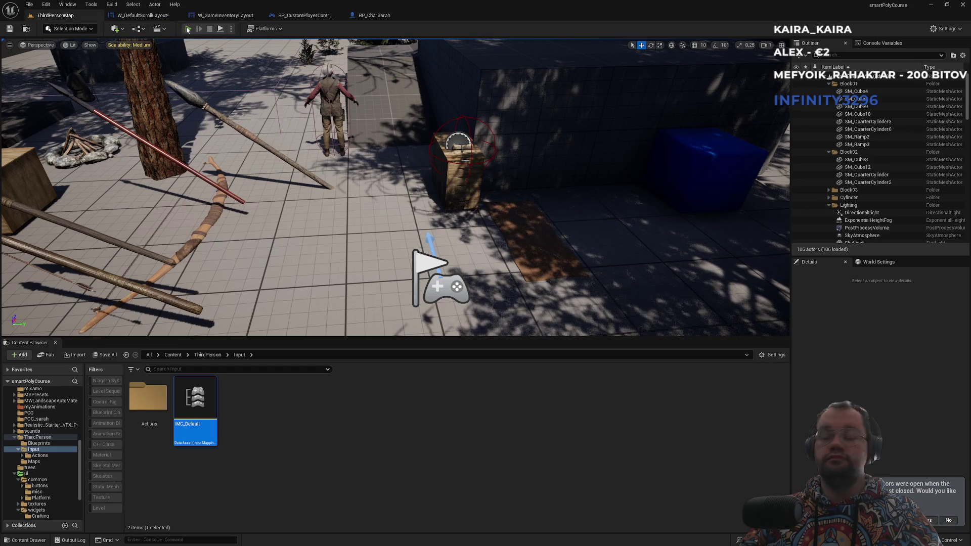
# Play-test opening and closing the Scroll default panel with F, then stop and select BP_Scroll
pyautogui.click(187, 29)
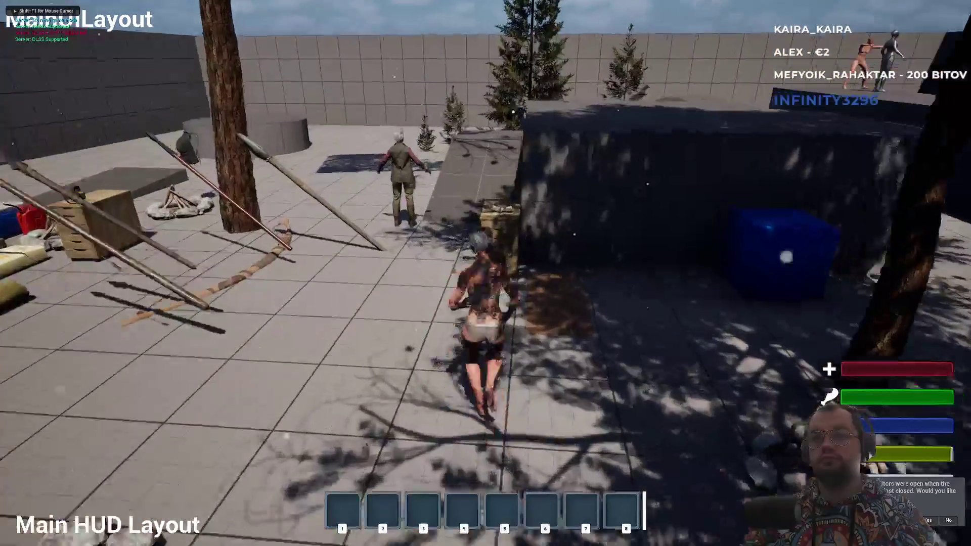
pyautogui.press('f')
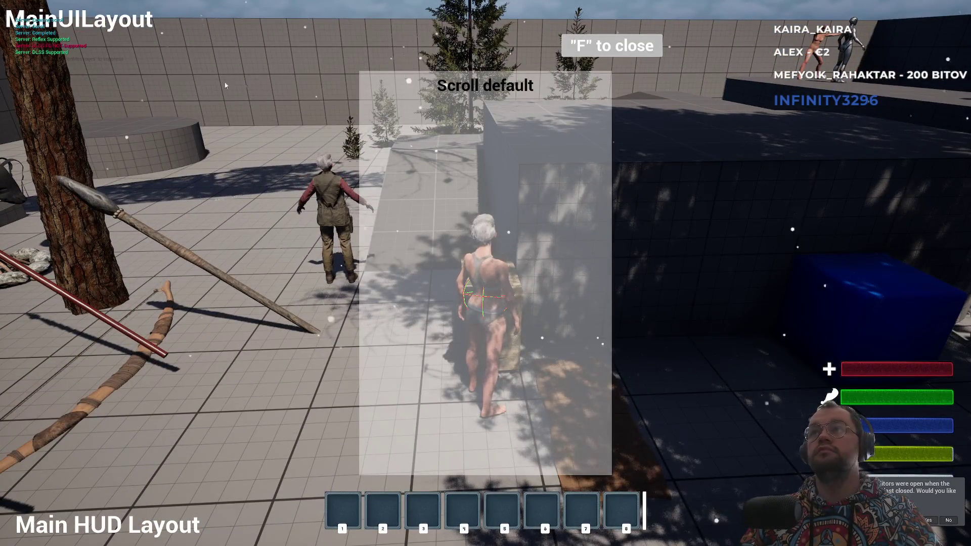
pyautogui.press('f')
pyautogui.press('f')
pyautogui.press('f')
pyautogui.press('f')
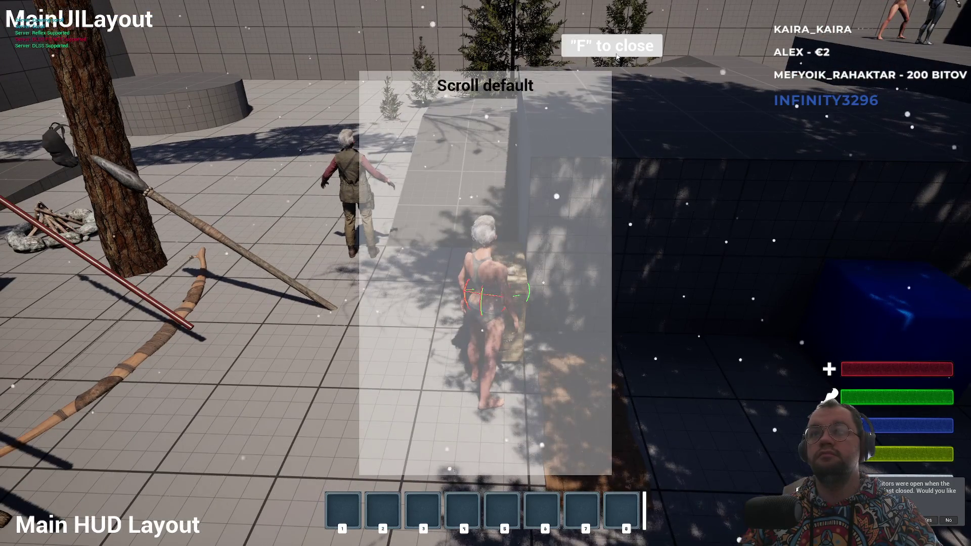
pyautogui.press('f')
pyautogui.press('f')
pyautogui.press('f')
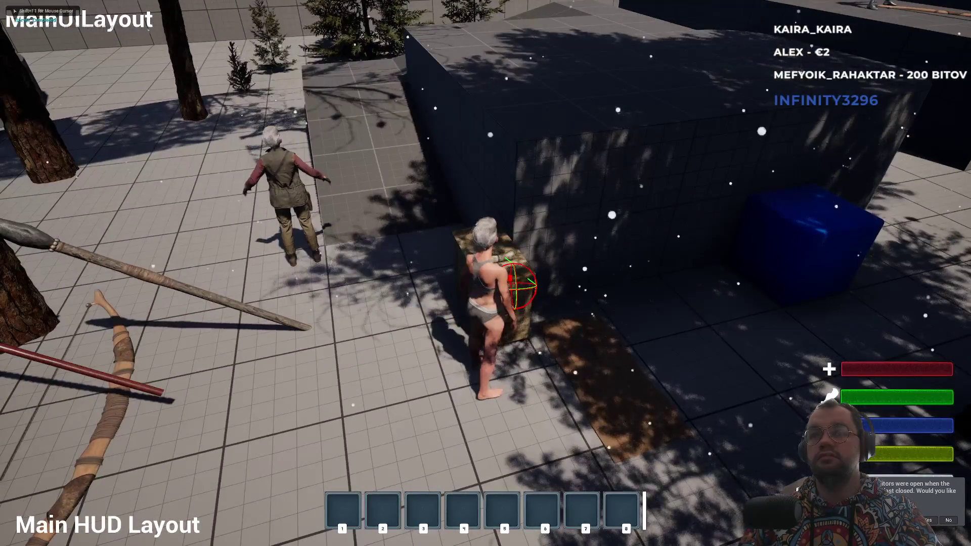
pyautogui.press('f')
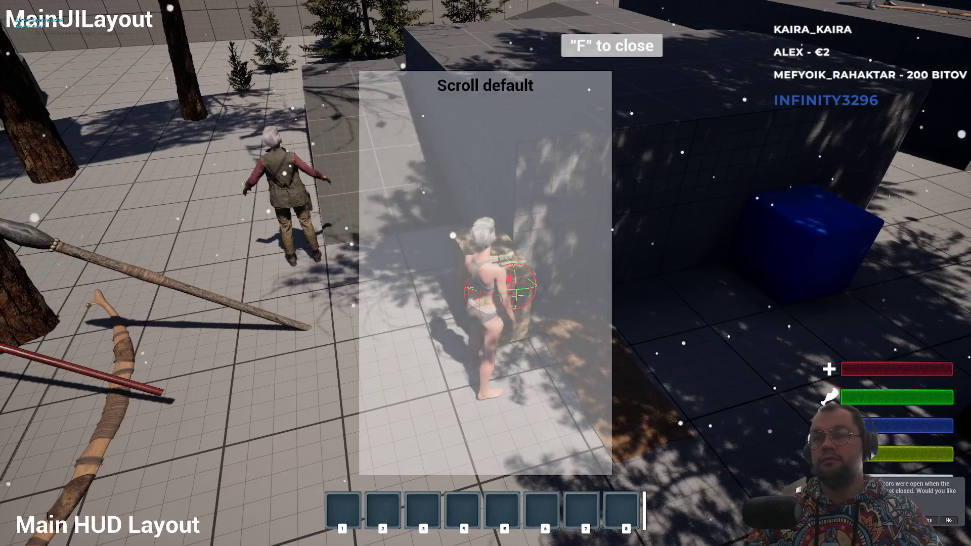
pyautogui.press('f')
pyautogui.press('Escape')
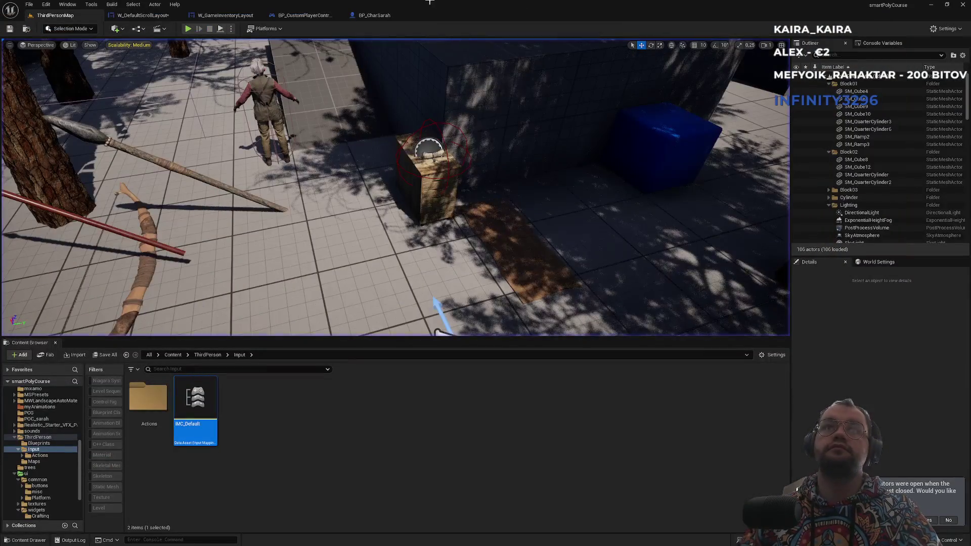
pyautogui.click(428, 152)
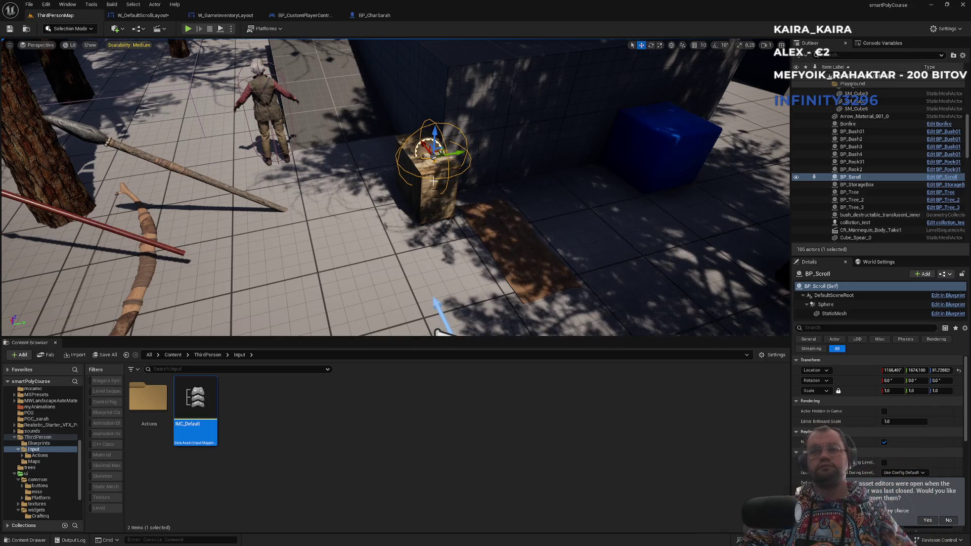
pyautogui.click(232, 29)
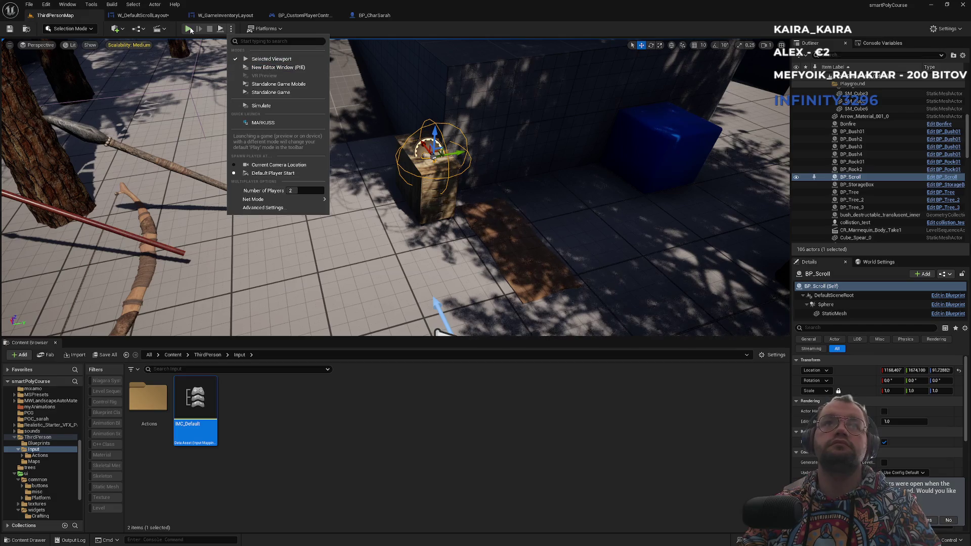
pyautogui.click(190, 29)
pyautogui.press('F11')
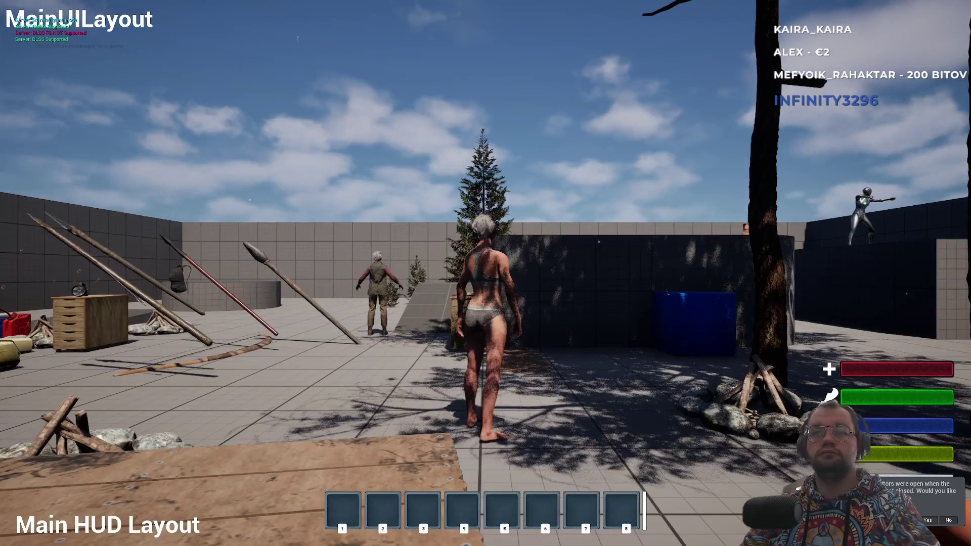
pyautogui.press('super')
pyautogui.press('super')
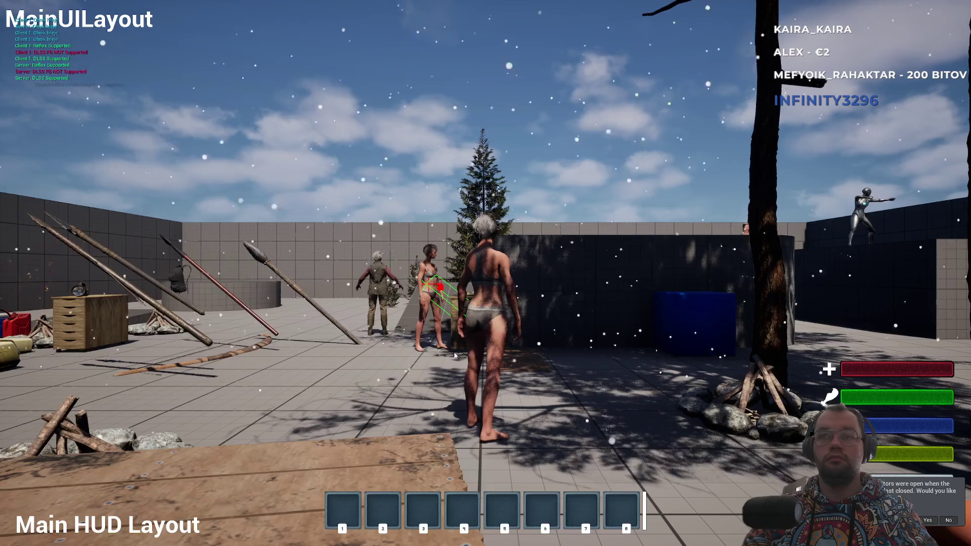
pyautogui.press('w')
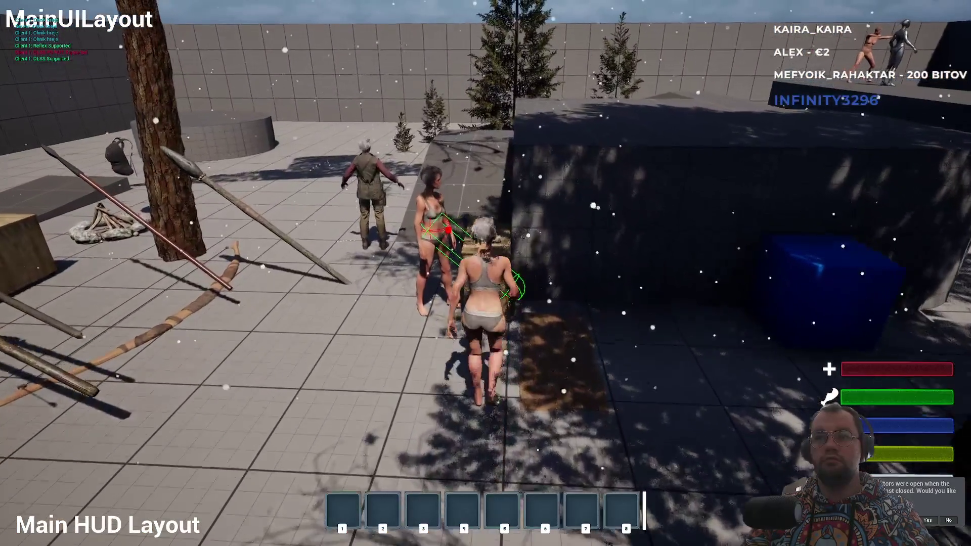
pyautogui.press('f')
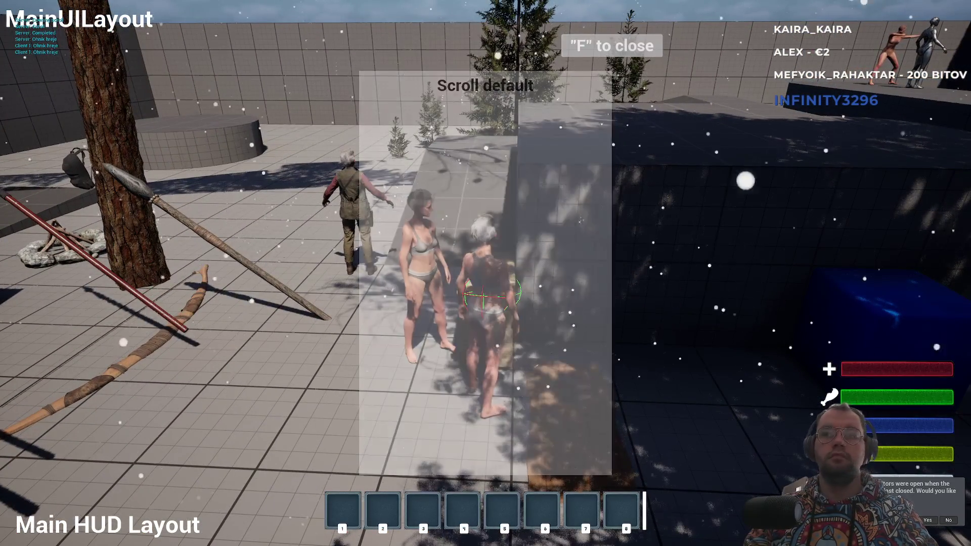
pyautogui.press('f')
pyautogui.press('super')
pyautogui.press('super')
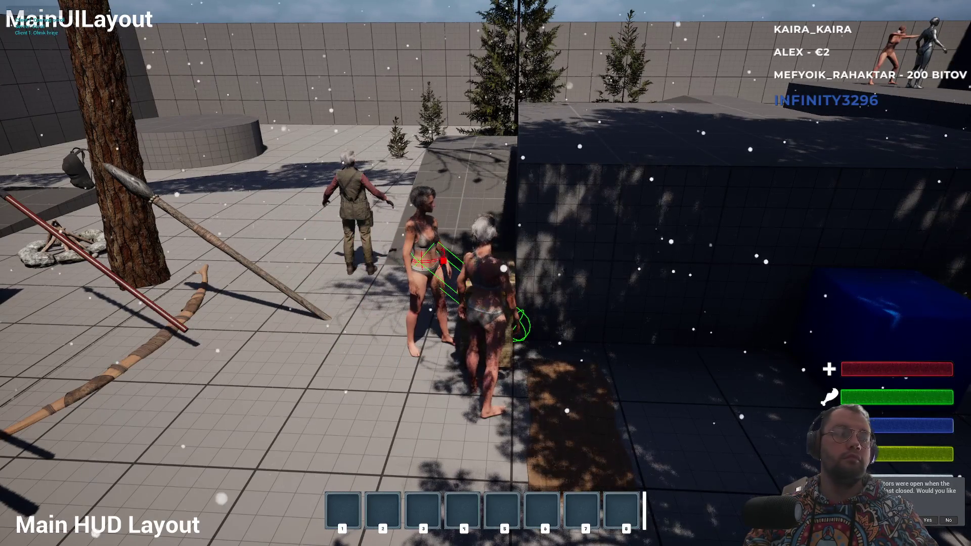
pyautogui.press('F11')
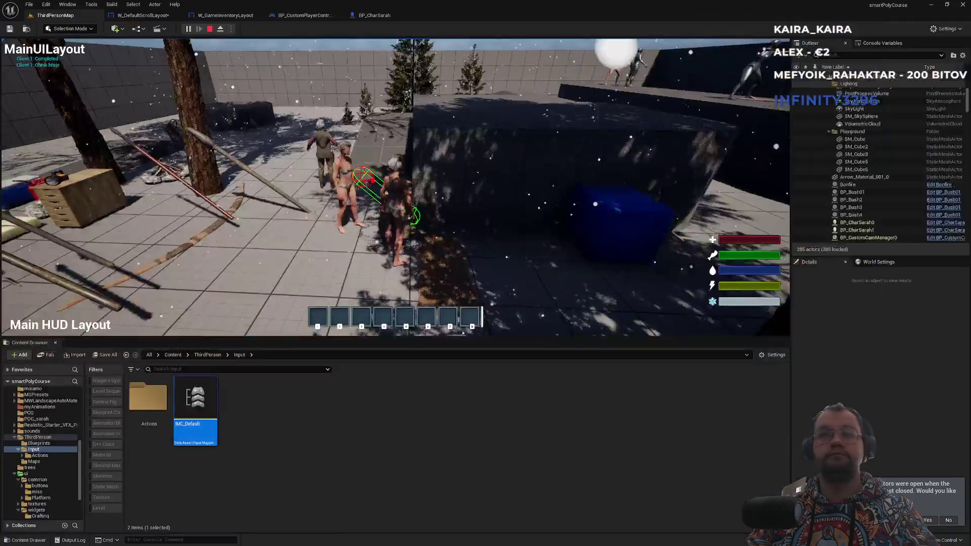
pyautogui.press('Escape')
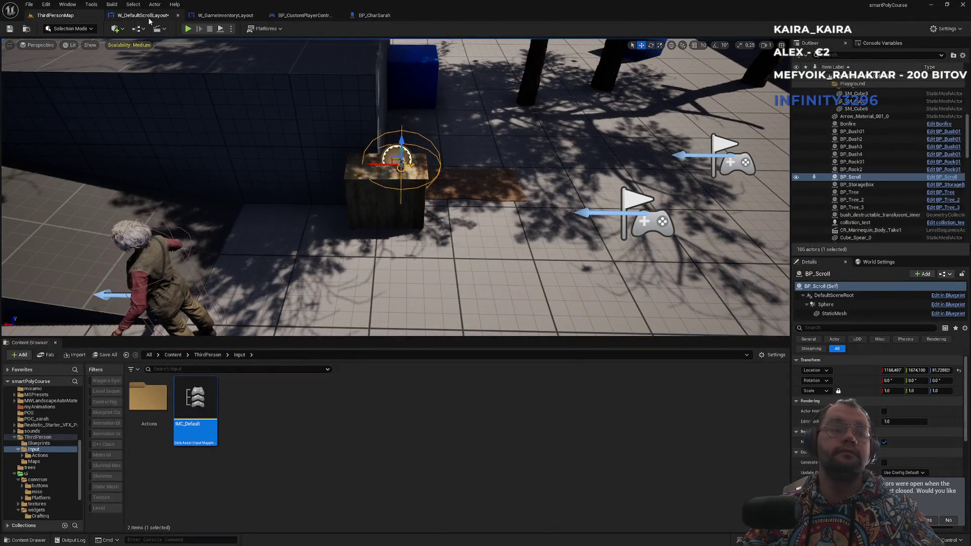
# In W_DefaultScrollLayout, select the Scroll default text block and center it horizontally in its border
pyautogui.click(375, 461)
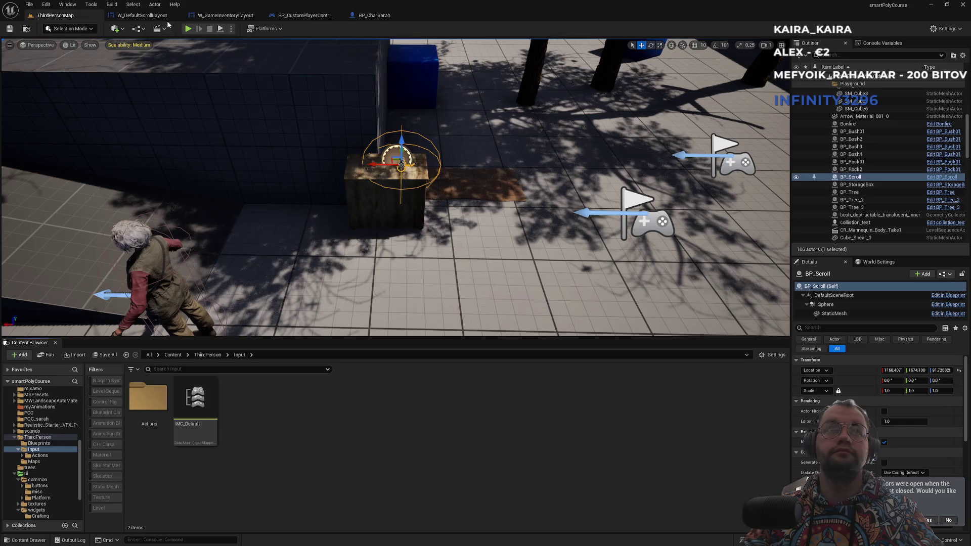
pyautogui.click(157, 15)
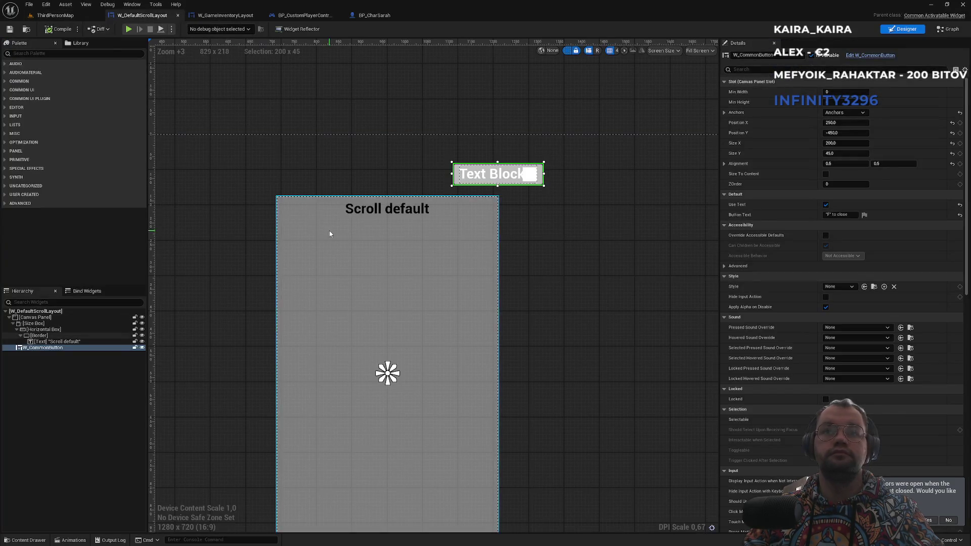
pyautogui.click(367, 212)
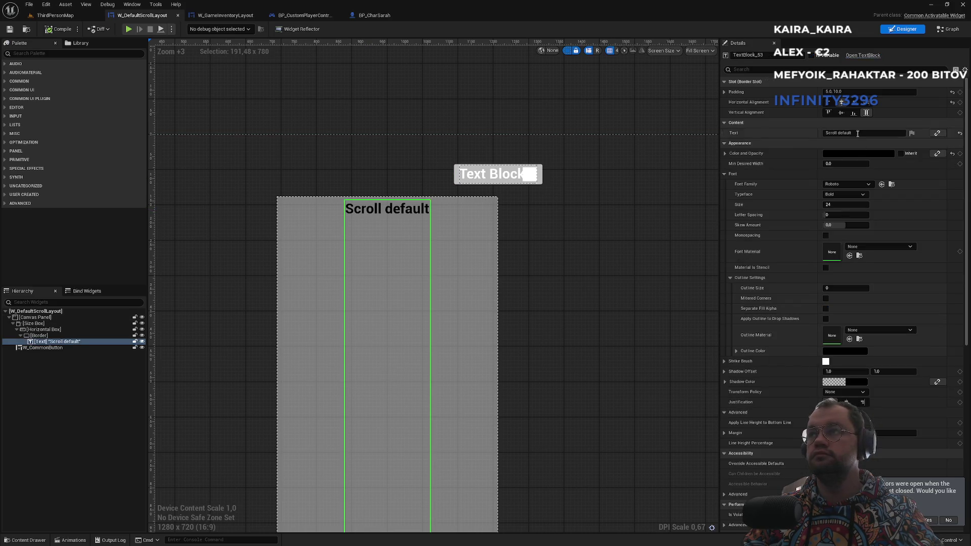
pyautogui.click(869, 104)
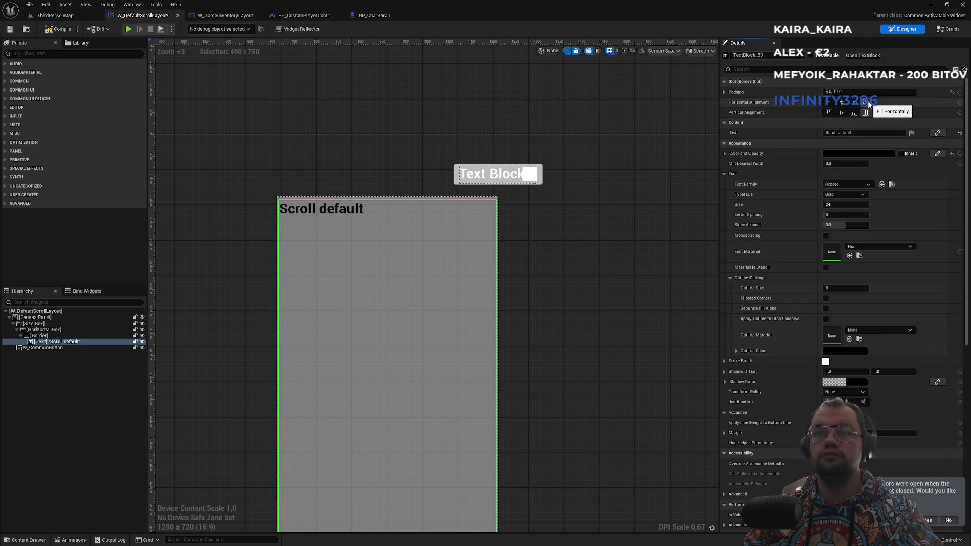
pyautogui.click(841, 102)
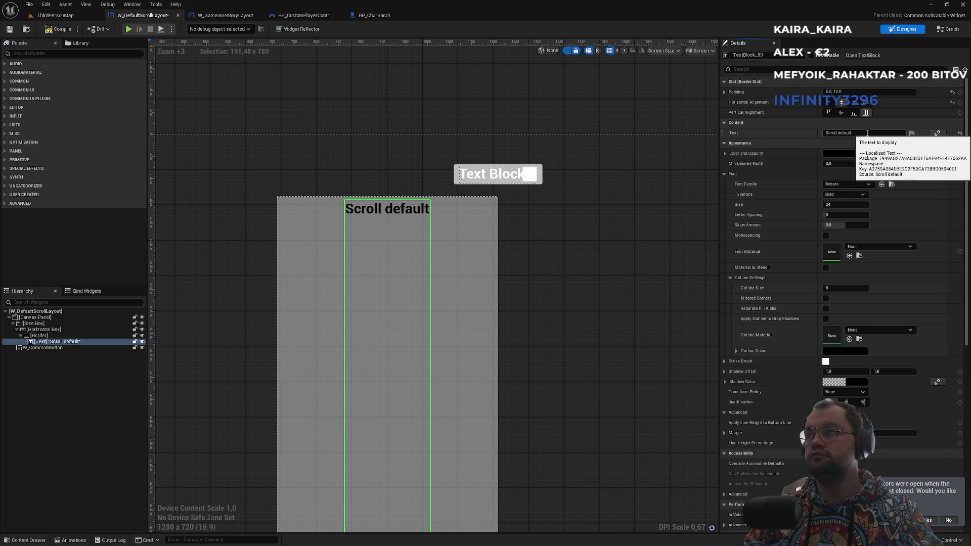
# Try editing the text's content field and look through its localization and binding options
pyautogui.click(866, 134)
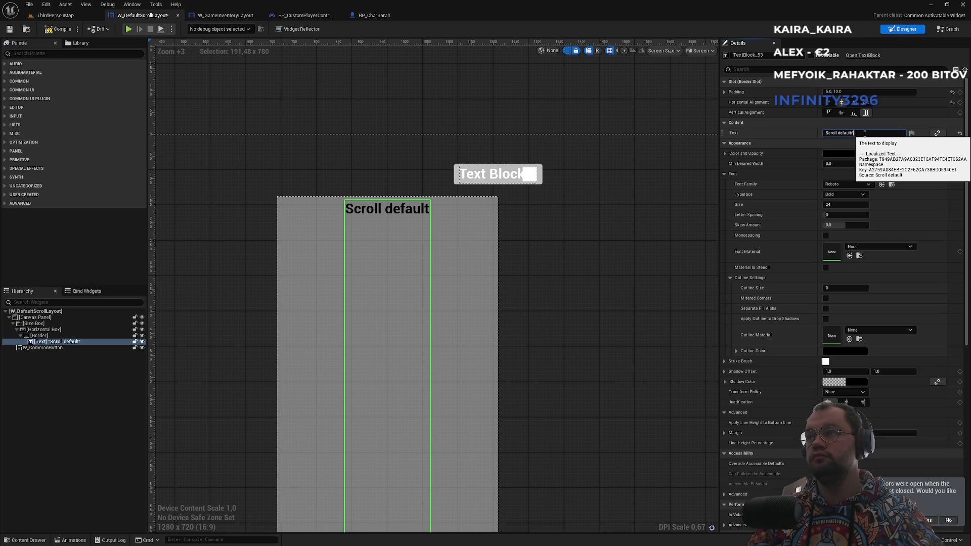
pyautogui.write('nfsdf')
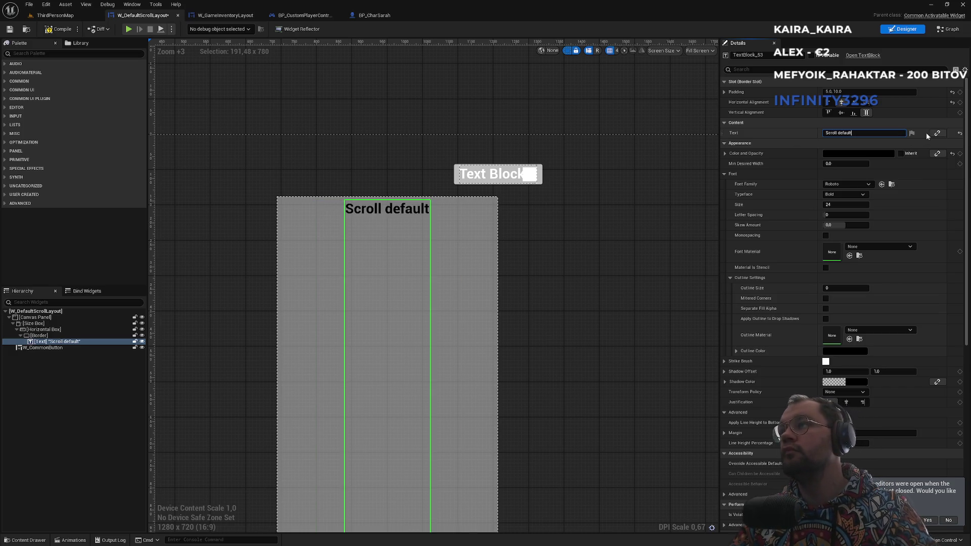
pyautogui.click(912, 133)
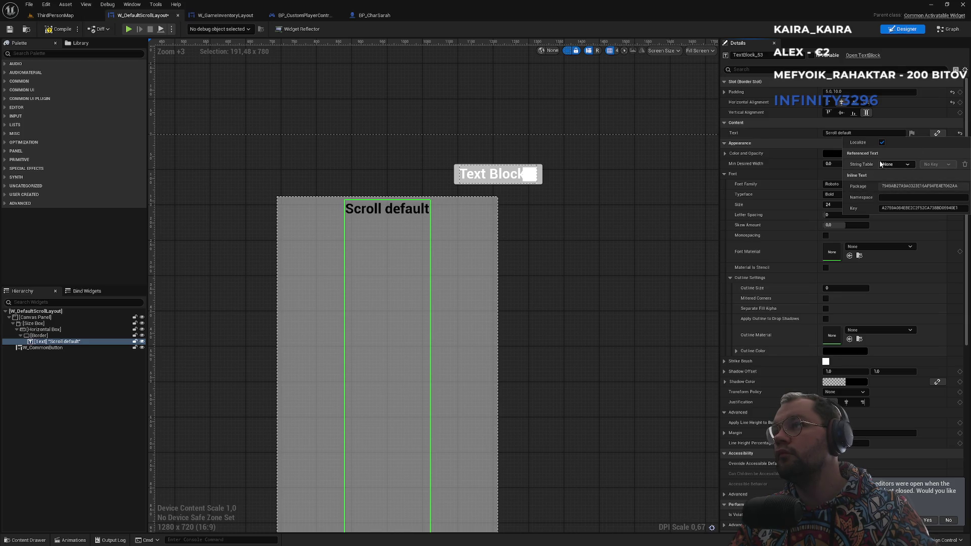
pyautogui.click(941, 132)
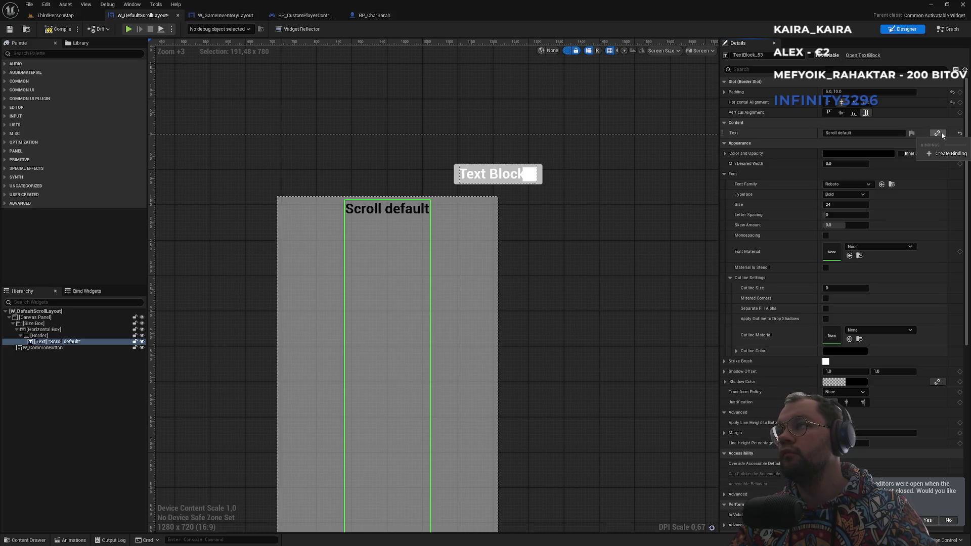
pyautogui.click(866, 133)
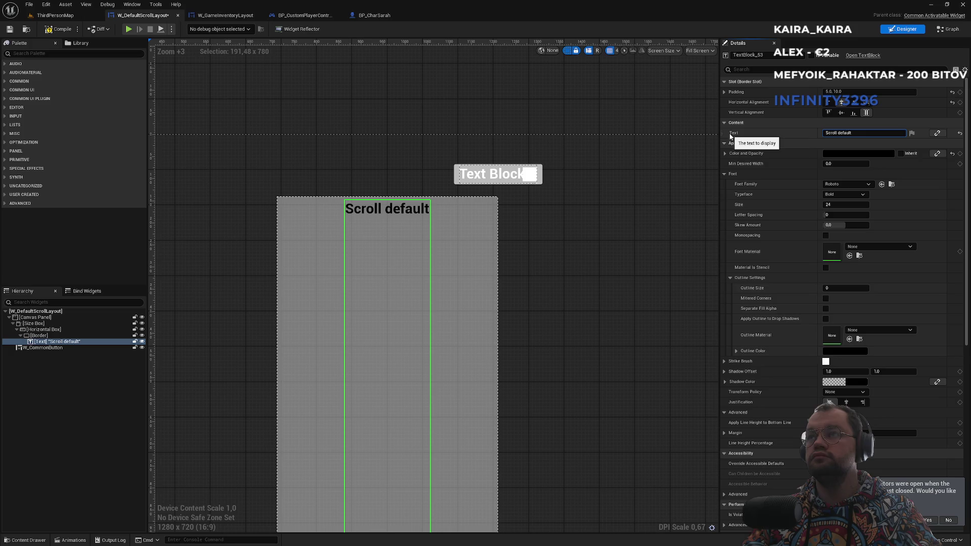
# Set the text's font size to 18 and return to the ThirdPersonMap level
pyautogui.moveTo(424, 174); pyautogui.dragTo(465, 130)
pyautogui.click(837, 206)
pyautogui.write('18')
pyautogui.press('Return')
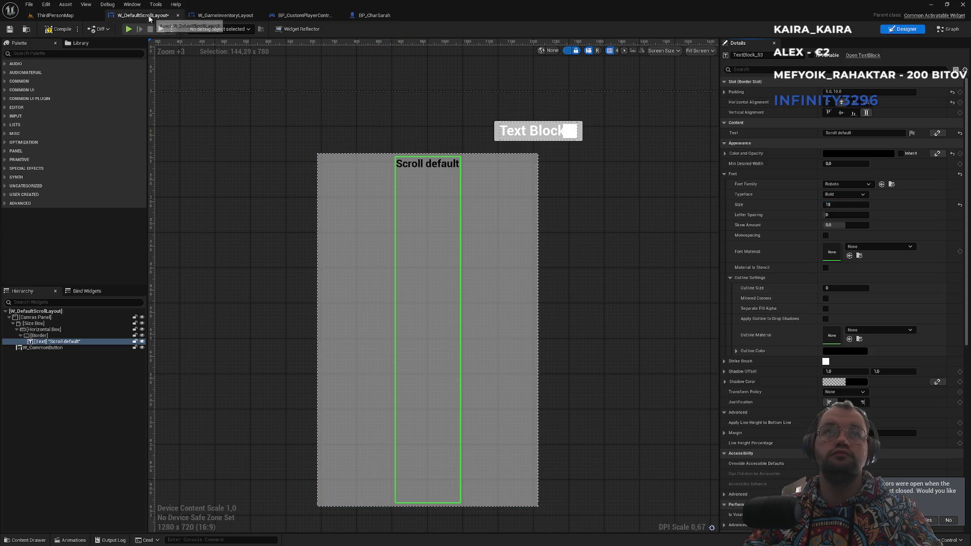
pyautogui.click(86, 18)
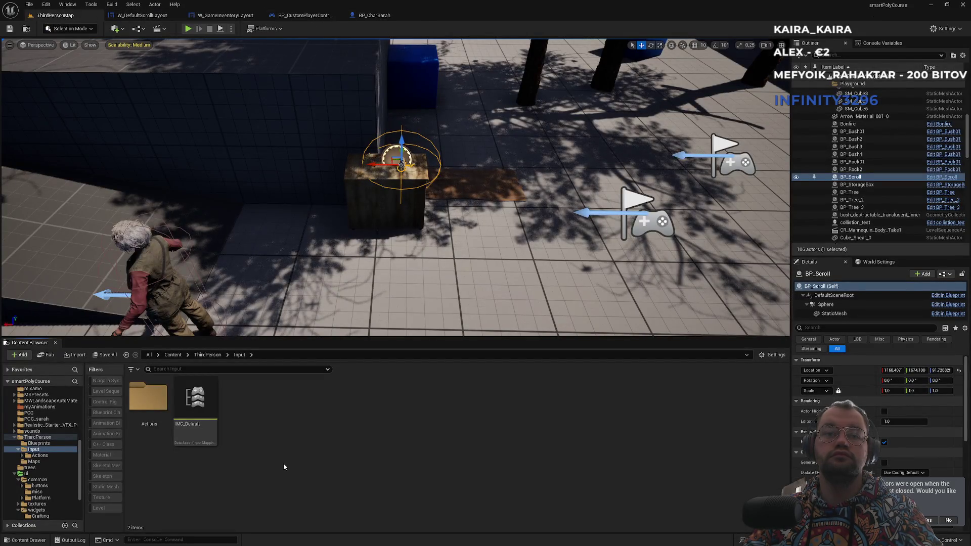
# Browse to dataAssets > ItemRecipes > PlayerInventory and open the R_IronAxe recipe asset
pyautogui.click(173, 355)
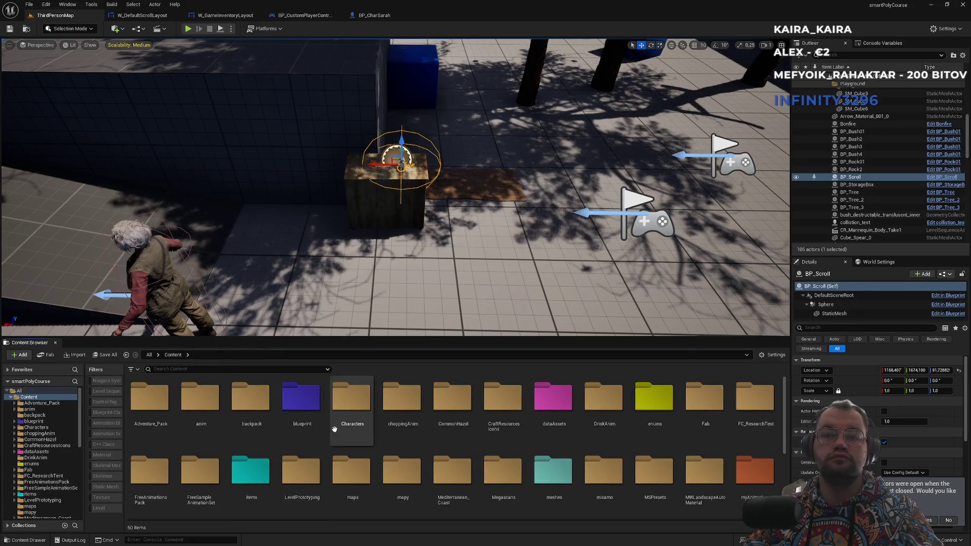
pyautogui.doubleClick(567, 440)
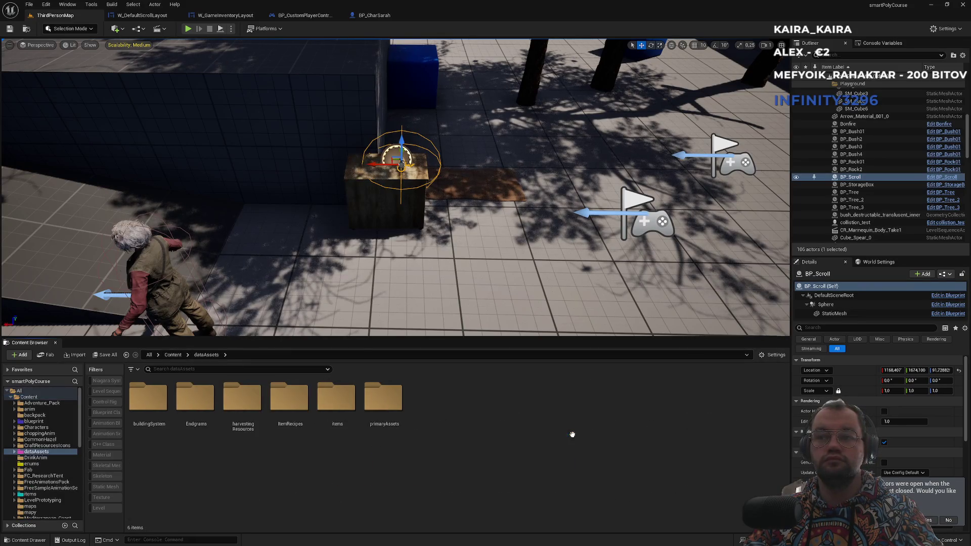
pyautogui.doubleClick(297, 436)
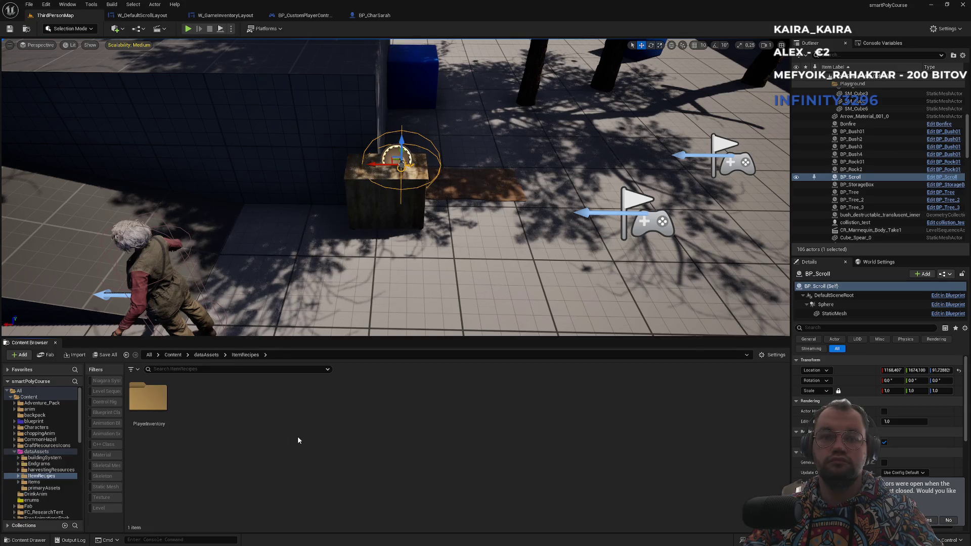
pyautogui.doubleClick(144, 438)
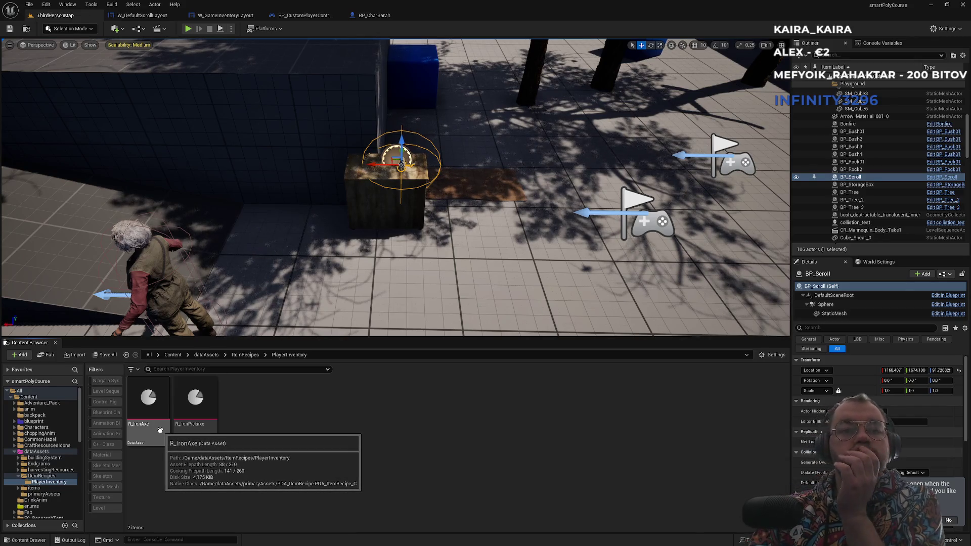
pyautogui.click(160, 429)
pyautogui.doubleClick(159, 430)
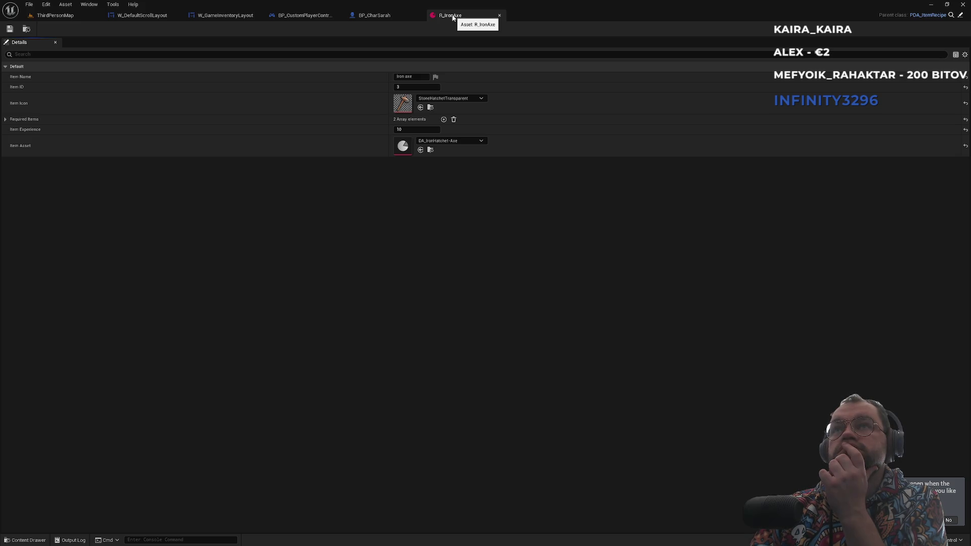
# Open R_IronAxe's parent class PDA_ItemRecipe, then show the dataAssets folder in the level editor
pyautogui.click(962, 16)
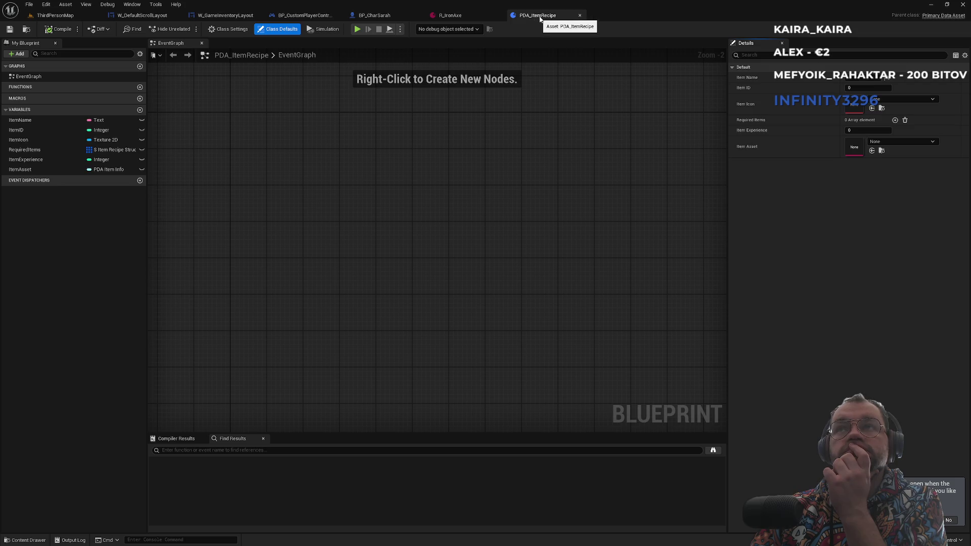
pyautogui.click(465, 17)
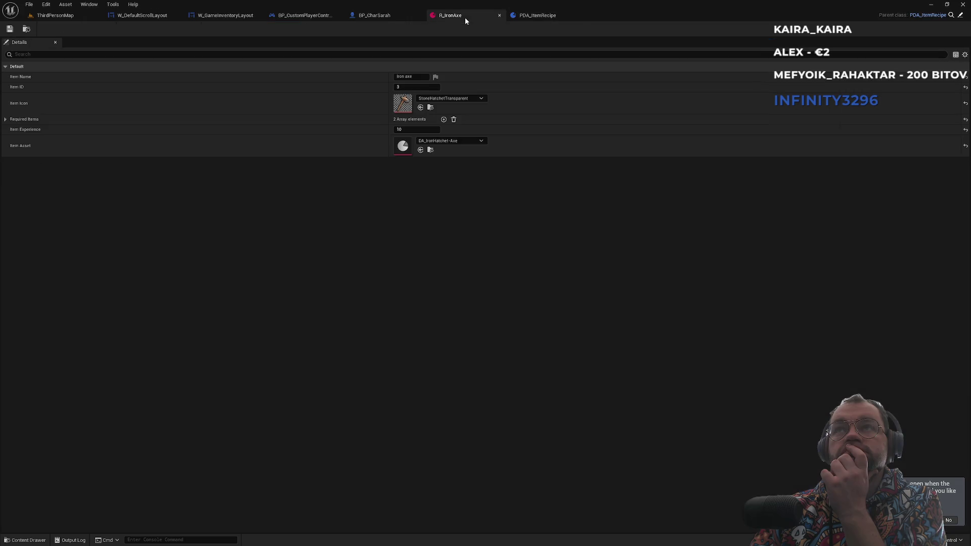
pyautogui.click(541, 16)
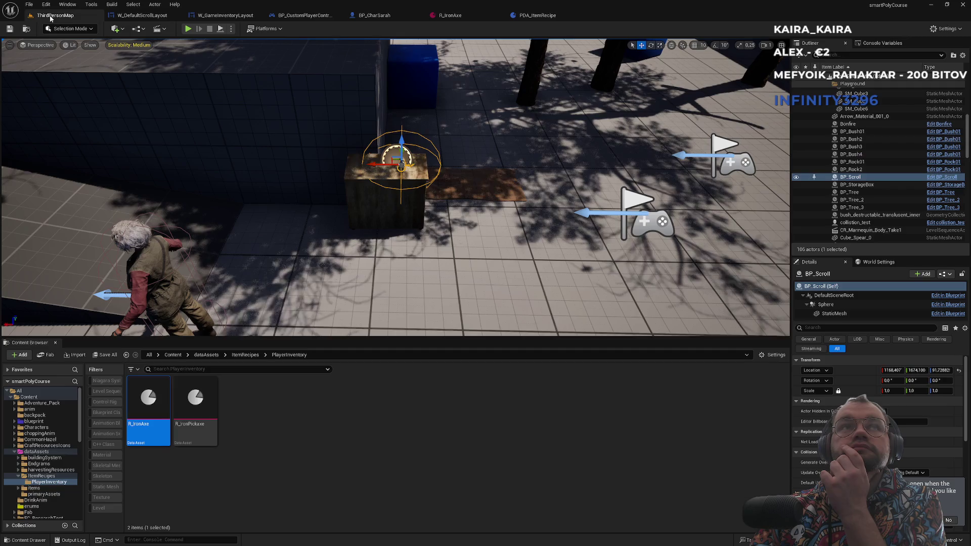
pyautogui.click(56, 15)
pyautogui.click(245, 355)
pyautogui.click(206, 355)
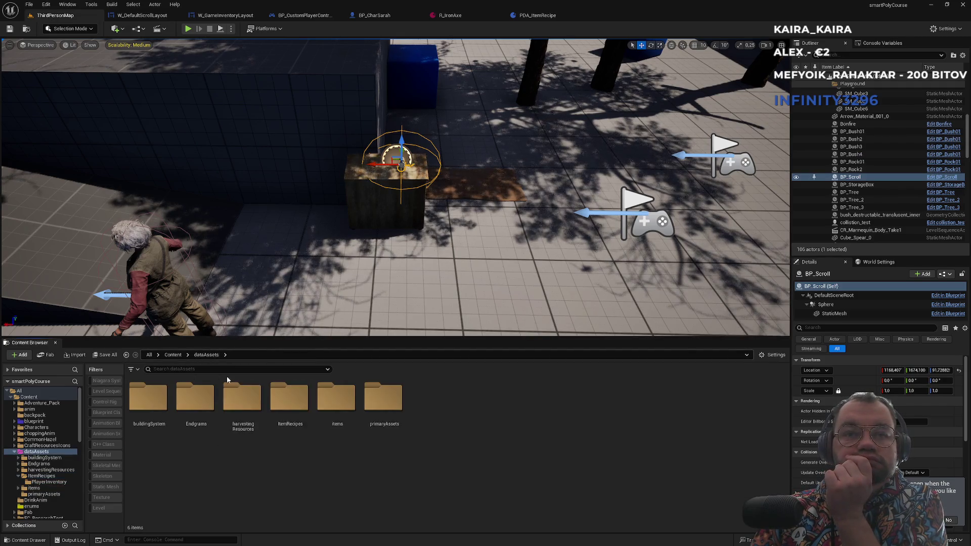
pyautogui.rightClick(329, 497)
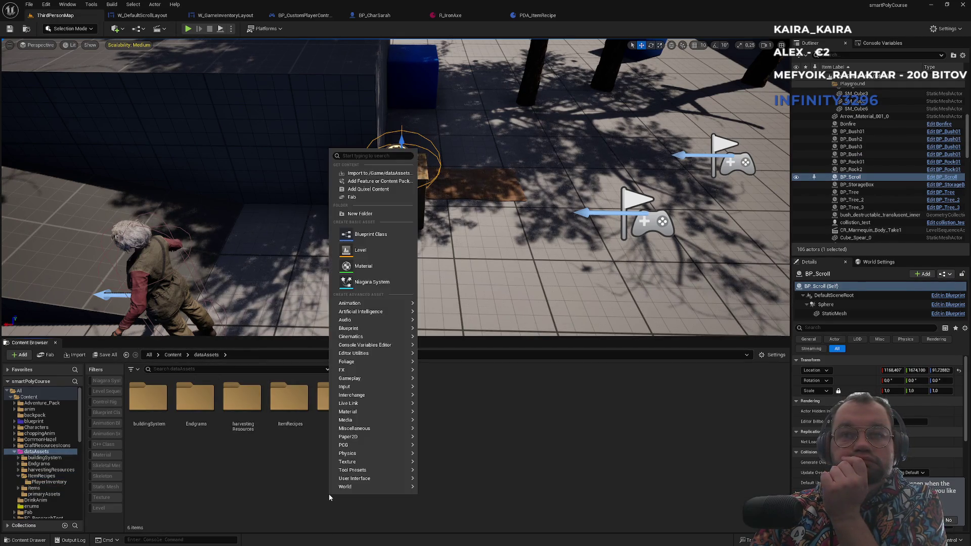
pyautogui.write('data')
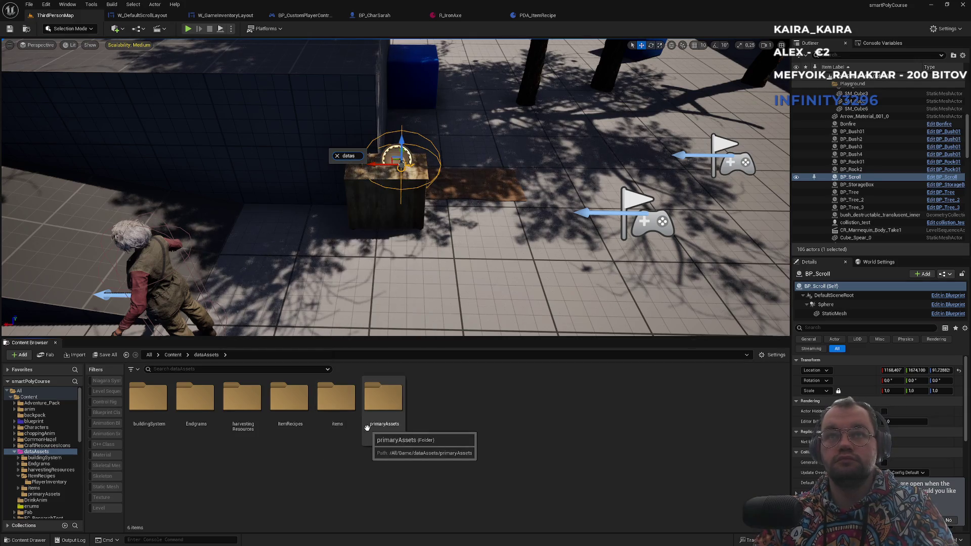
pyautogui.click(368, 278)
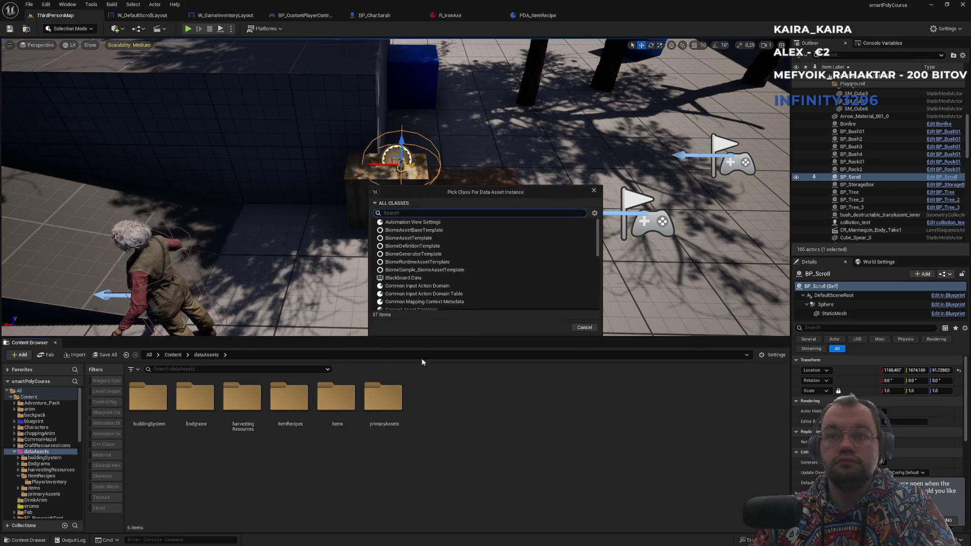
pyautogui.scroll(-3, 500, 276)
pyautogui.scroll(-5, 499, 280)
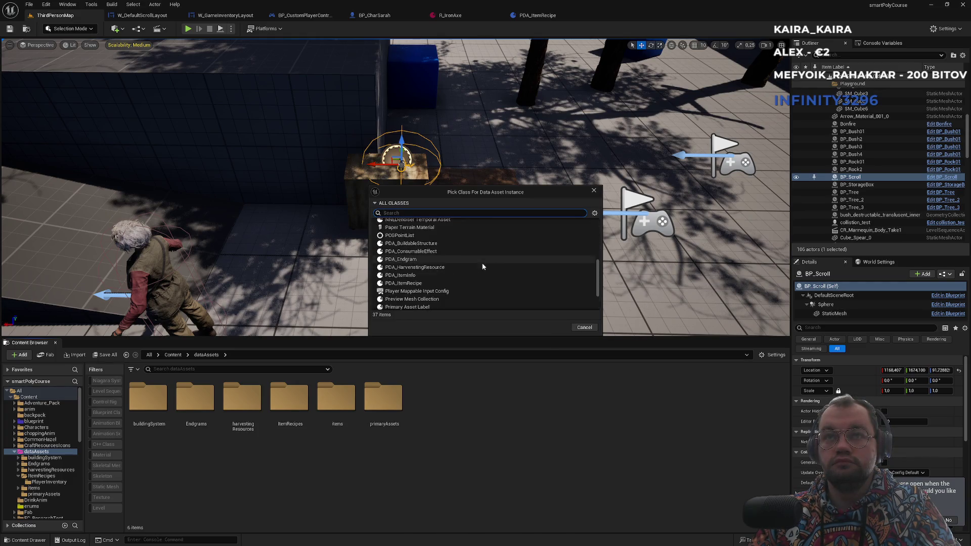
pyautogui.click(594, 191)
pyautogui.rightClick(442, 466)
pyautogui.write('primary')
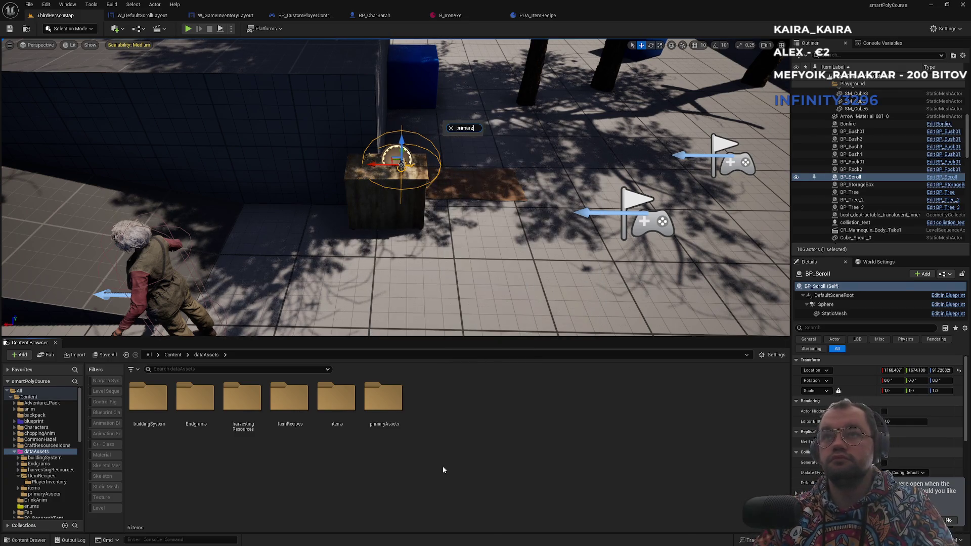
pyautogui.press('BackSpace')
pyautogui.press('BackSpace')
pyautogui.press('BackSpace')
pyautogui.write('da')
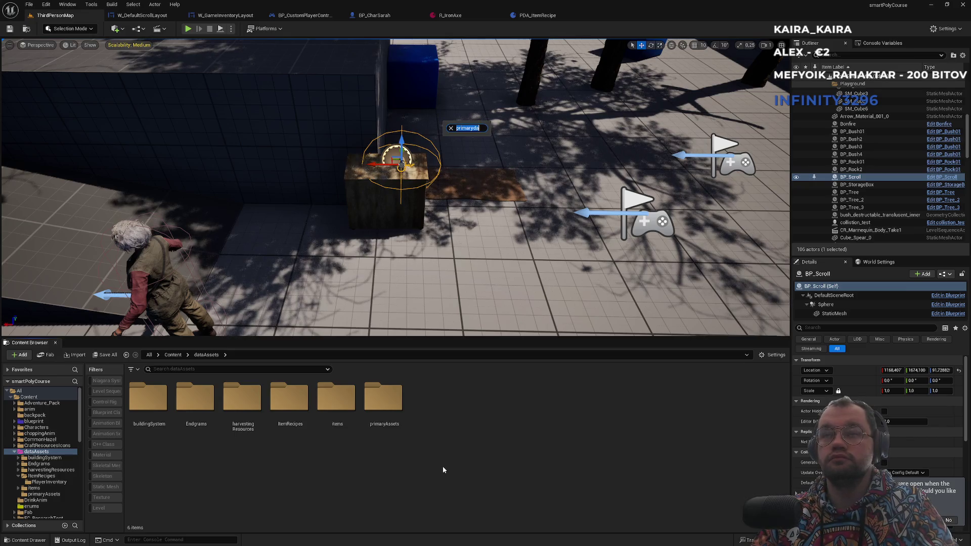
pyautogui.write('ta')
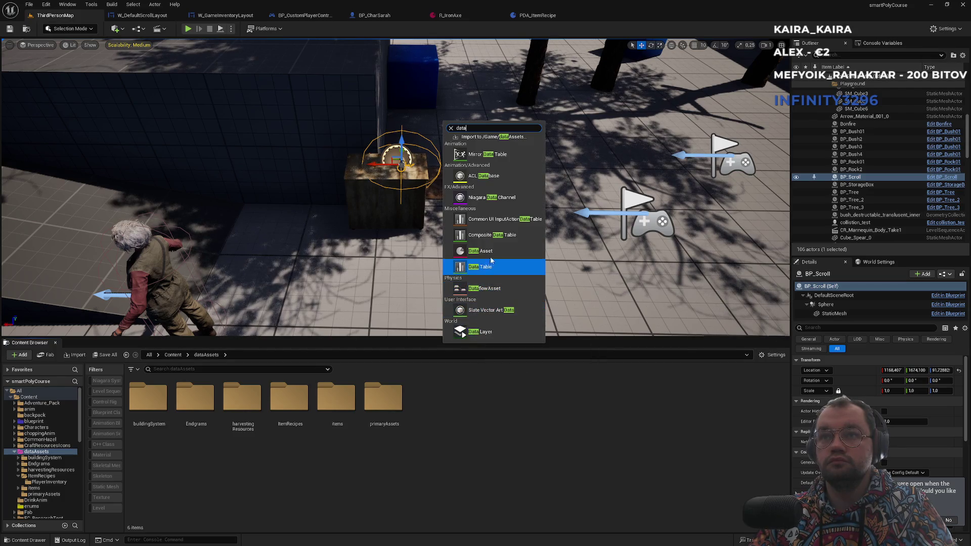
pyautogui.click(456, 459)
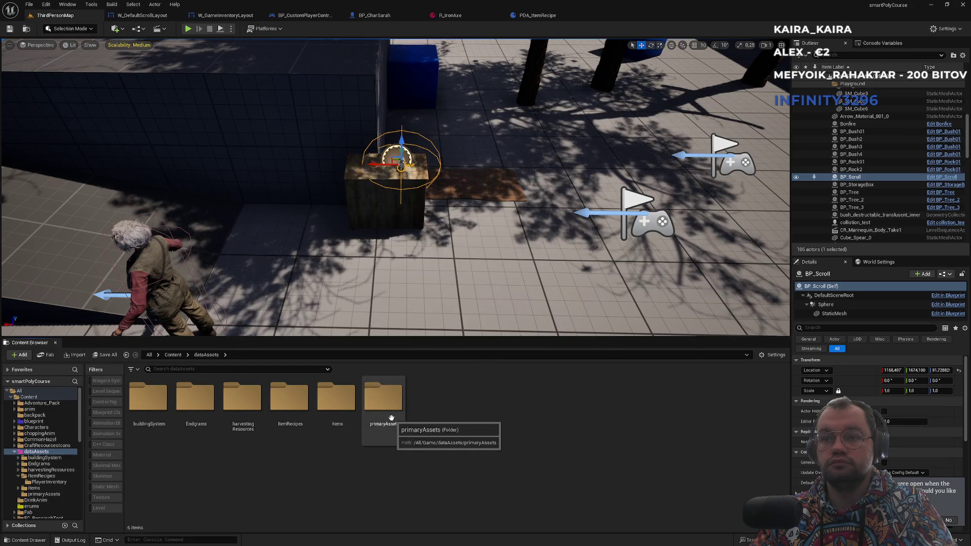
pyautogui.doubleClick(396, 423)
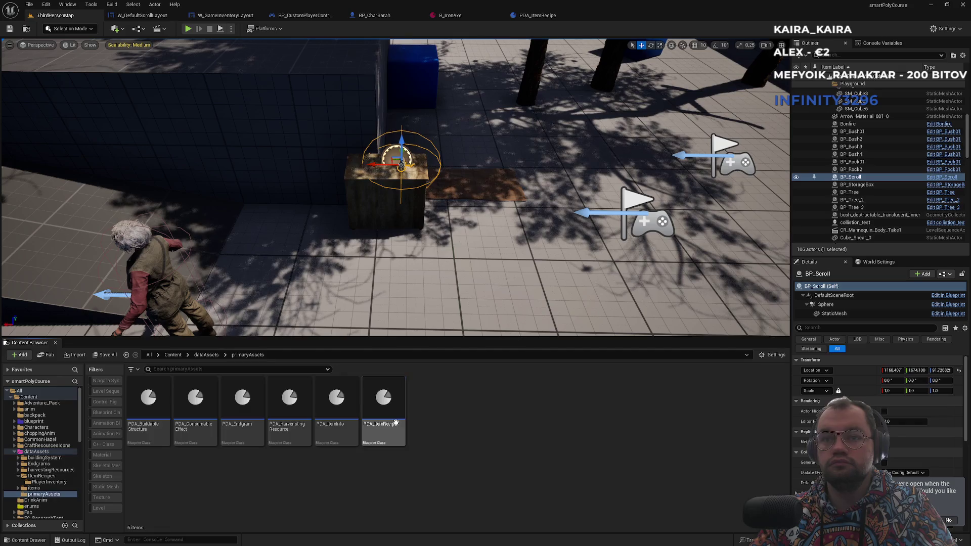
pyautogui.click(342, 442)
pyautogui.doubleClick(341, 443)
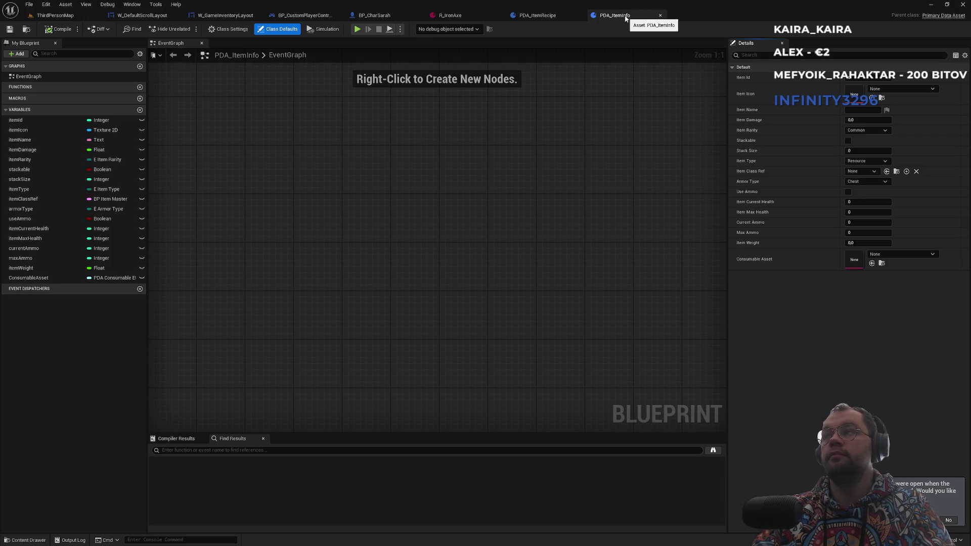
pyautogui.click(660, 15)
pyautogui.click(69, 18)
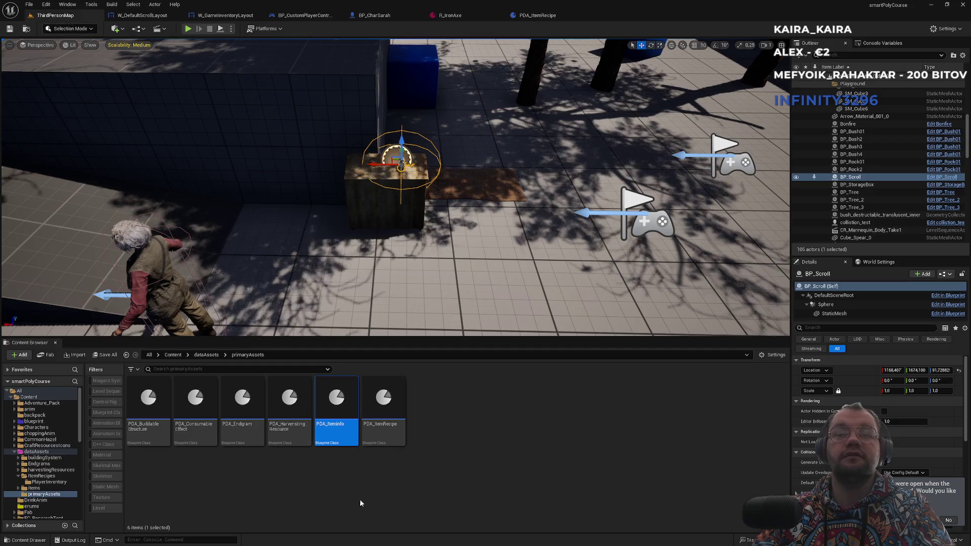
pyautogui.click(213, 356)
# Create a blueprint class based on PrimaryDataAsset named PDA_Scroll in dataAssets
pyautogui.rightClick(517, 515)
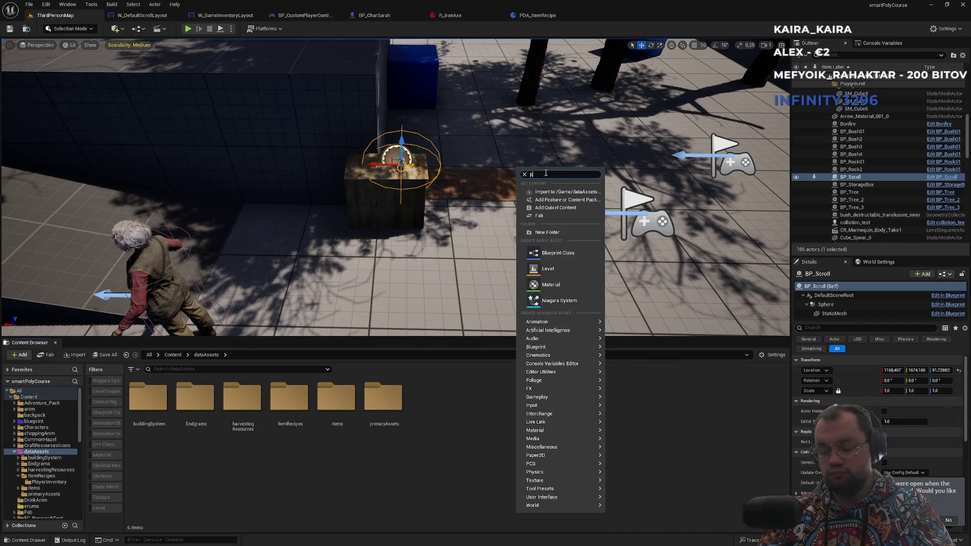
pyautogui.press('Escape')
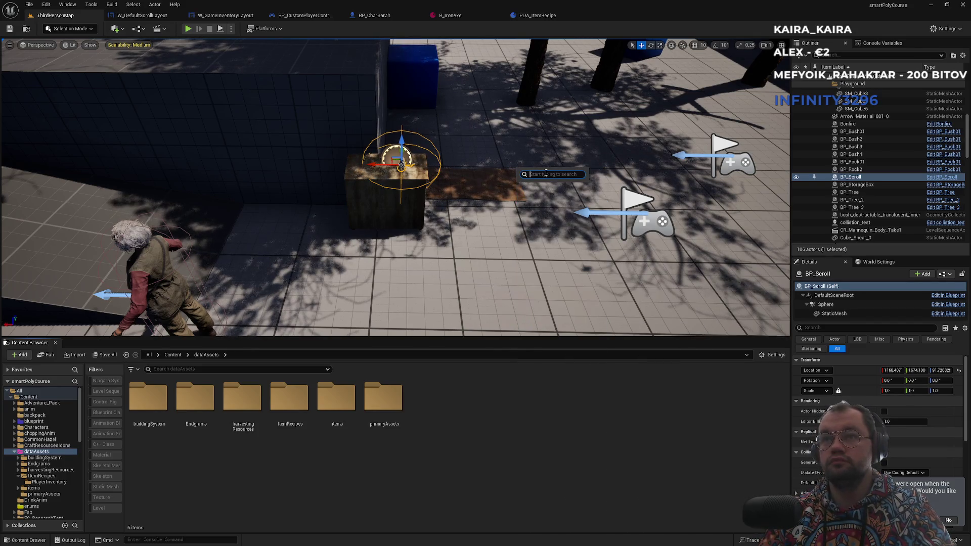
pyautogui.rightClick(516, 514)
pyautogui.moveTo(536, 347)
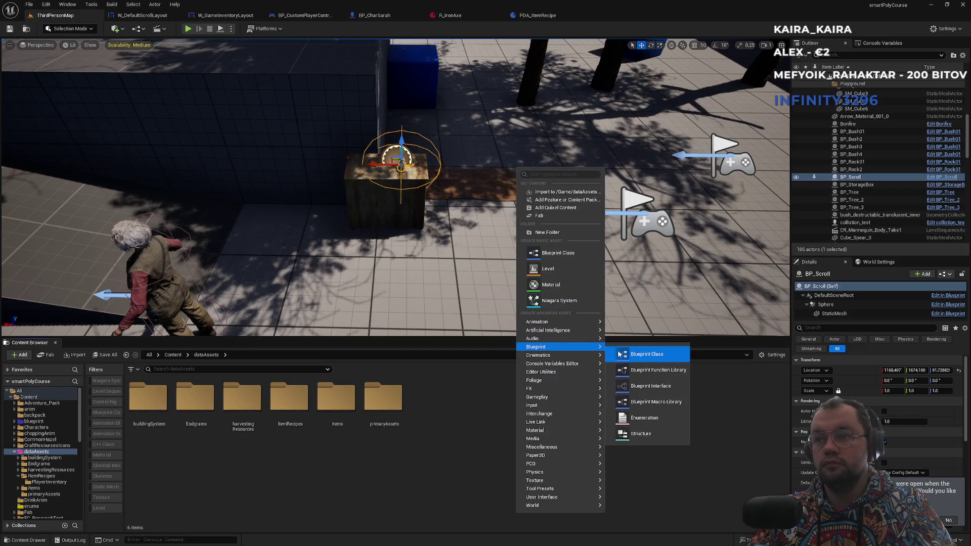
pyautogui.click(633, 353)
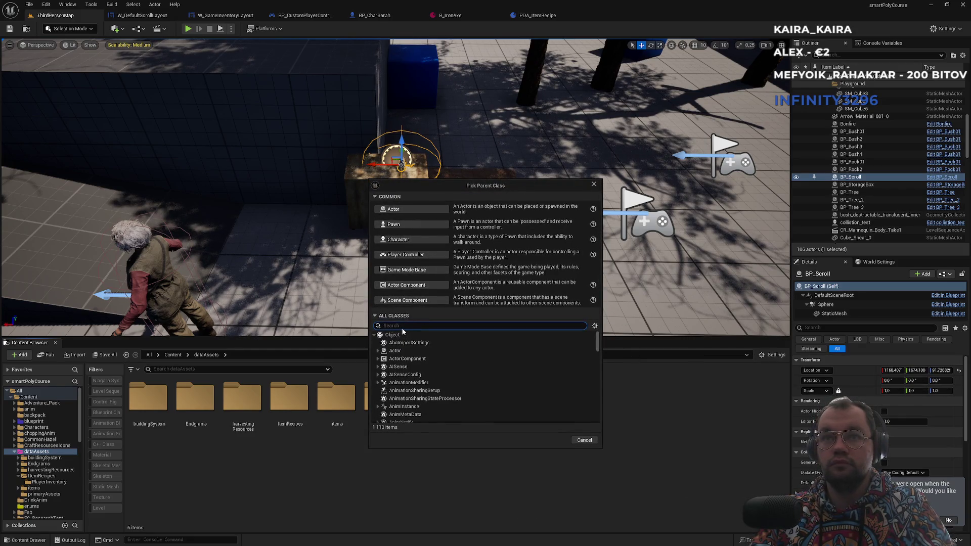
pyautogui.write('primary')
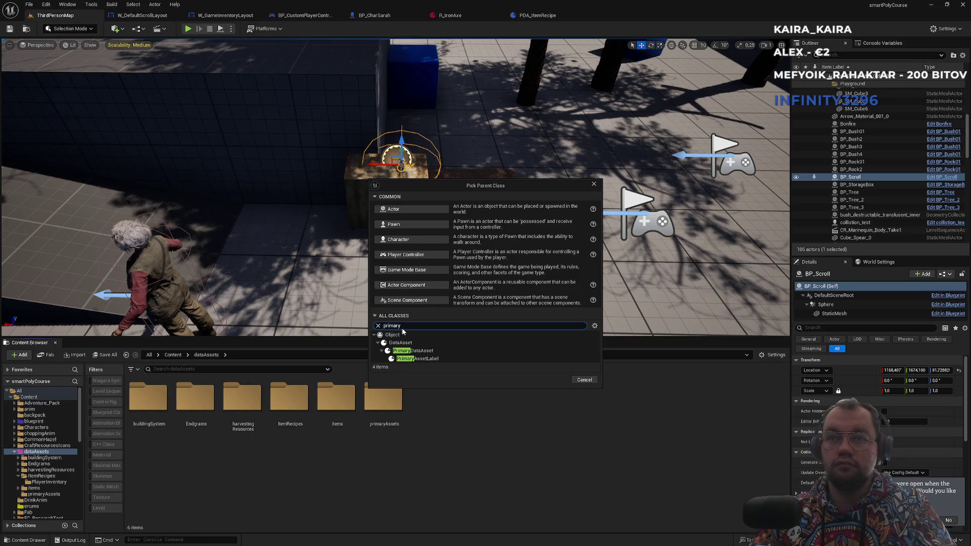
pyautogui.click(428, 351)
pyautogui.click(553, 379)
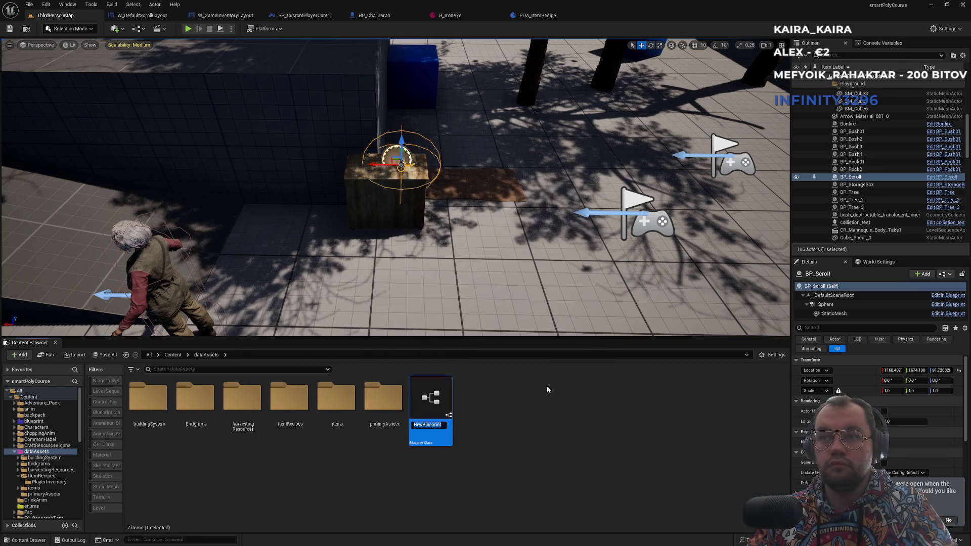
pyautogui.write('PDA')
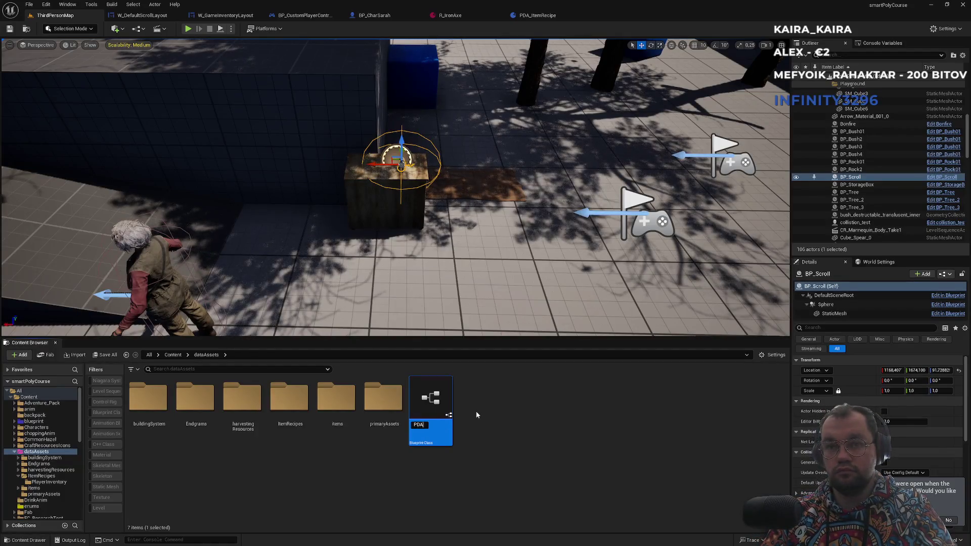
pyautogui.write('_Scroll')
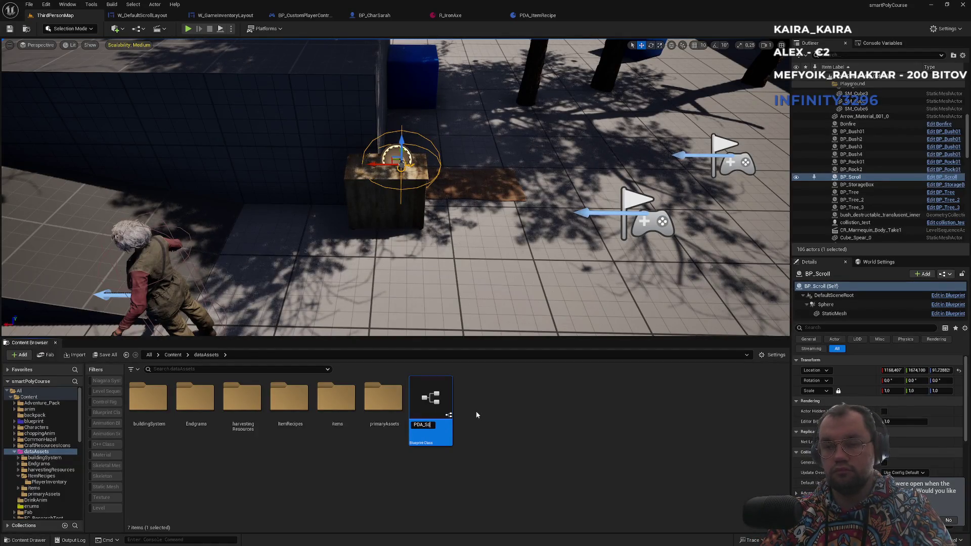
pyautogui.press('Return')
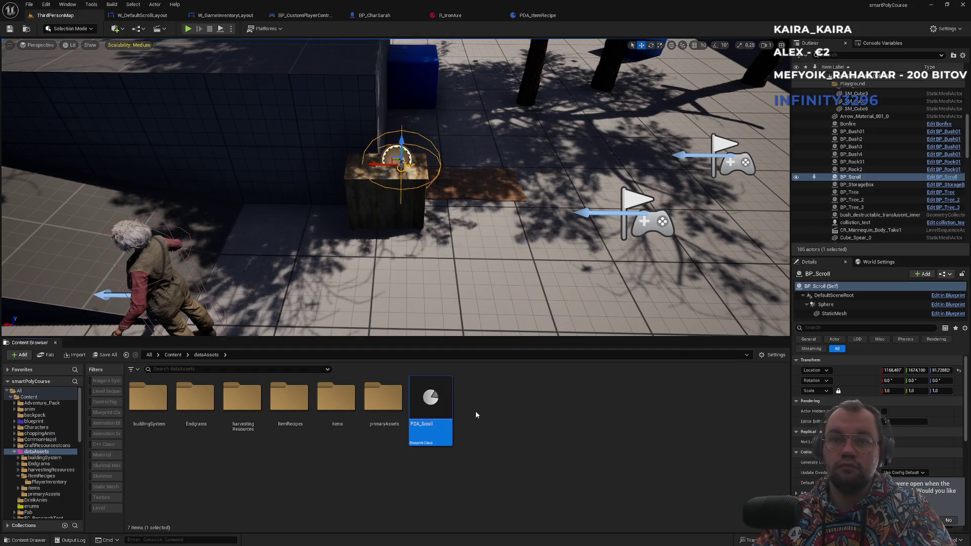
# Move PDA_Scroll into the primaryAssets folder and select it there
pyautogui.doubleClick(383, 402)
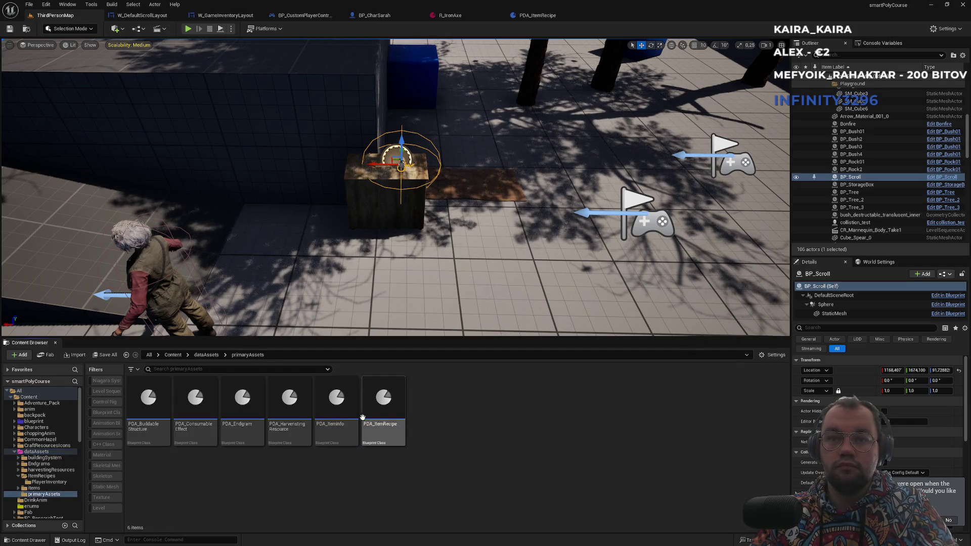
pyautogui.click(208, 355)
pyautogui.moveTo(430, 399)
pyautogui.mouseDown()
pyautogui.moveTo(412, 411)
pyautogui.moveTo(387, 405)
pyautogui.moveTo(392, 412)
pyautogui.mouseUp()
pyautogui.click(417, 428)
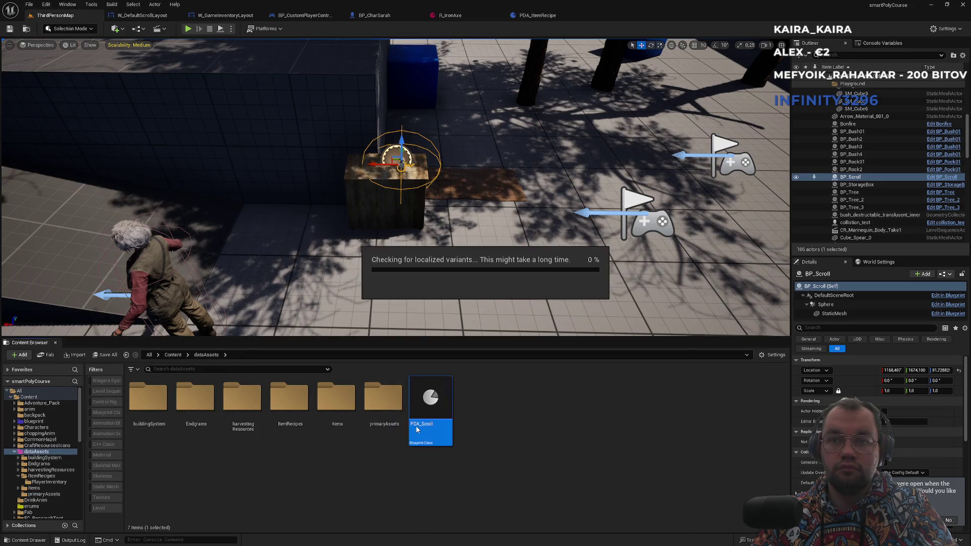
pyautogui.doubleClick(384, 400)
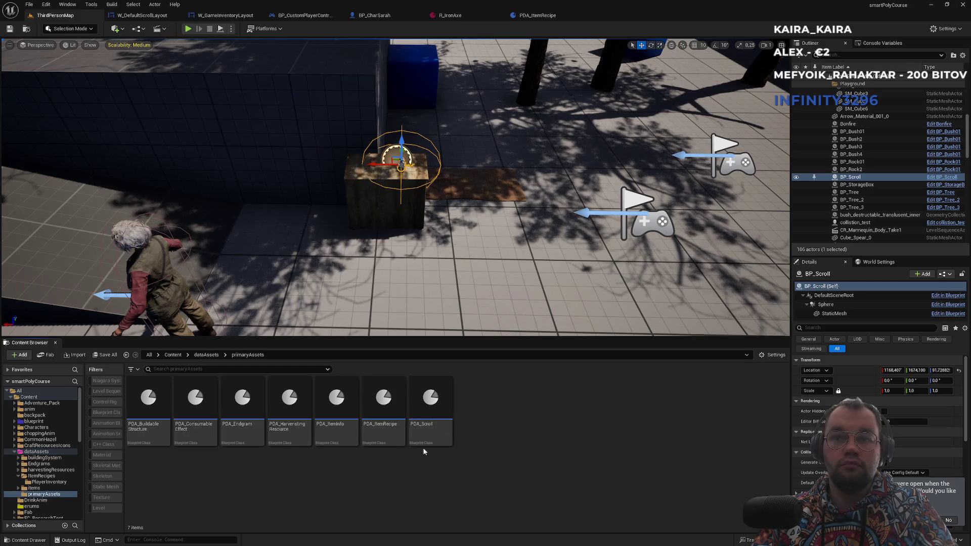
pyautogui.click(438, 443)
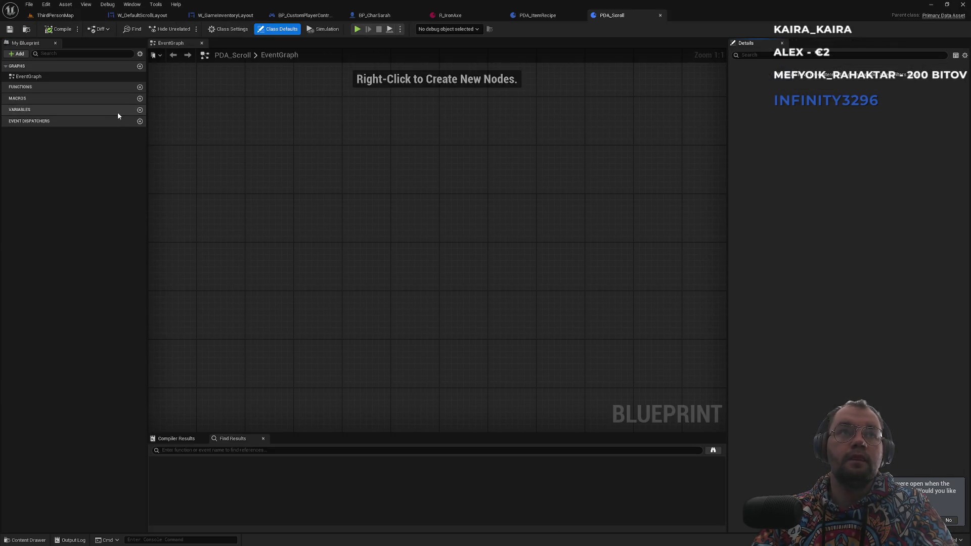
# Add a Text-type variable named Text to PDA_Scroll, compile, and go back to ThirdPersonMap
pyautogui.click(141, 110)
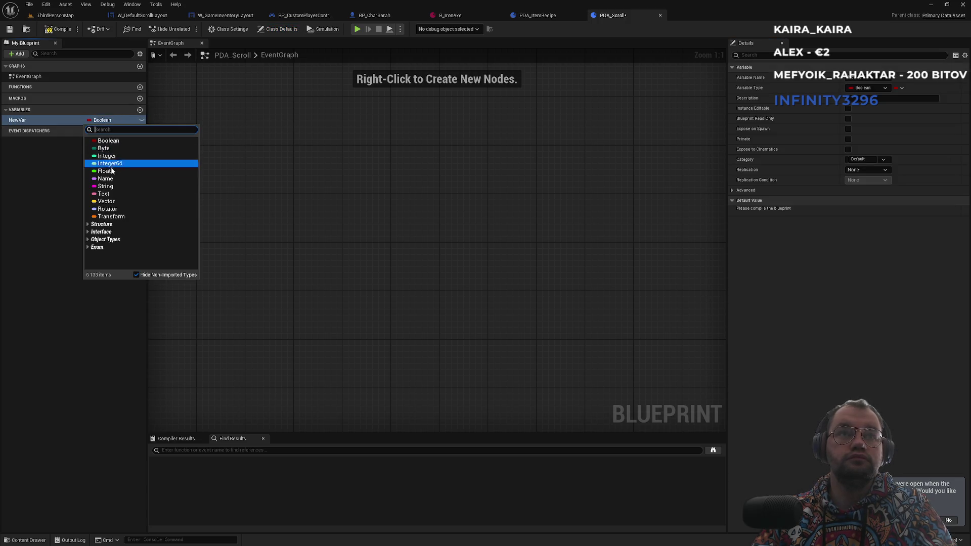
pyautogui.click(104, 194)
pyautogui.click(37, 124)
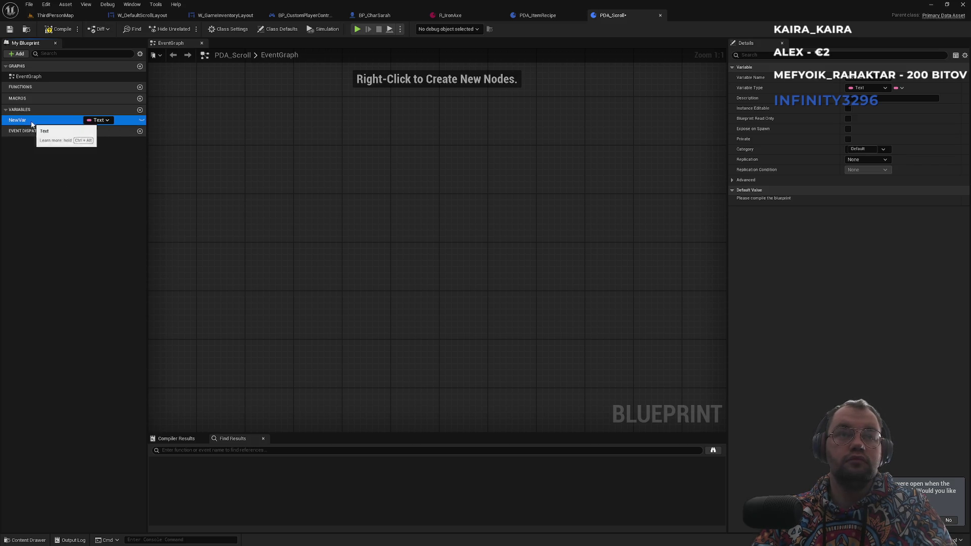
pyautogui.press('F2')
pyautogui.write('Text')
pyautogui.press('Return')
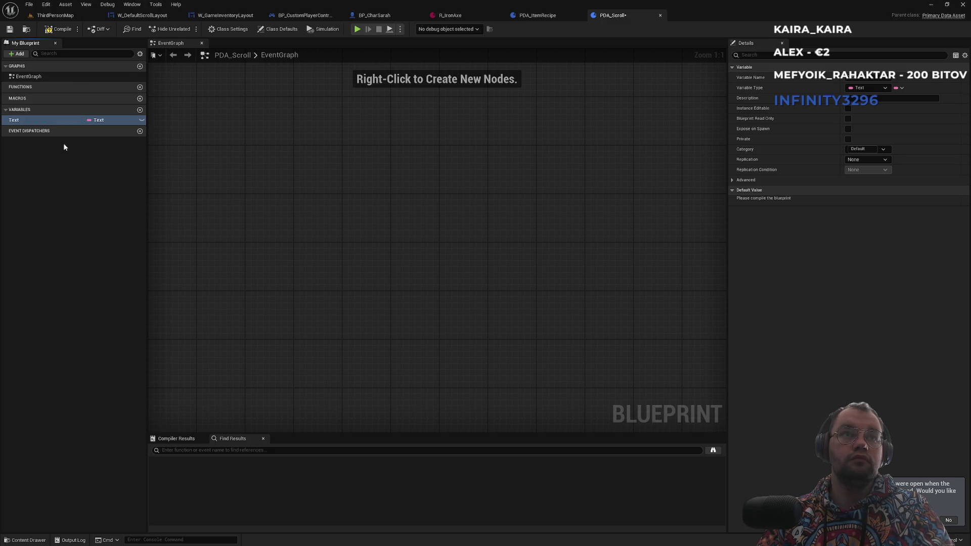
pyautogui.click(55, 33)
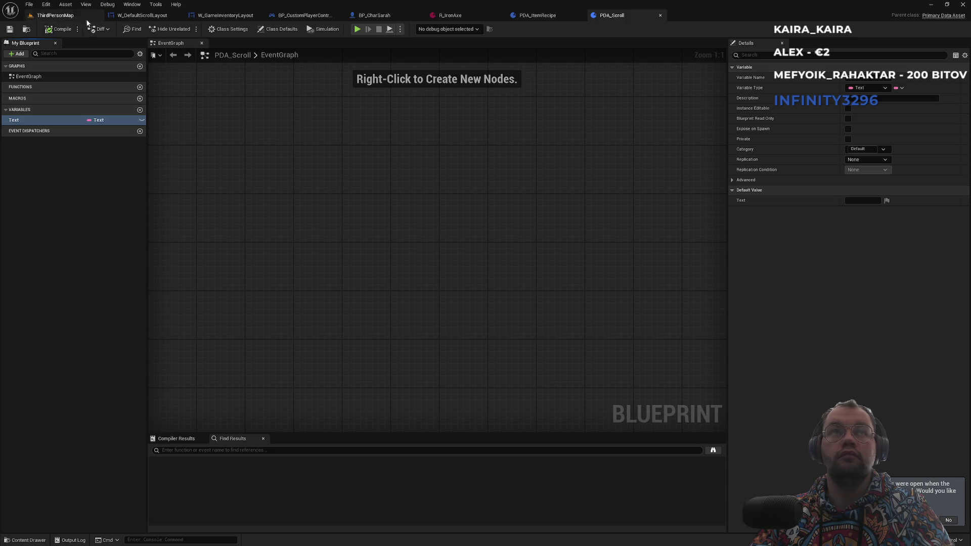
pyautogui.click(76, 16)
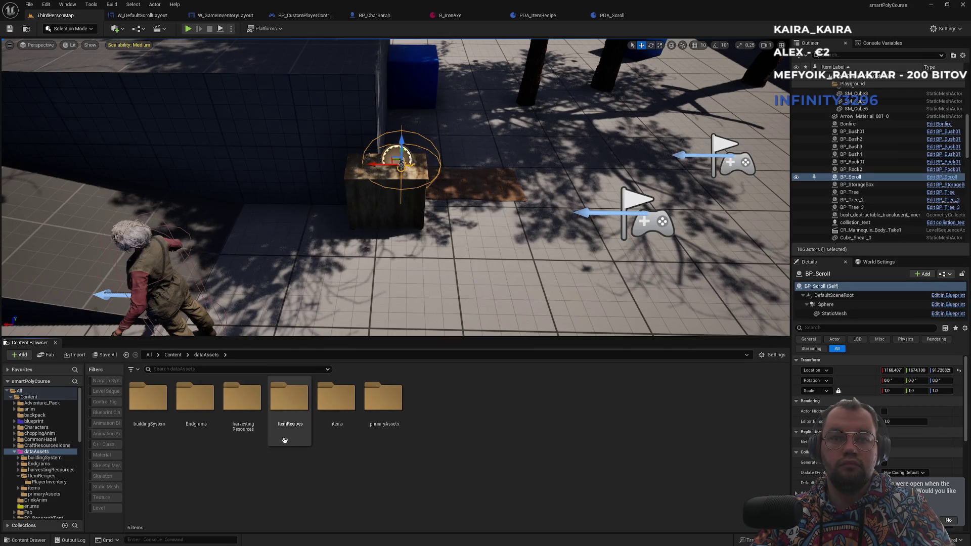
# Look through the items and equipables folders, then return to dataAssets
pyautogui.rightClick(397, 454)
pyautogui.moveTo(425, 279)
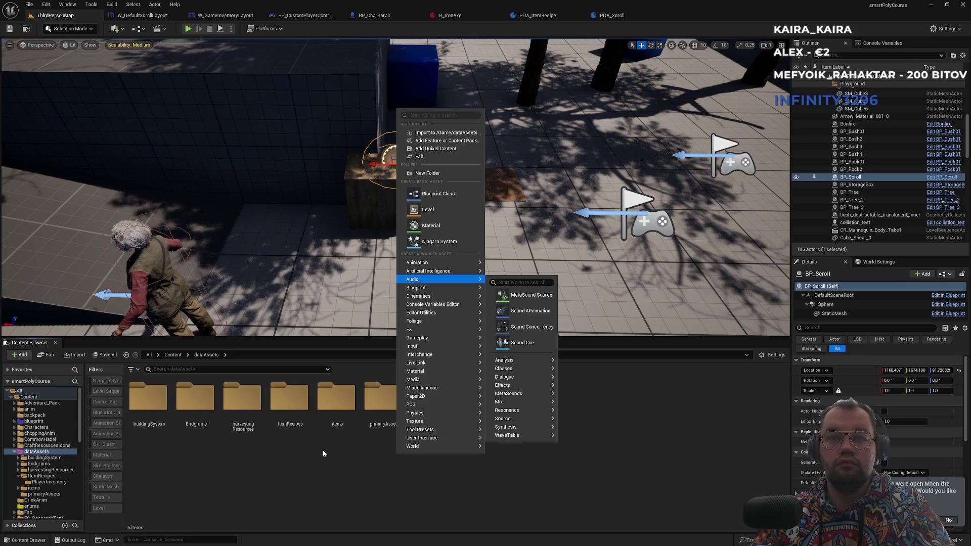
pyautogui.click(336, 402)
pyautogui.doubleClick(336, 402)
pyautogui.click(241, 434)
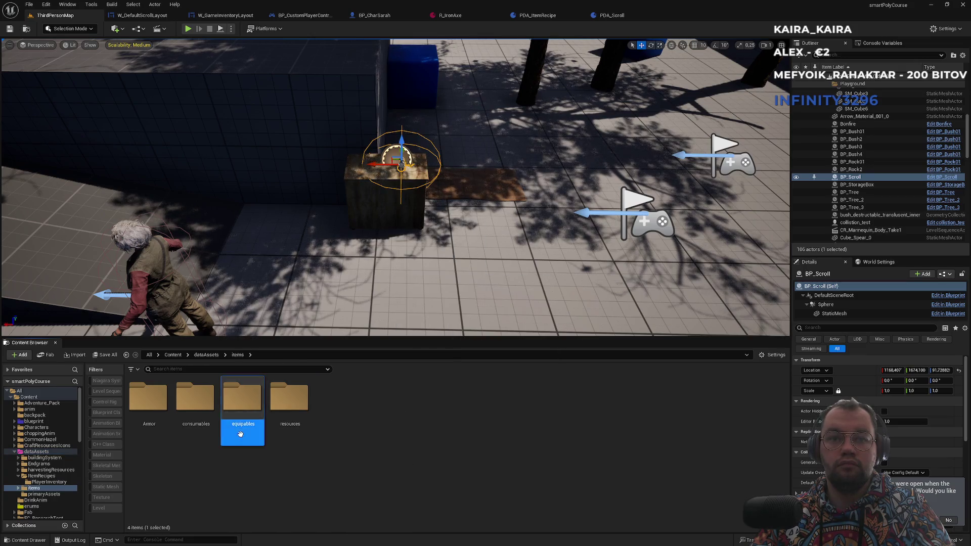
pyautogui.doubleClick(241, 434)
pyautogui.click(206, 355)
# Create a new folder named scrolls in dataAssets and open it
pyautogui.rightClick(428, 484)
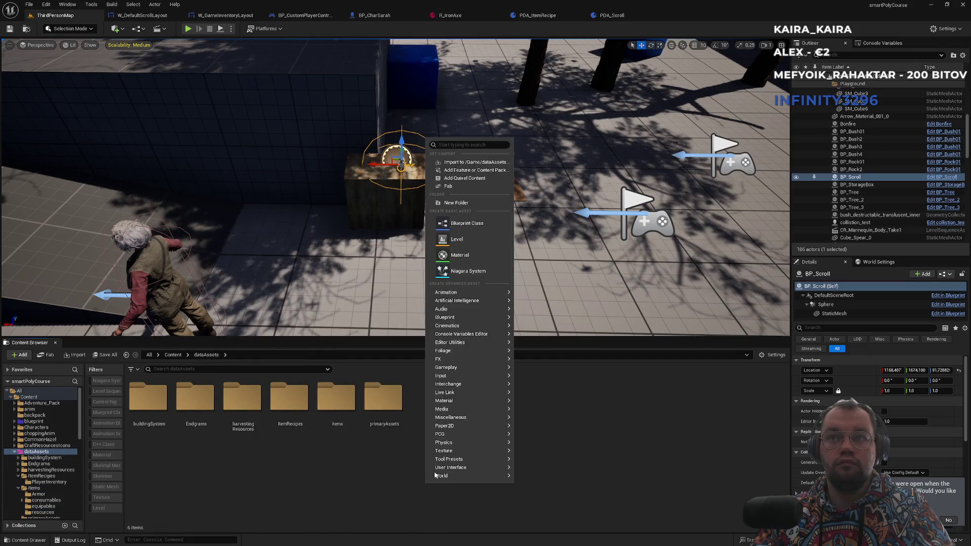
pyautogui.click(457, 203)
pyautogui.write('scrol')
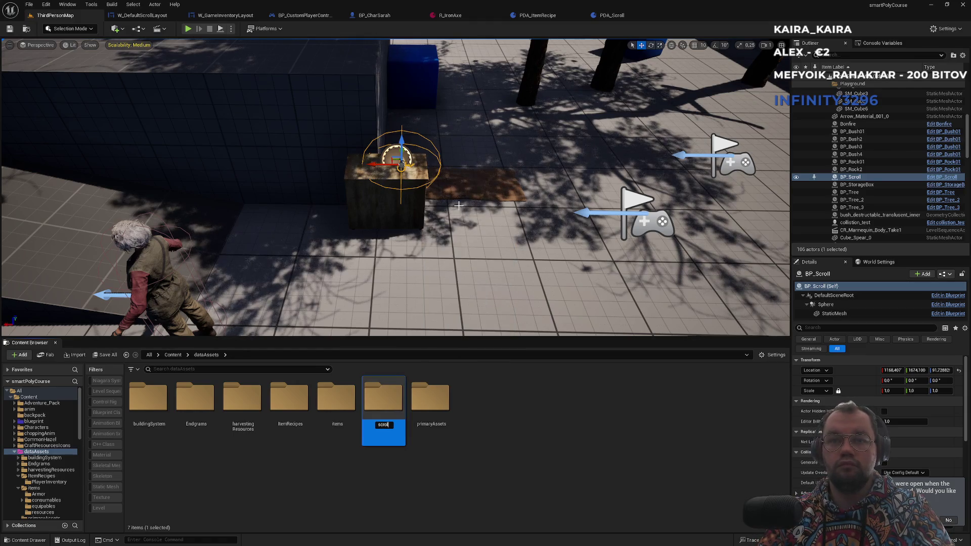
pyautogui.press('Return')
pyautogui.doubleClick(384, 397)
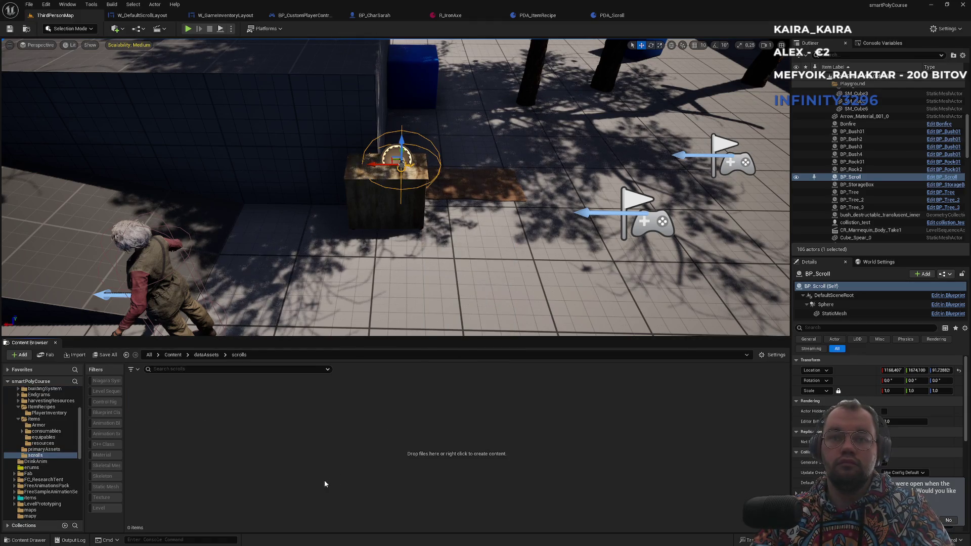
pyautogui.rightClick(325, 450)
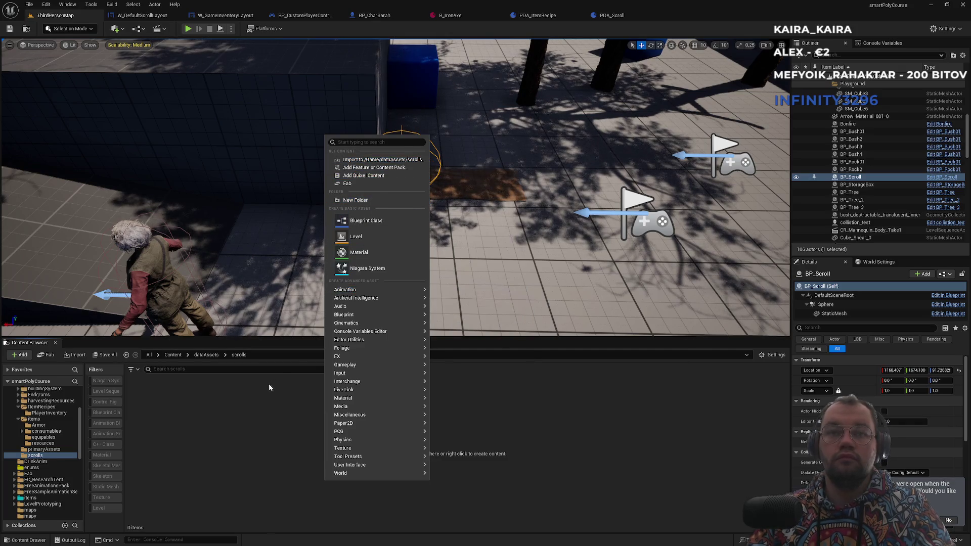
pyautogui.click(252, 411)
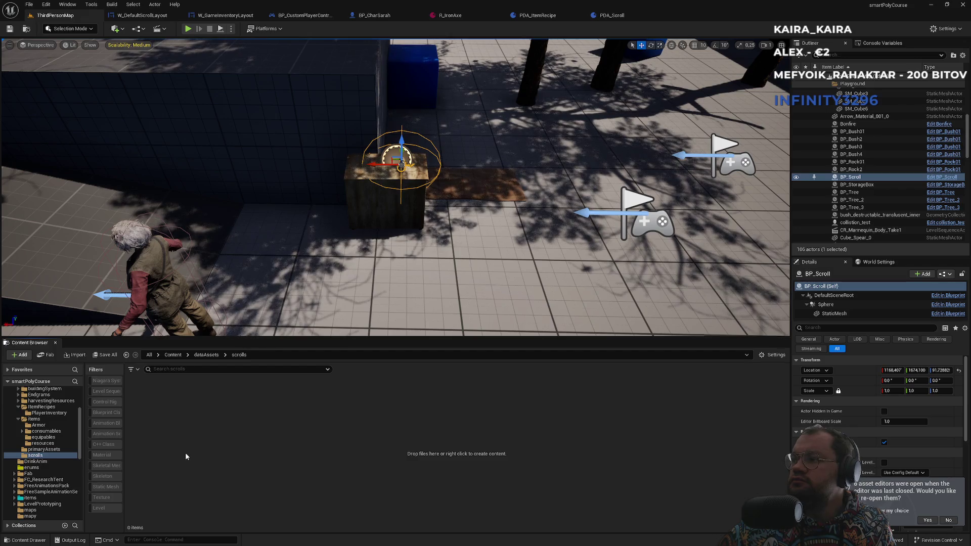
pyautogui.rightClick(244, 453)
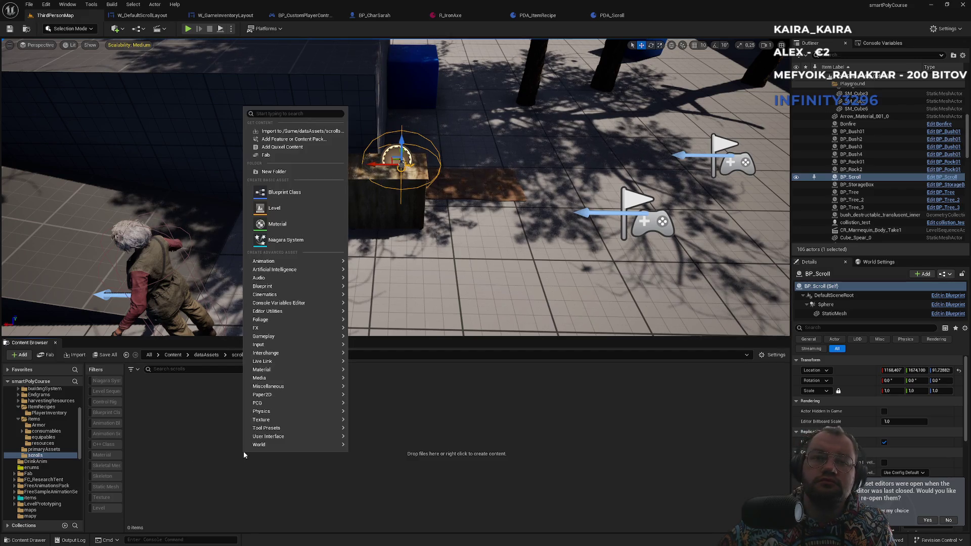
pyautogui.click(202, 441)
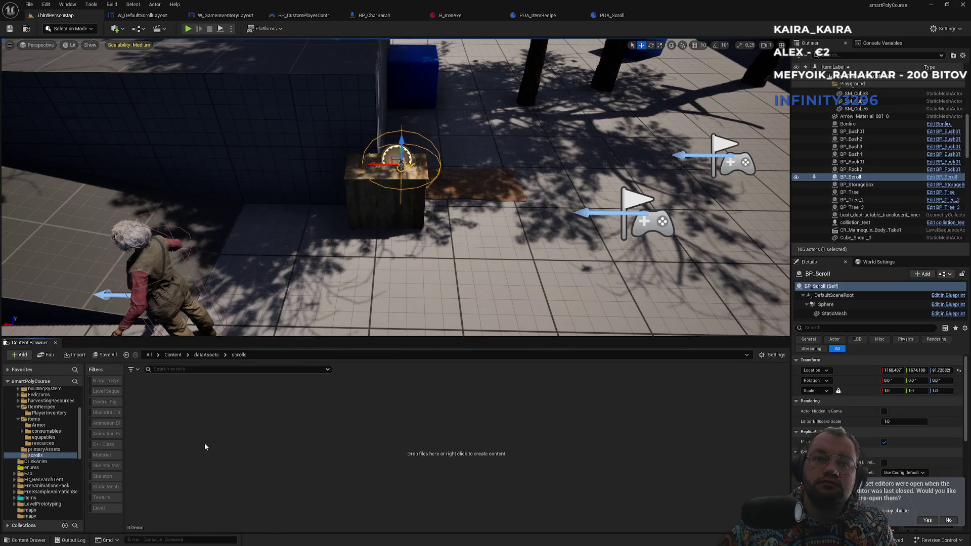
# Create a Data Asset of class PDA_Scroll in scrolls and name it DA_01_Scroll
pyautogui.rightClick(214, 477)
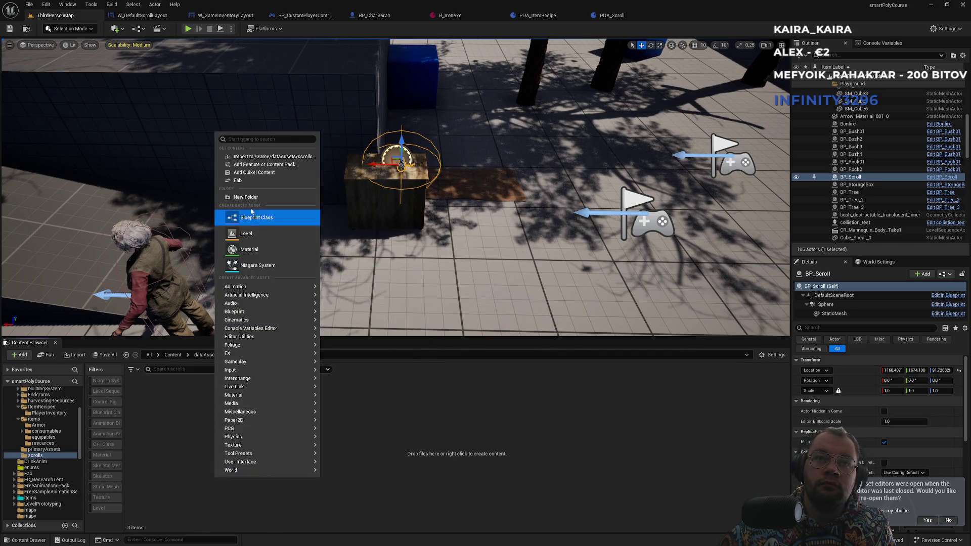
pyautogui.write('data')
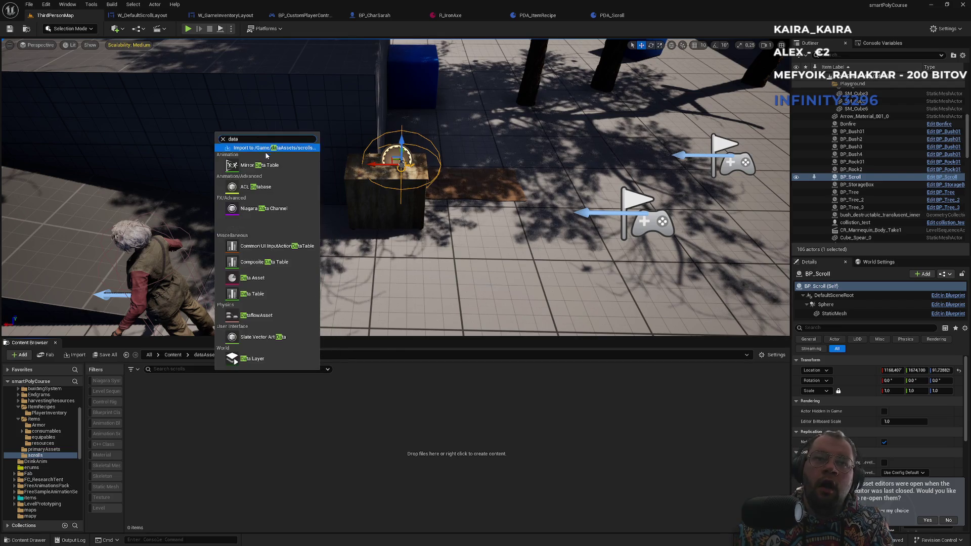
pyautogui.click(256, 262)
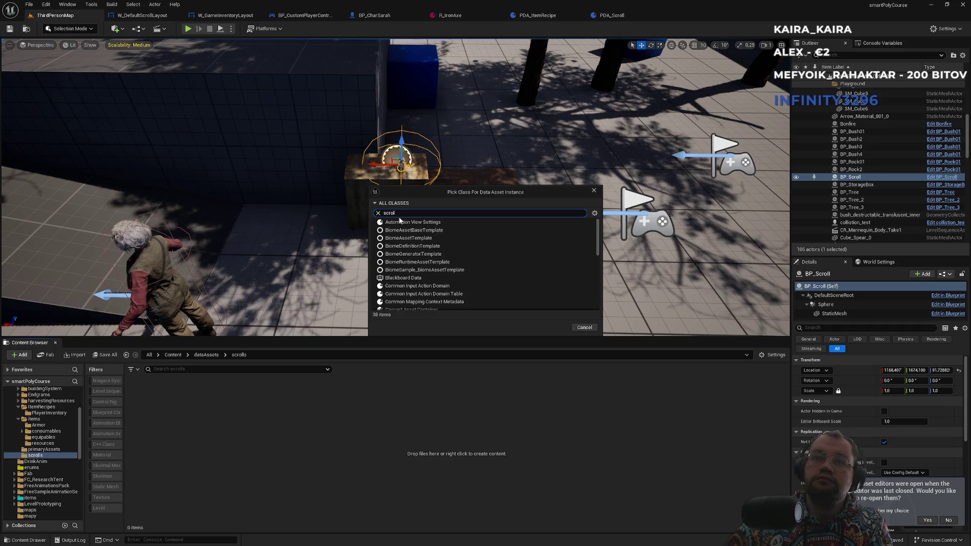
pyautogui.write('ol')
pyautogui.press('Return')
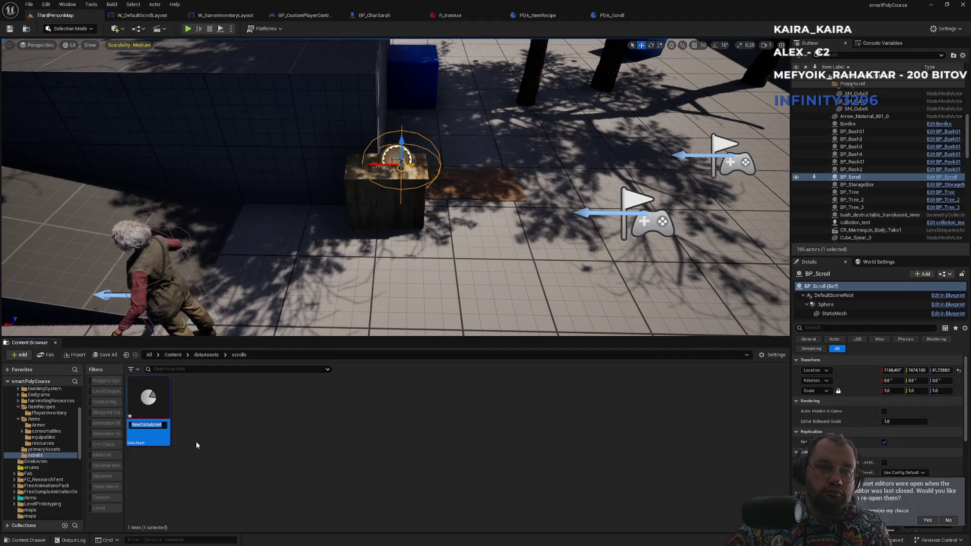
pyautogui.write('DA_01_Scroll')
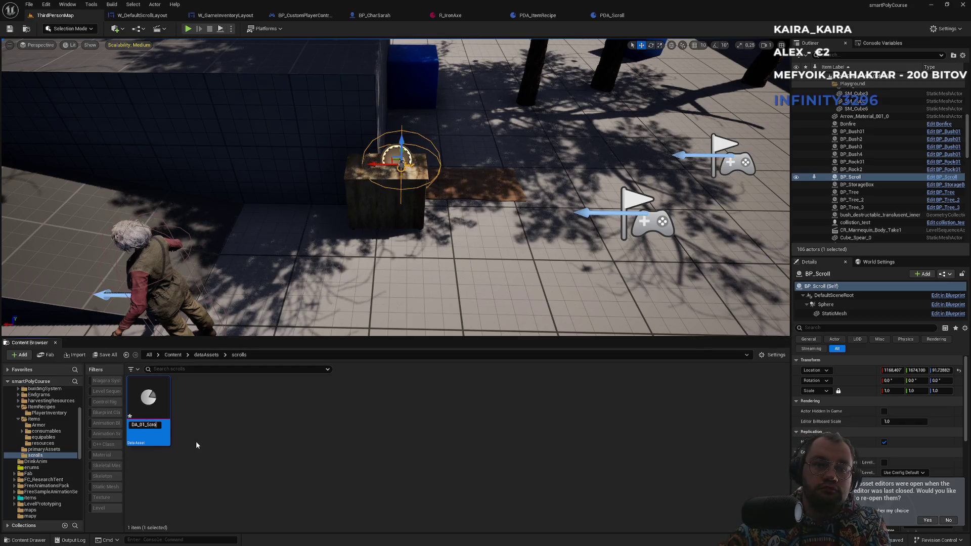
pyautogui.press('Return')
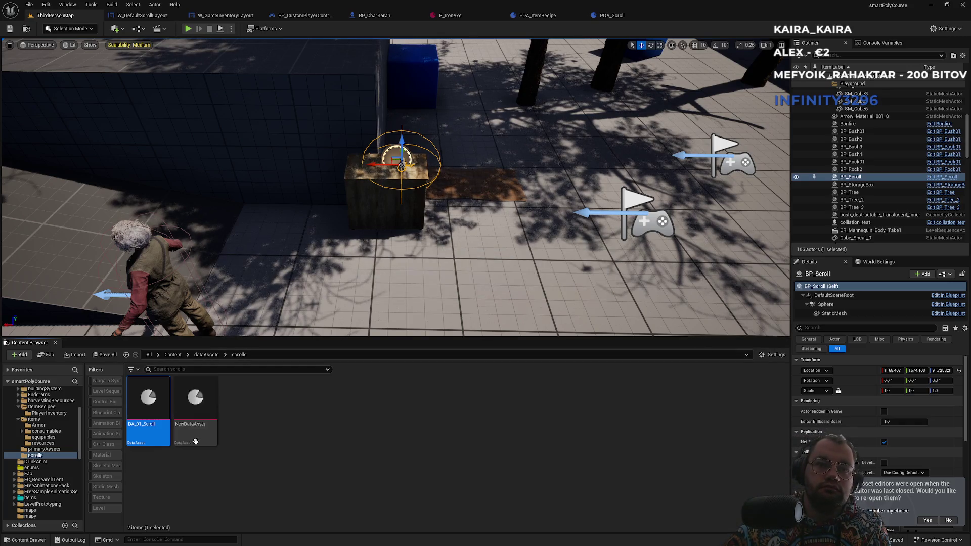
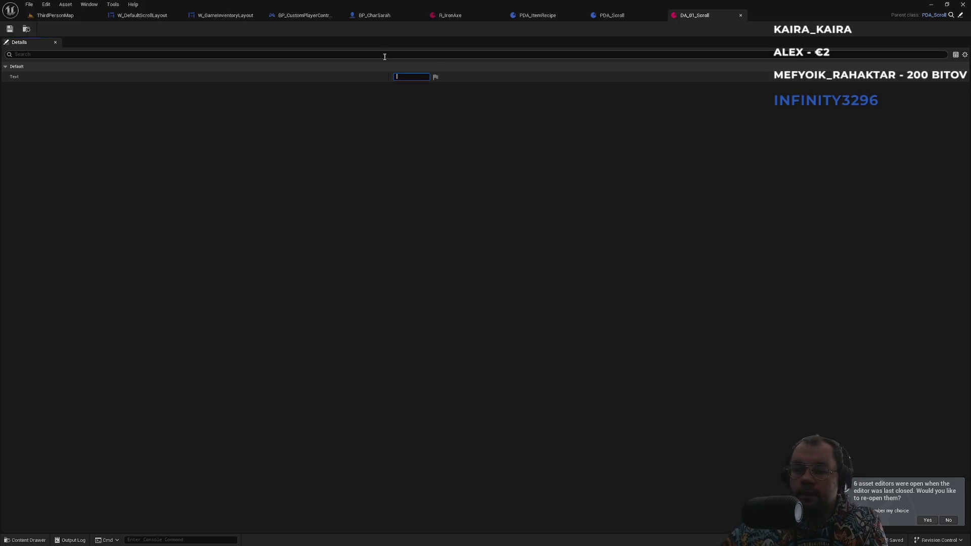
# In the web browser, search for 'lorem ipsum', open the Lipsum generator site and enlarge the page
pyautogui.press('super')
pyautogui.click(443, 539)
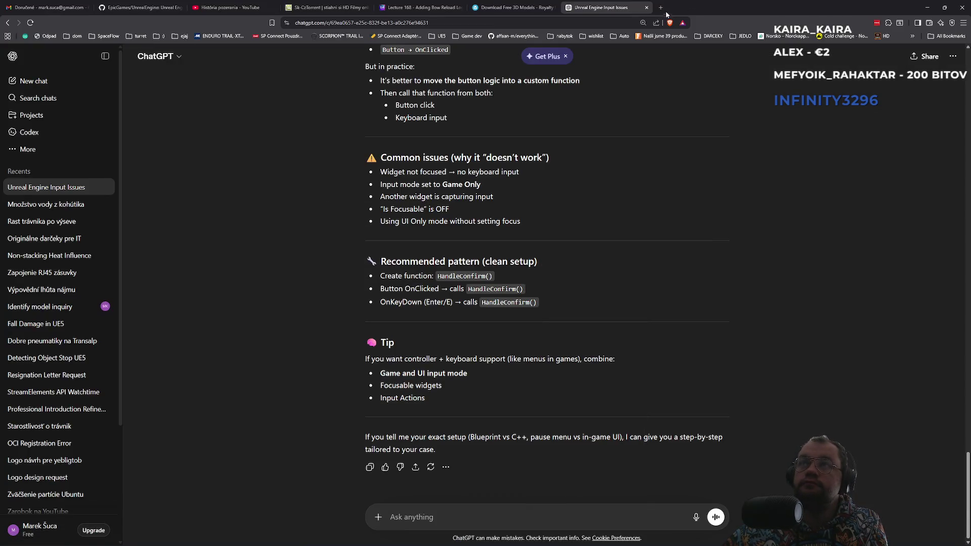
pyautogui.click(662, 9)
pyautogui.write('lorem ipsum')
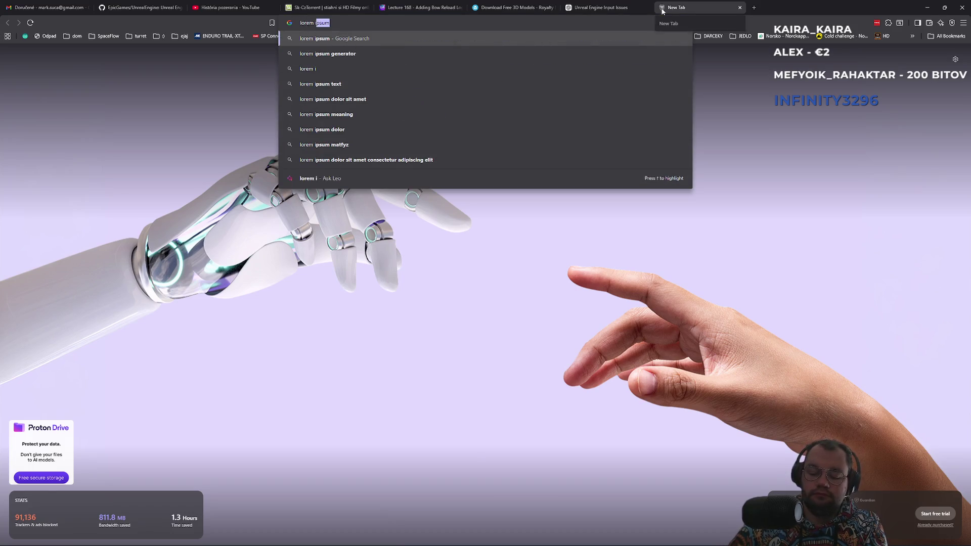
pyautogui.press('Return')
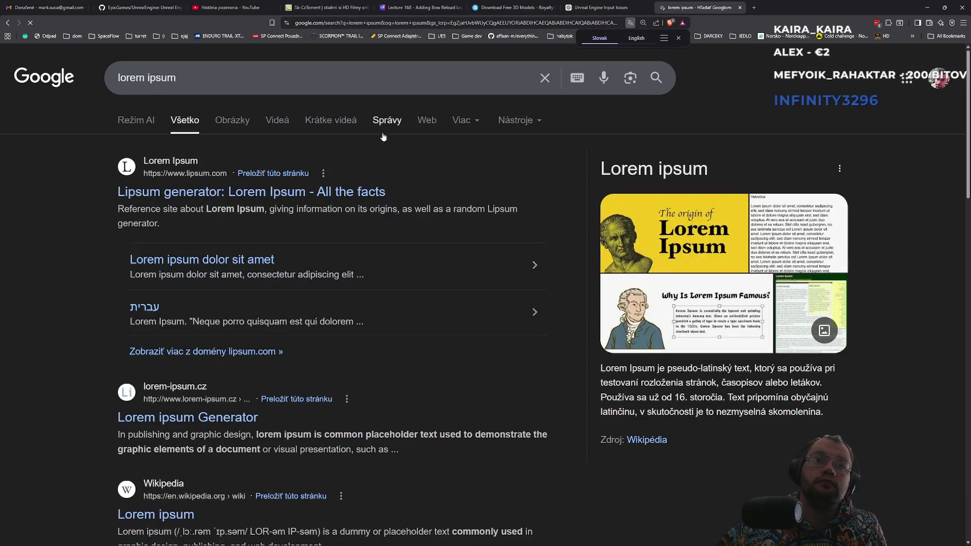
pyautogui.click(340, 196)
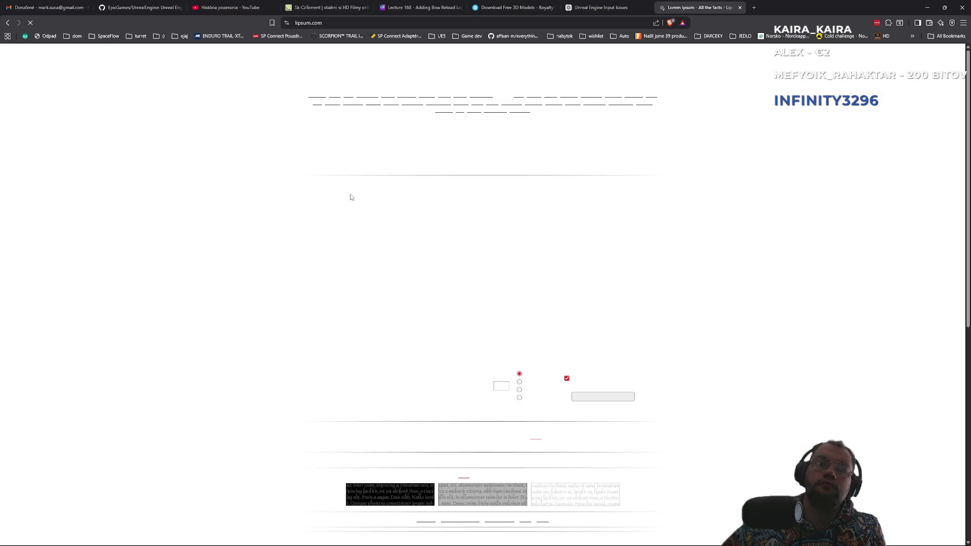
pyautogui.hotkey('ctrl', '+')
pyautogui.hotkey('ctrl', '+')
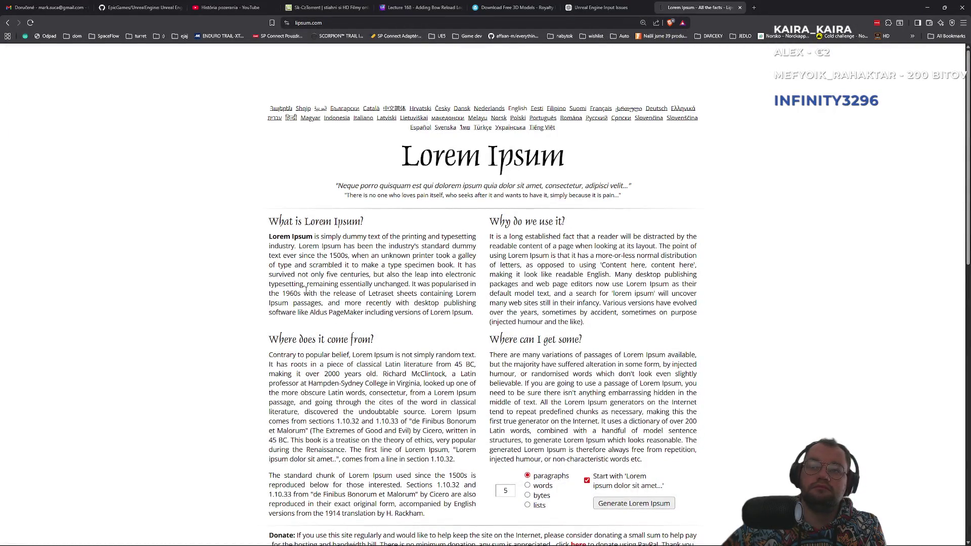
pyautogui.scroll(-8, 305, 289)
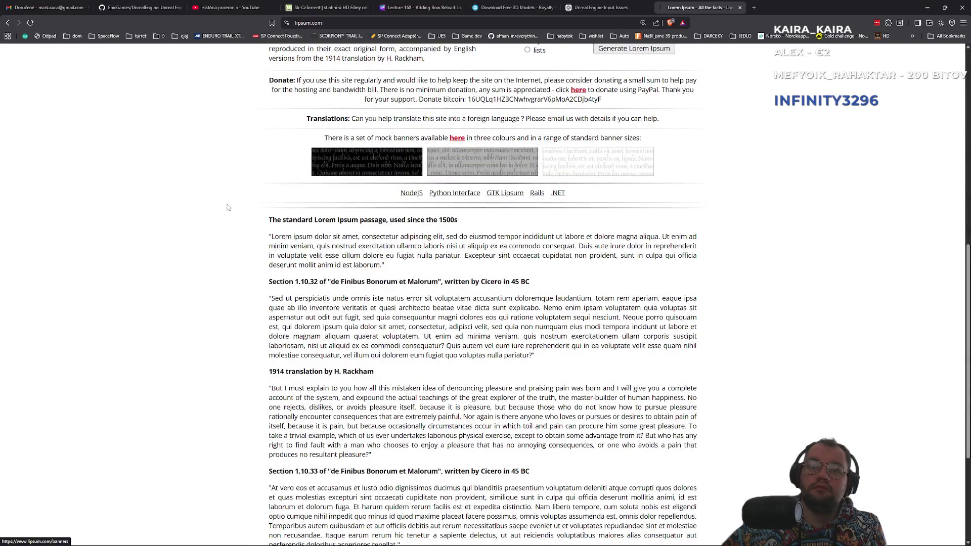
# Generate five Lorem ipsum paragraphs and select the first paragraph to copy
pyautogui.rightClick(175, 236)
pyautogui.press('Escape')
pyautogui.rightClick(203, 240)
pyautogui.press('Escape')
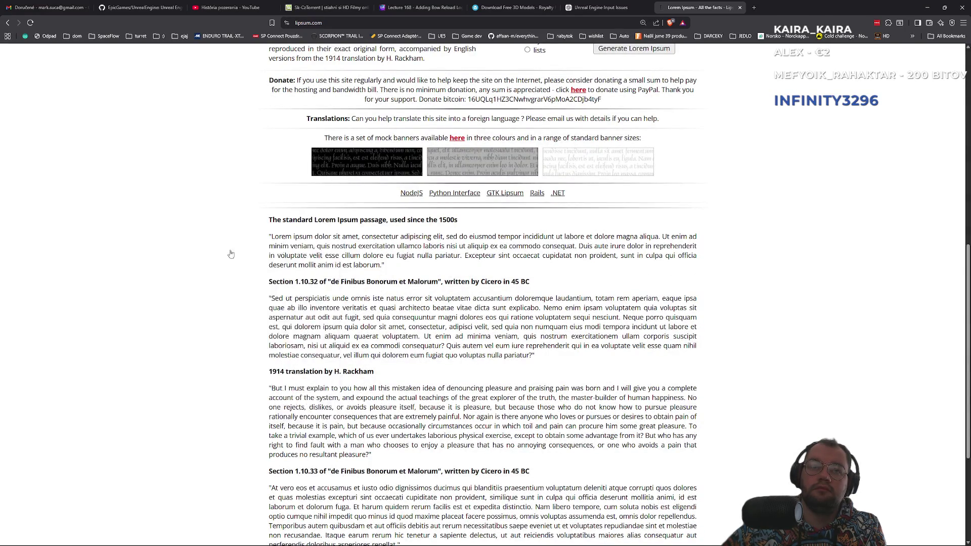
pyautogui.hotkey('alt', 'Left')
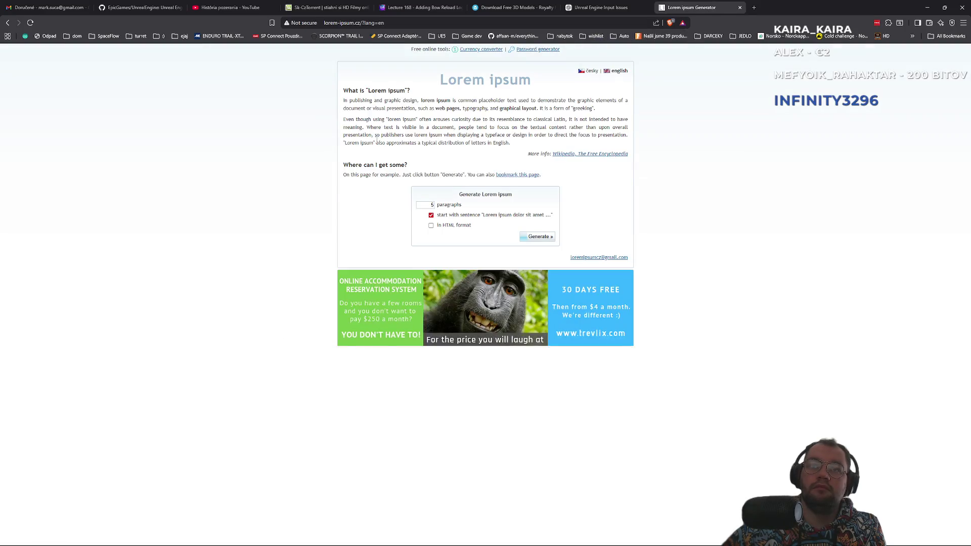
pyautogui.keyDown('ctrl'); pyautogui.scroll(3, 377, 142); pyautogui.keyUp('ctrl')
pyautogui.click(557, 335)
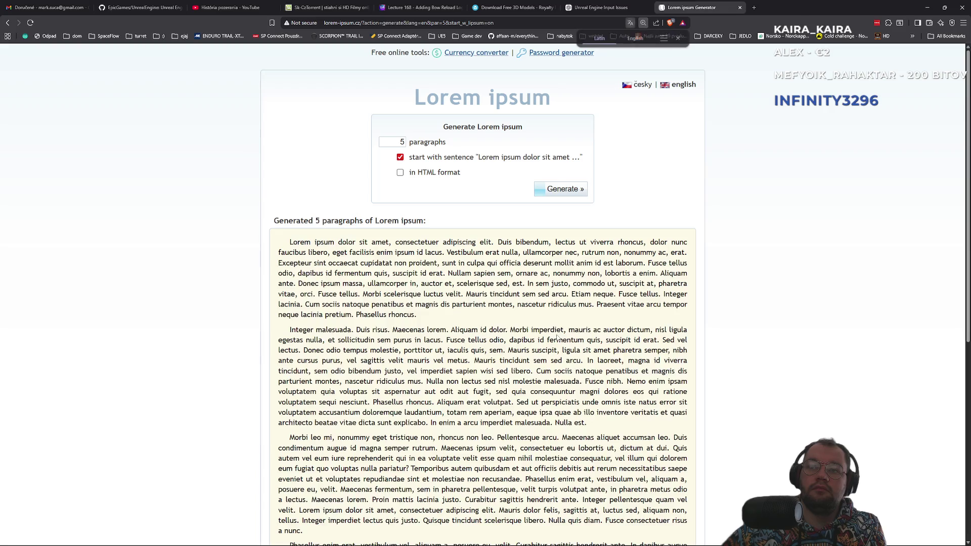
pyautogui.moveTo(287, 242)
pyautogui.mouseDown()
pyautogui.moveTo(385, 278)
pyautogui.moveTo(428, 321)
pyautogui.mouseUp()
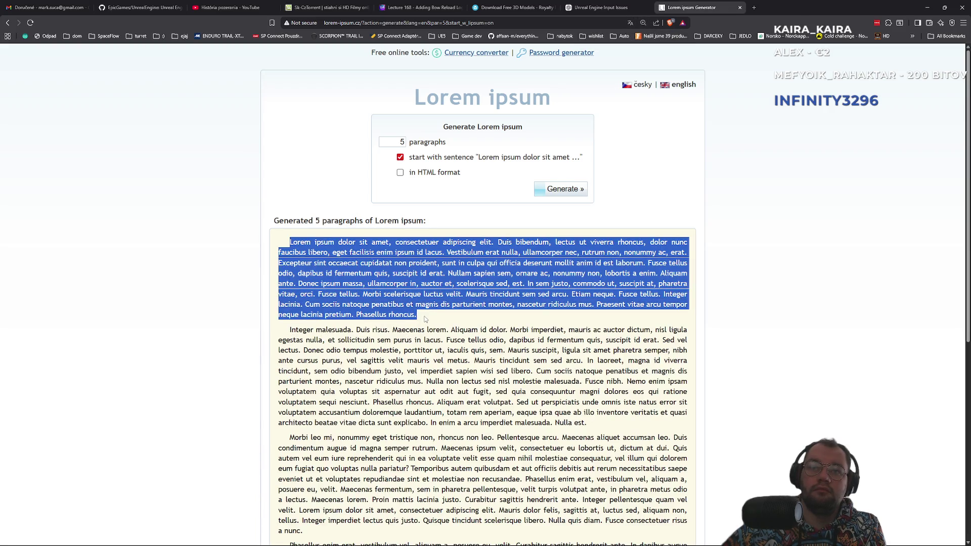
pyautogui.hotkey('alt', 'Tab')
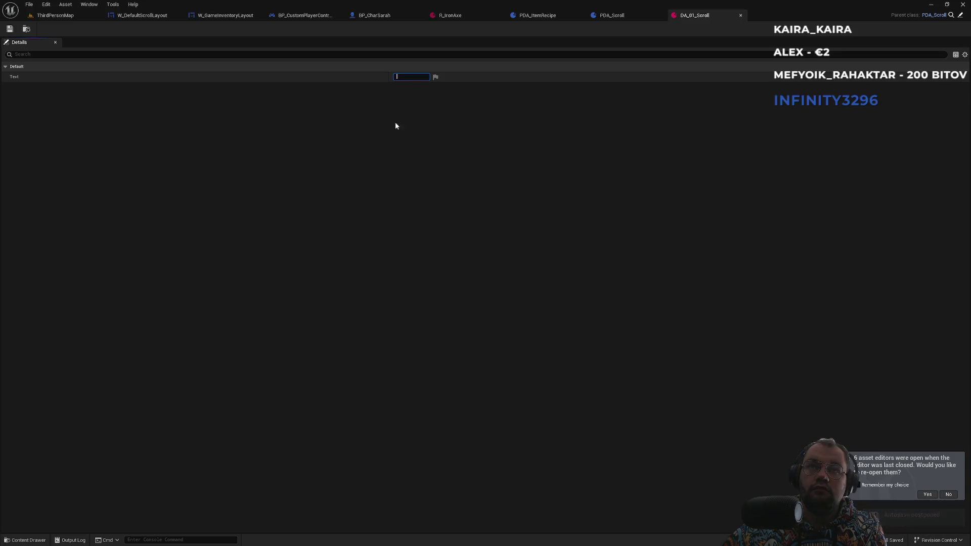
# Paste the Lorem ipsum paragraph into DA_01_Scroll's Text field and bring up PDA_Scroll
pyautogui.hotkey('ctrl', 'v')
pyautogui.press('Return')
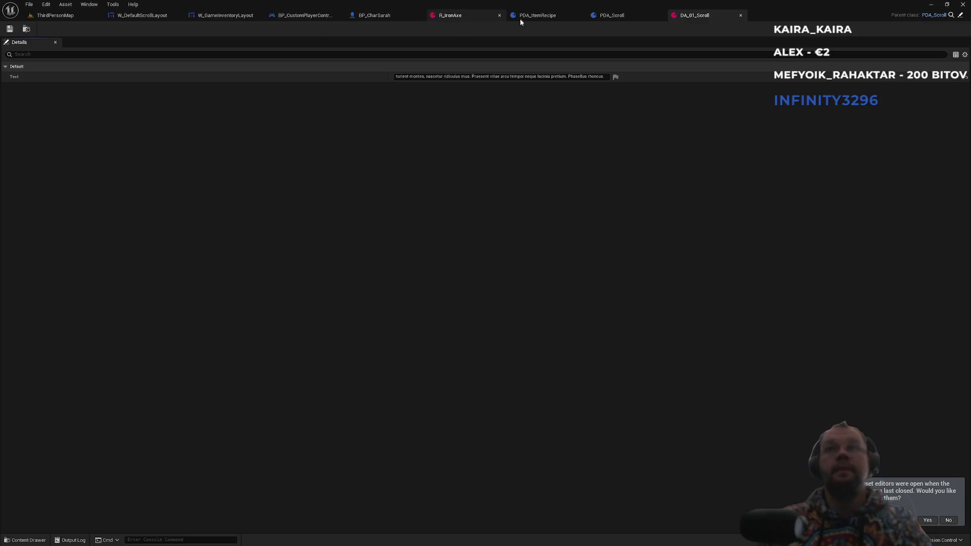
pyautogui.click(609, 16)
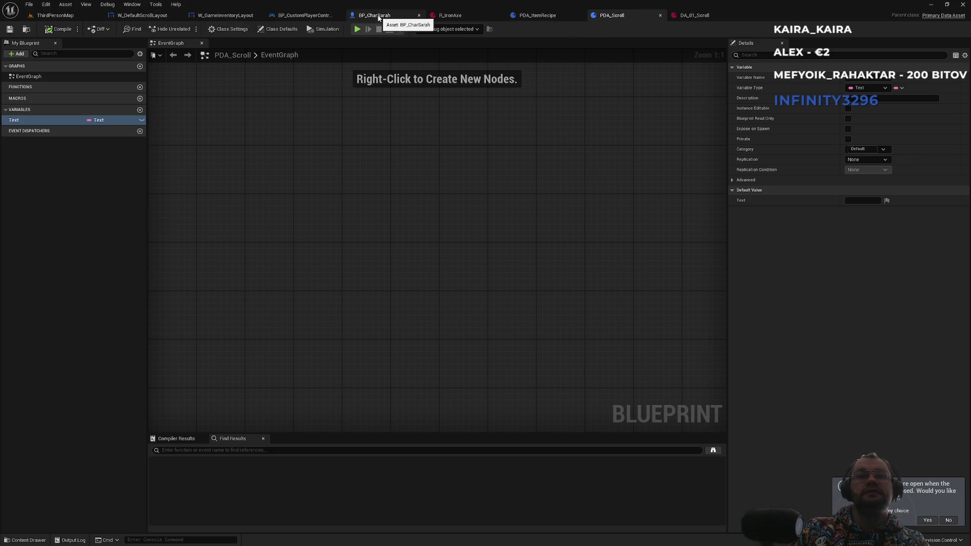
# Search the Content Browser for 'scroll' and open the BP_Scroll blueprint
pyautogui.click(55, 15)
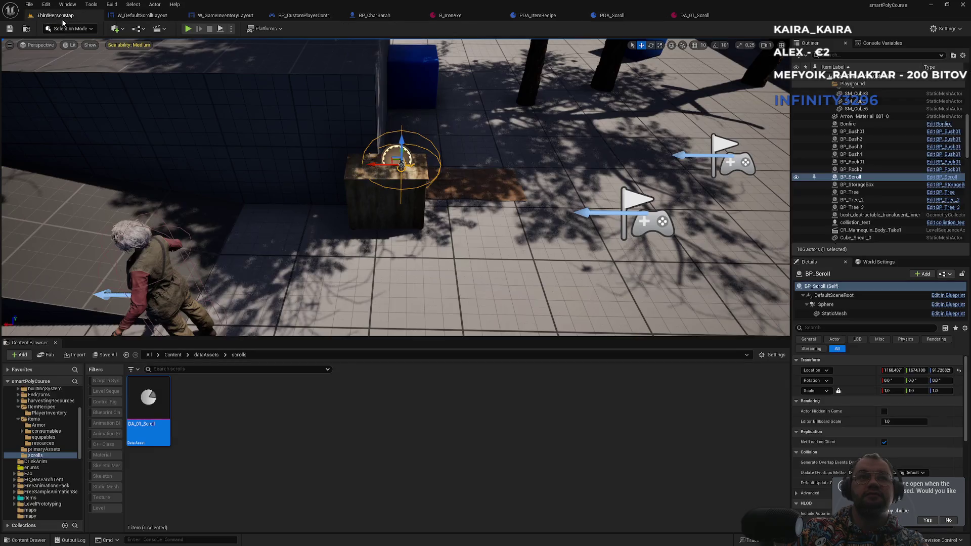
pyautogui.click(178, 369)
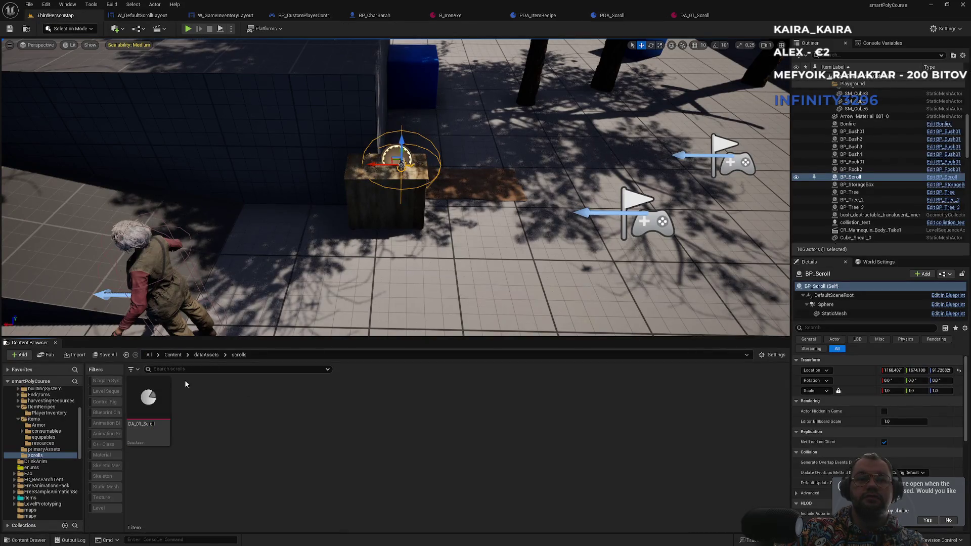
pyautogui.write('scroll')
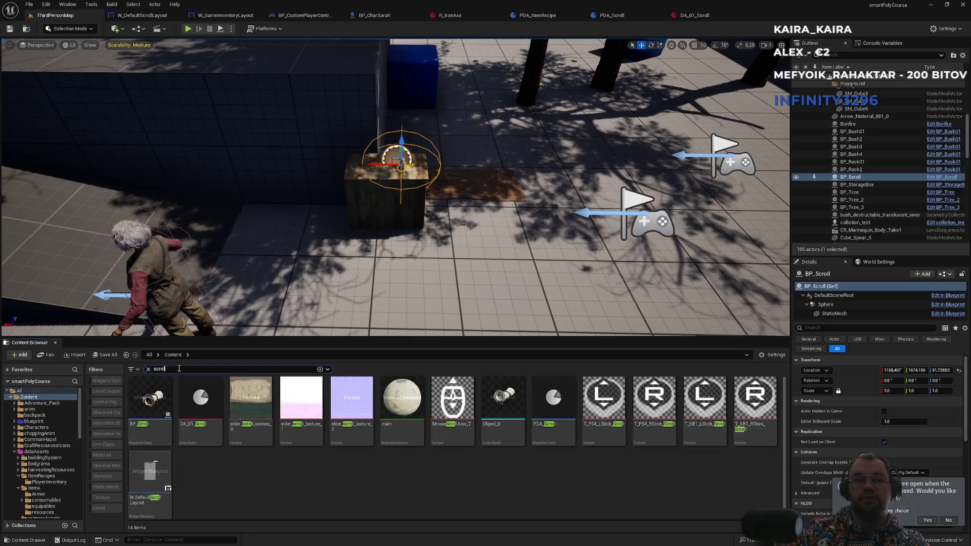
pyautogui.click(149, 426)
pyautogui.doubleClick(148, 427)
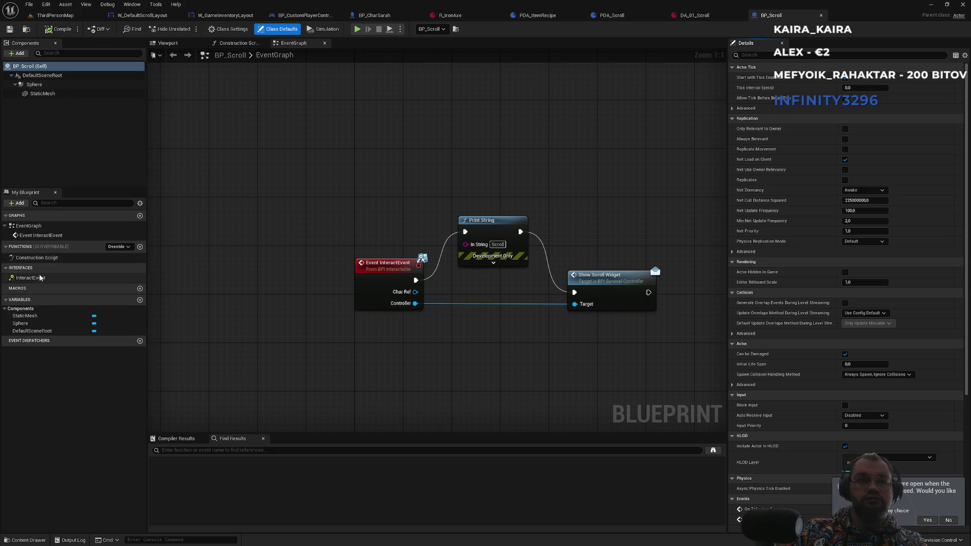
# Add a BP_Scroll variable named PDA typed as a PDA Scroll object reference
pyautogui.click(140, 300)
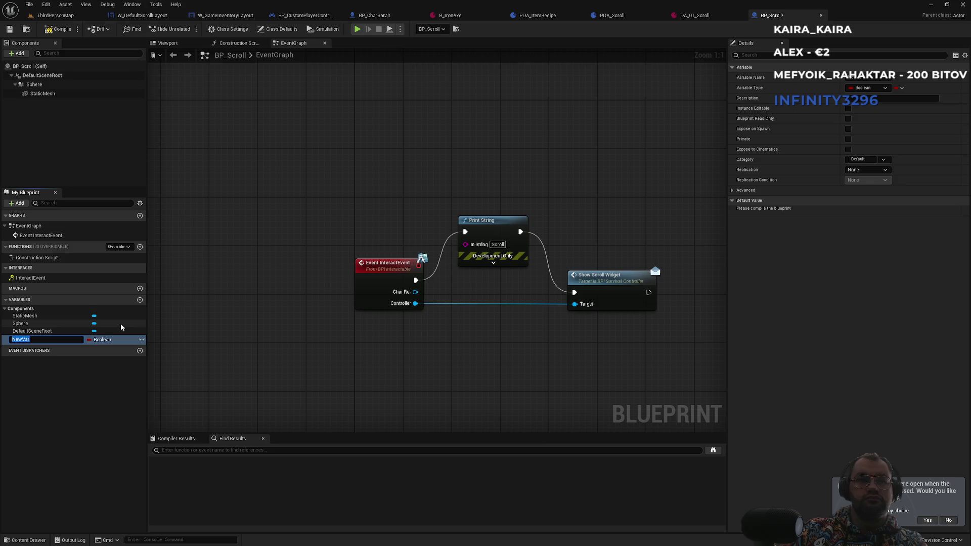
pyautogui.write('PDA')
pyautogui.press('Return')
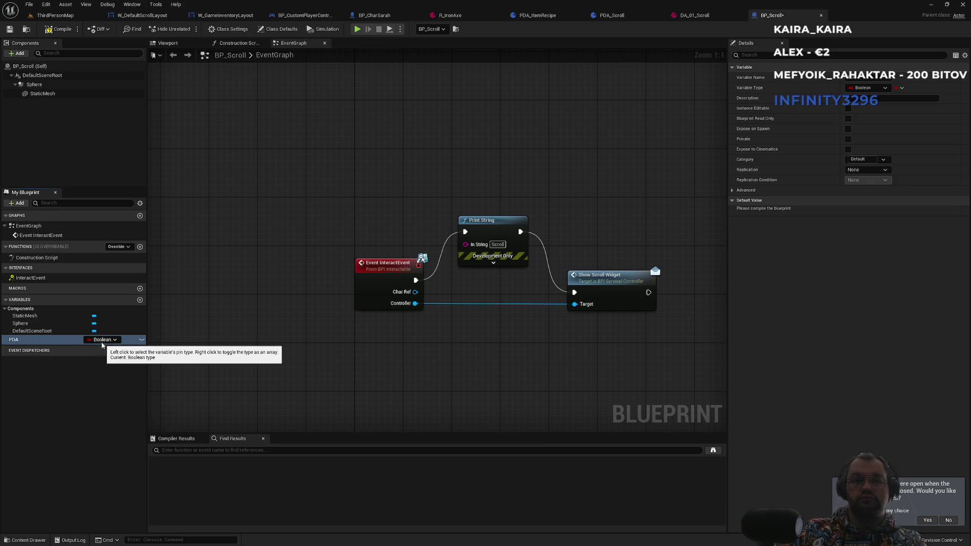
pyautogui.click(104, 340)
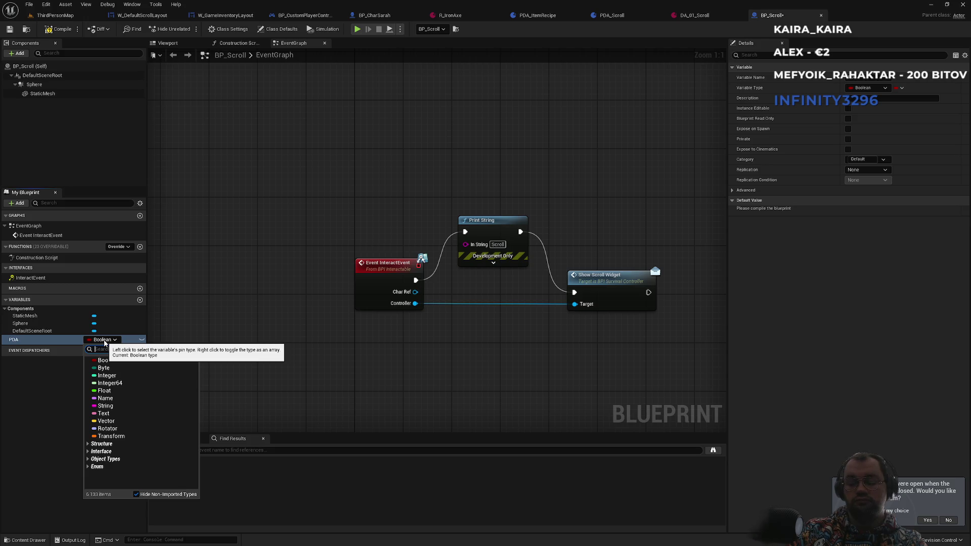
pyautogui.write('Bda_s')
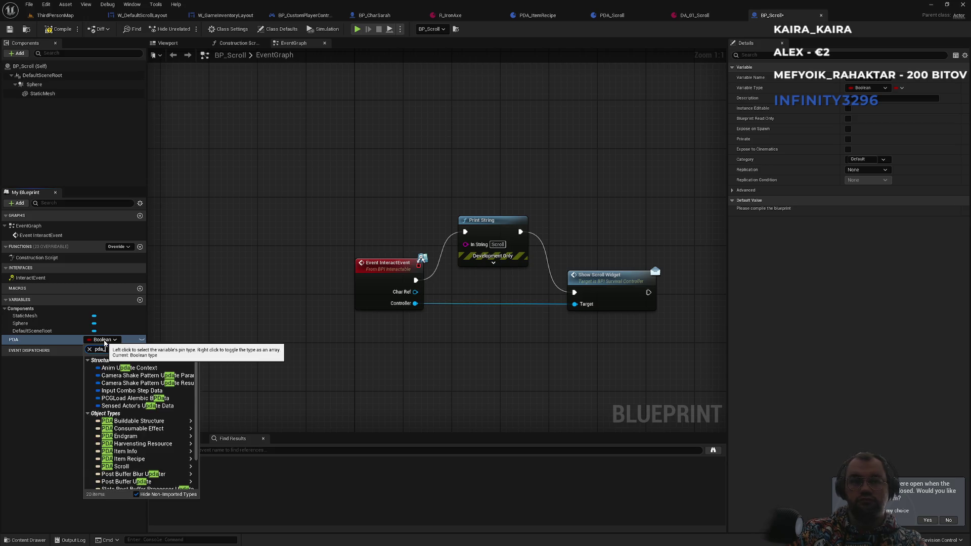
pyautogui.moveTo(188, 368)
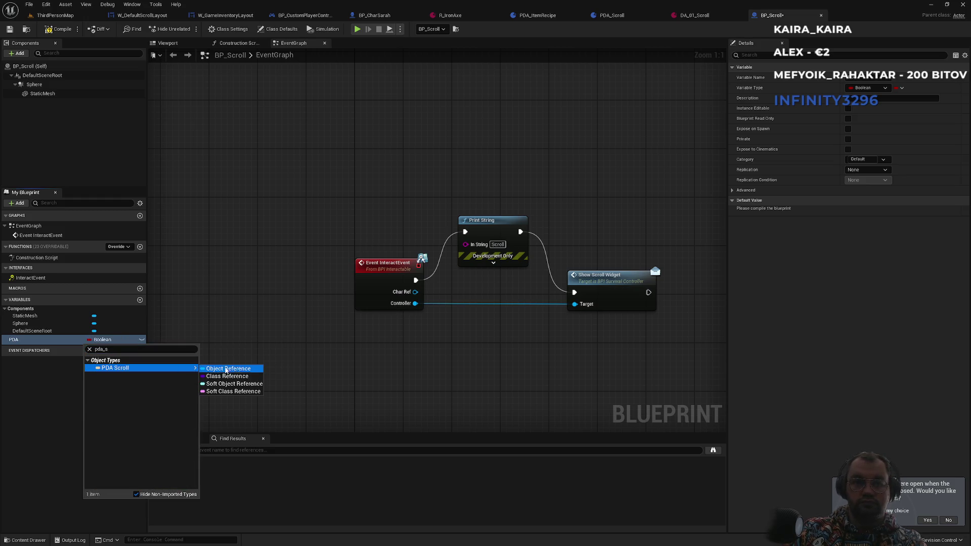
pyautogui.click(228, 370)
# Compile and set PDA's default value to DA_01_Scroll
pyautogui.click(61, 28)
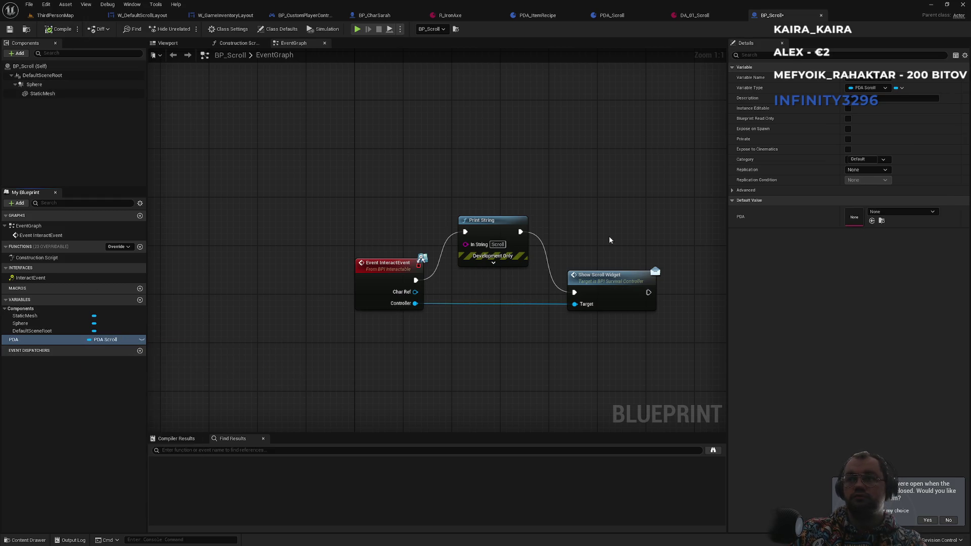
pyautogui.click(901, 211)
pyautogui.click(905, 294)
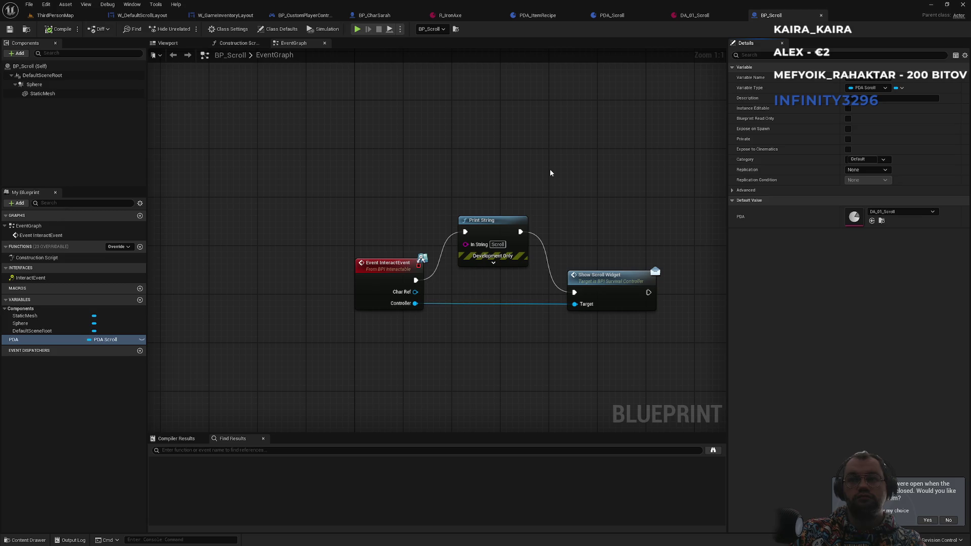
# Inspect the interface defining Show Scroll Widget and W_GameInventoryLayout, then return to BP_Scroll
pyautogui.moveTo(550, 173); pyautogui.dragTo(424, 128)
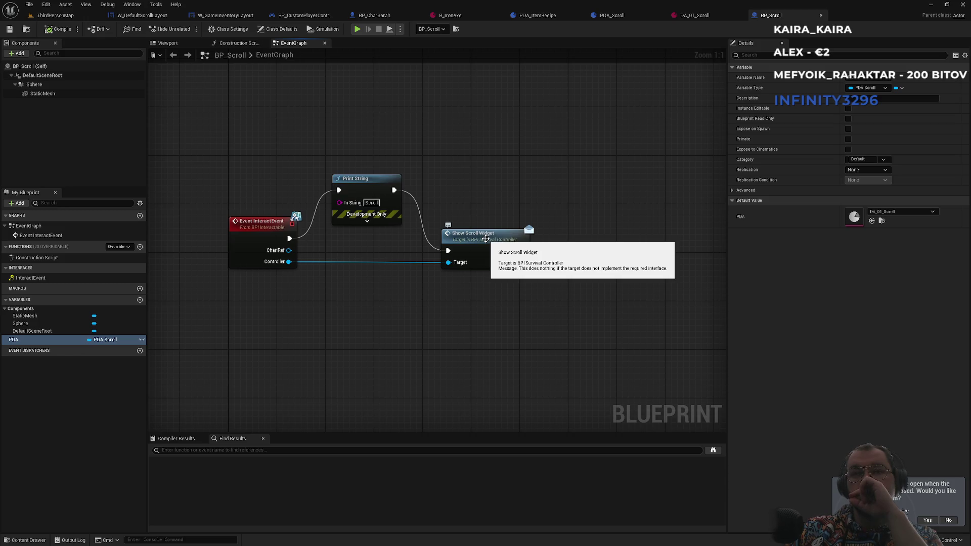
pyautogui.doubleClick(486, 238)
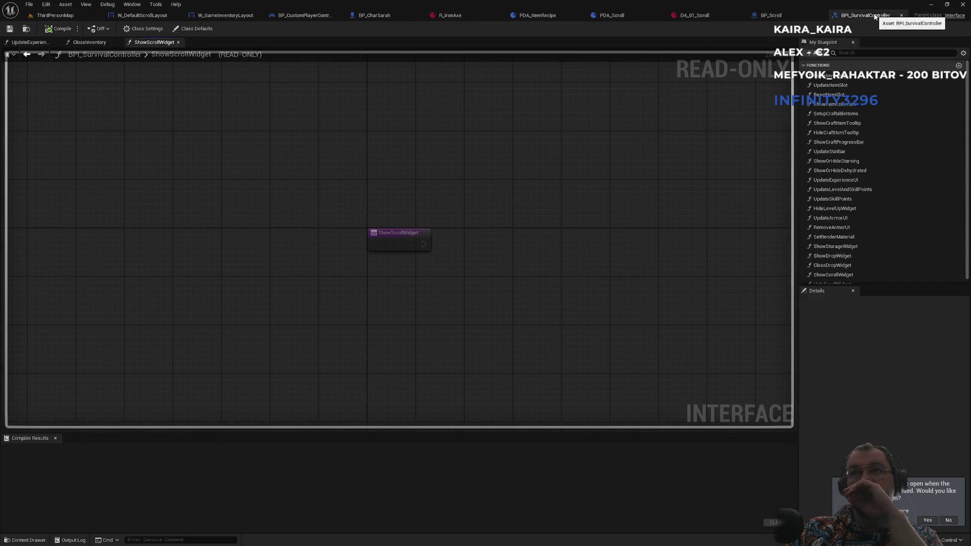
pyautogui.click(901, 15)
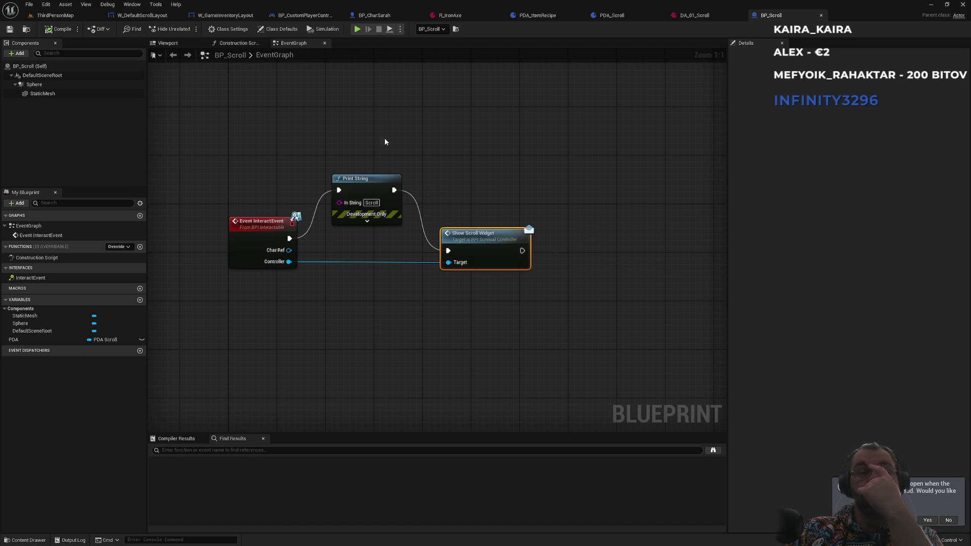
pyautogui.click(243, 15)
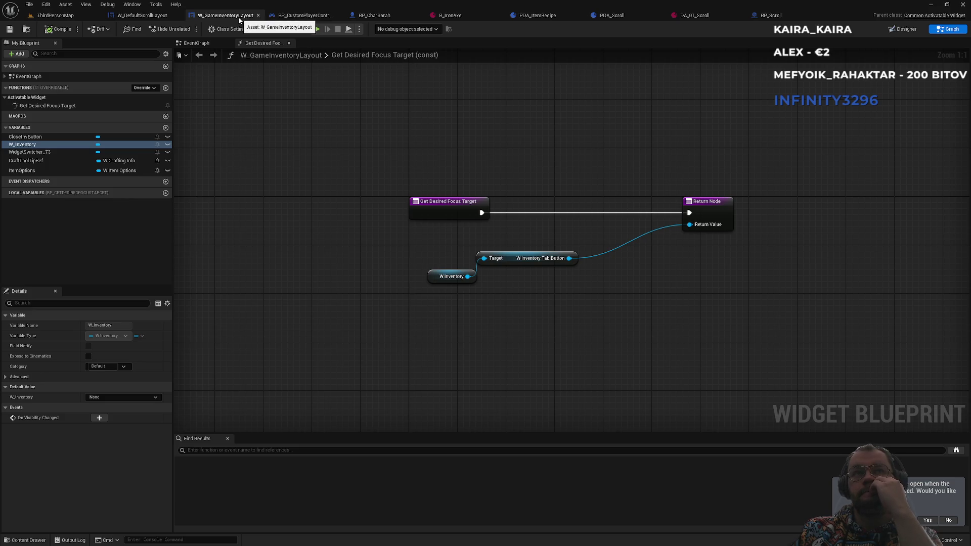
pyautogui.click(772, 16)
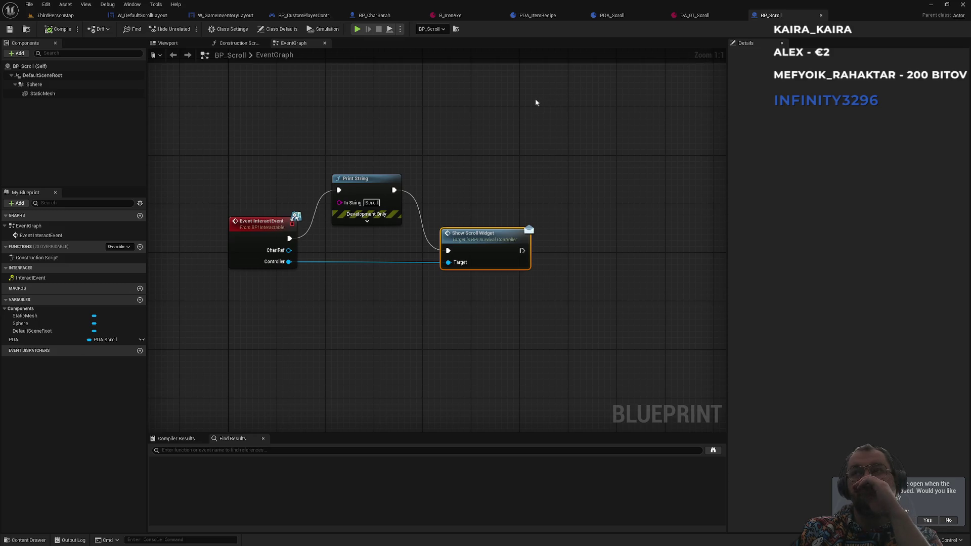
# Try a Get Root Component node off the controller reference, then delete it
pyautogui.moveTo(444, 120)
pyautogui.mouseDown()
pyautogui.moveTo(546, 232)
pyautogui.moveTo(522, 131)
pyautogui.mouseUp()
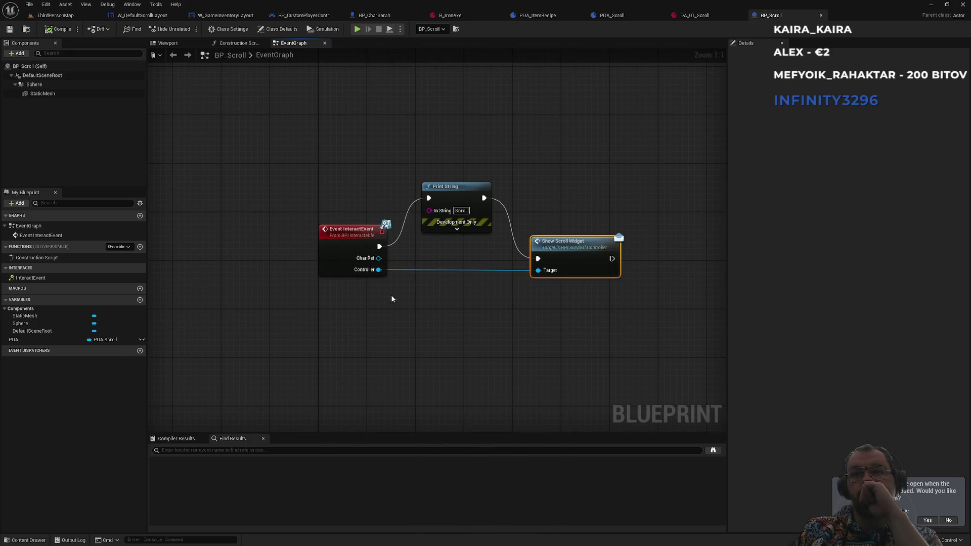
pyautogui.moveTo(379, 269); pyautogui.dragTo(449, 349)
pyautogui.write('scrol')
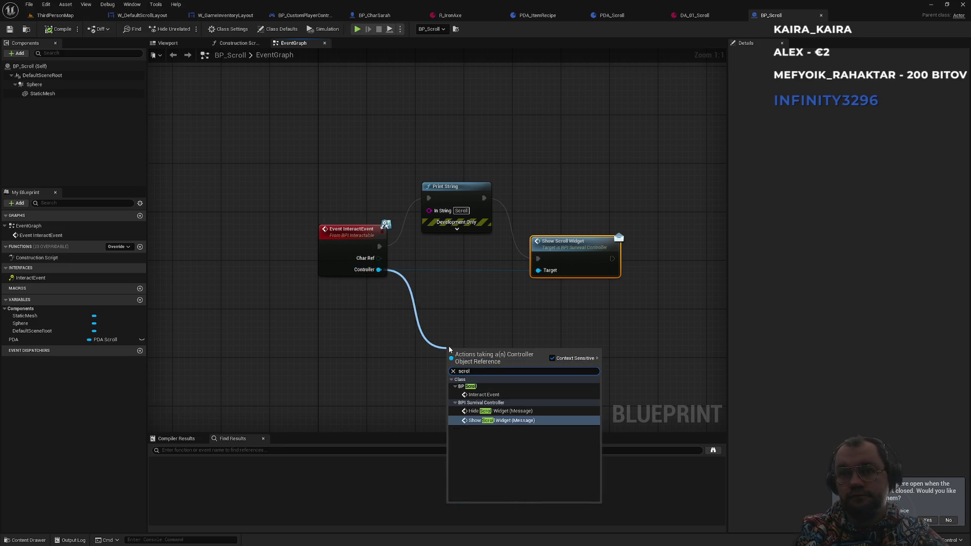
pyautogui.press('BackSpace')
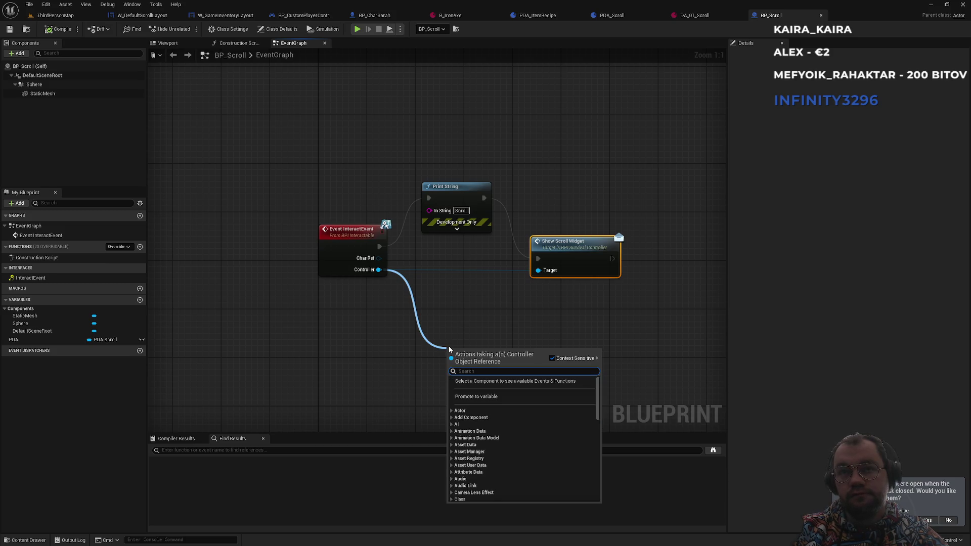
pyautogui.write('root')
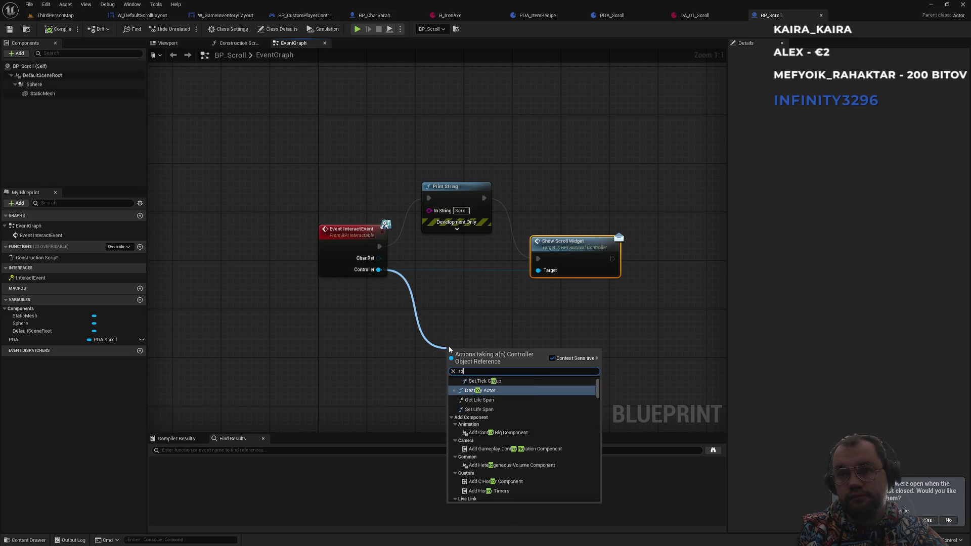
pyautogui.press('Return')
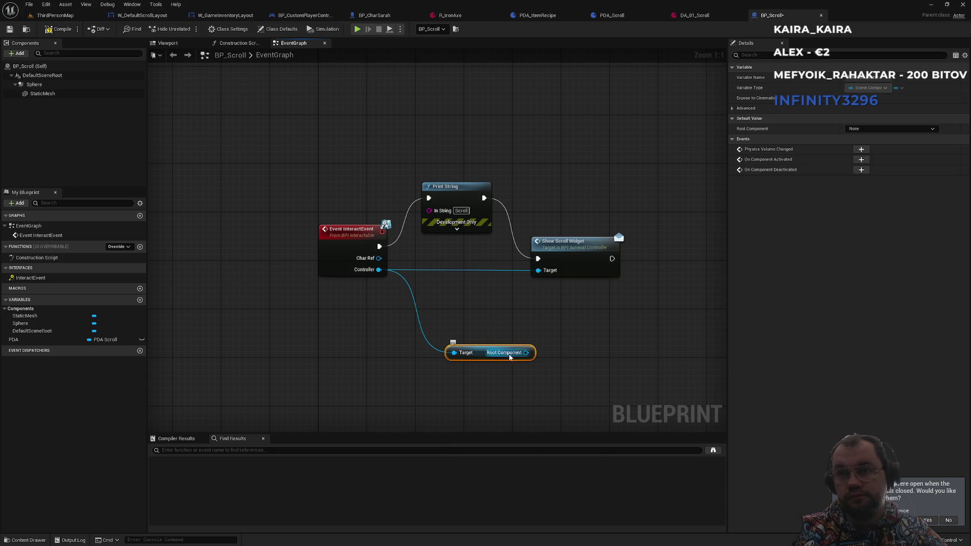
pyautogui.moveTo(528, 353); pyautogui.dragTo(566, 373)
pyautogui.write('scrol')
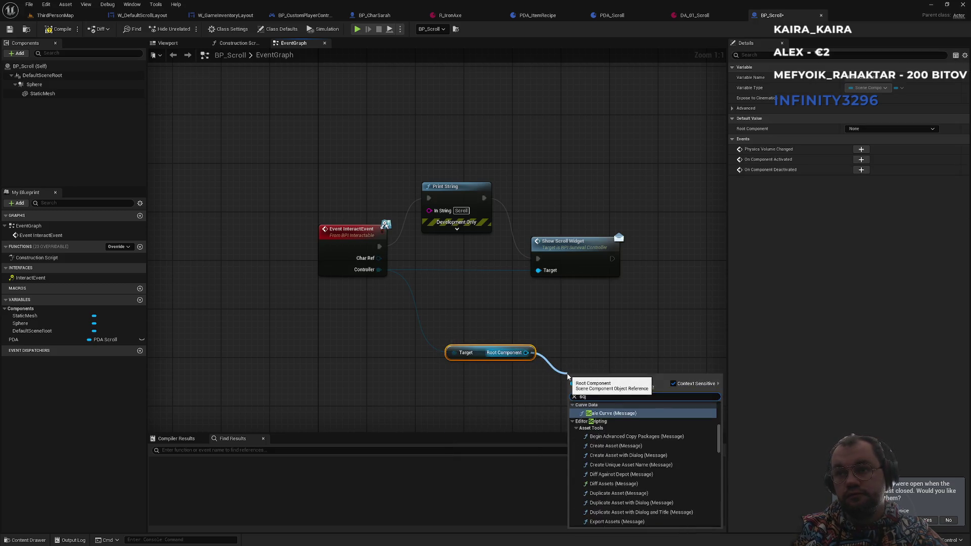
pyautogui.press('Up')
pyautogui.press('Up')
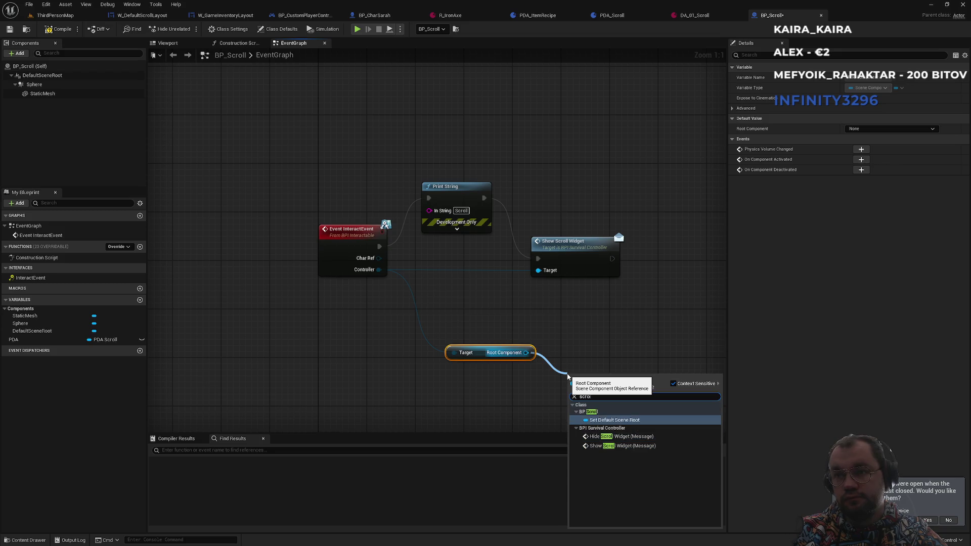
pyautogui.press('Escape')
pyautogui.moveTo(560, 335); pyautogui.dragTo(501, 386)
pyautogui.press('Delete')
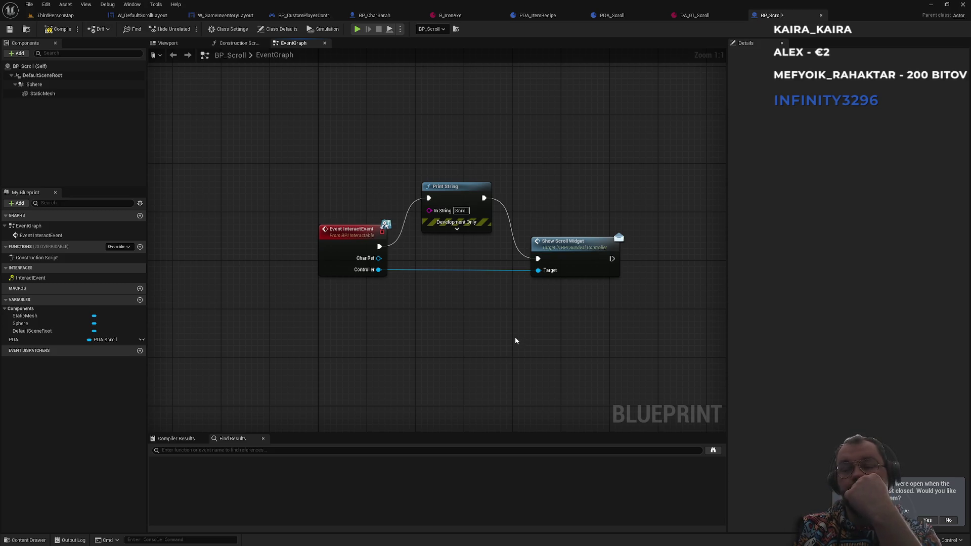
# Move the Show Scroll Widget node further right and go to BP_CustomPlayerController's graph
pyautogui.moveTo(510, 332); pyautogui.dragTo(462, 383)
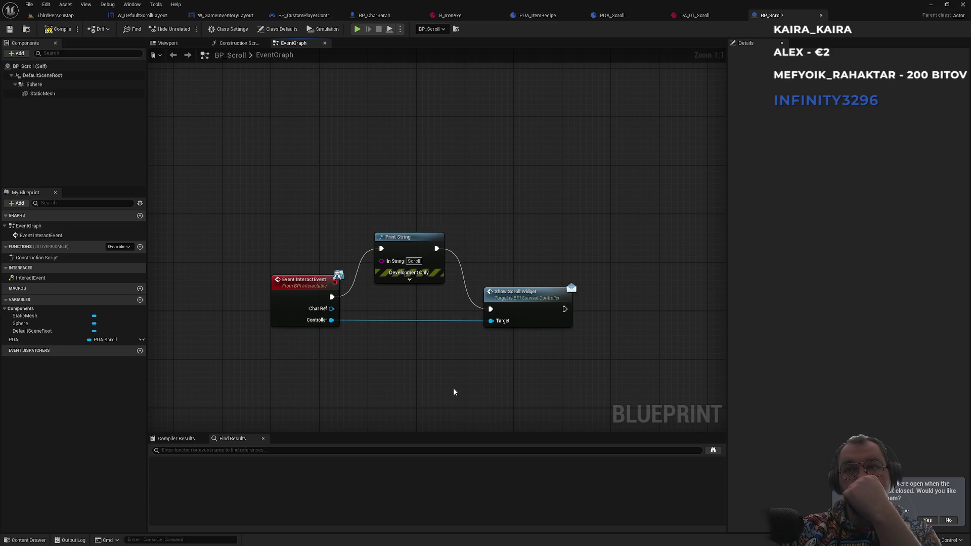
pyautogui.moveTo(519, 309); pyautogui.dragTo(583, 308)
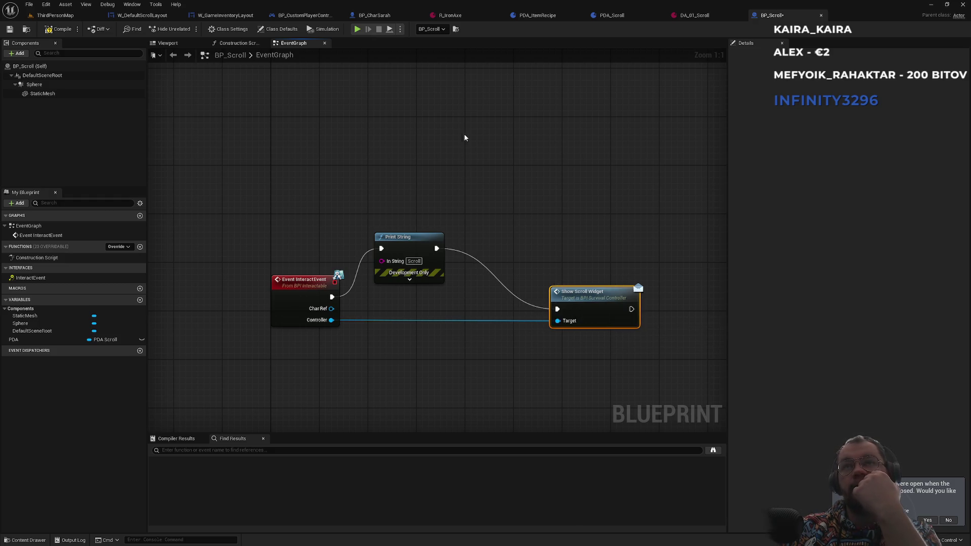
pyautogui.click(309, 16)
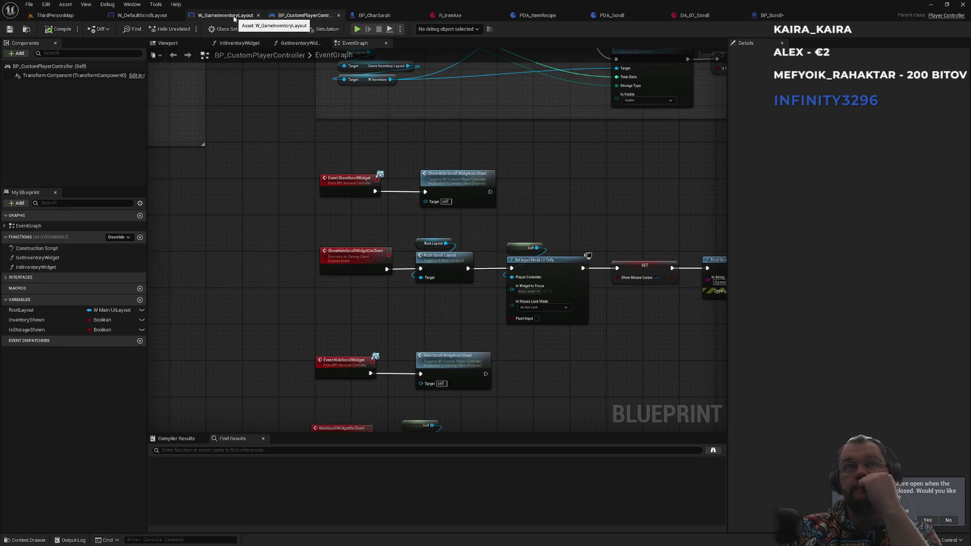
# Close the W_GameInventoryLayout, R_IronAxe and PDA_ItemRecipe tabs, glance at W_DefaultScrollLayout, and return
pyautogui.click(258, 15)
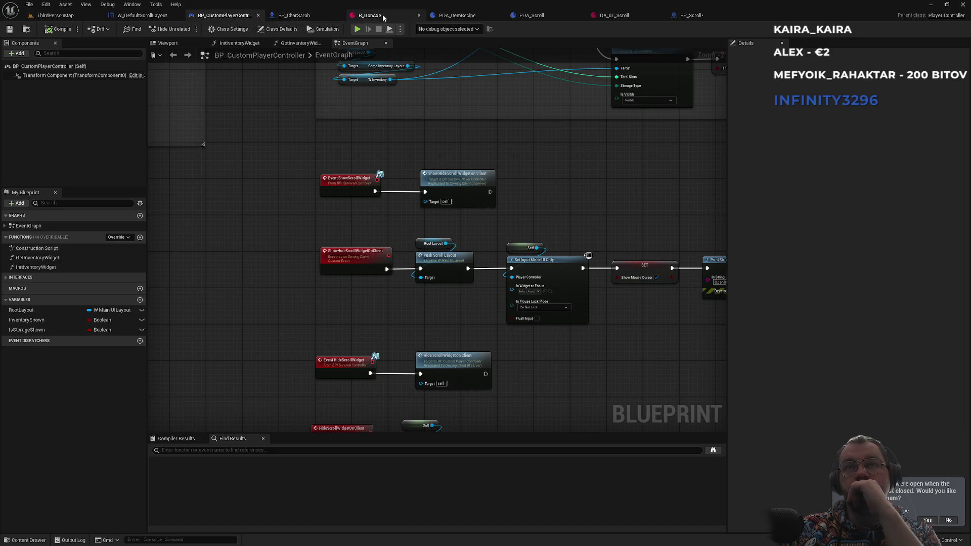
pyautogui.middleClick(379, 19)
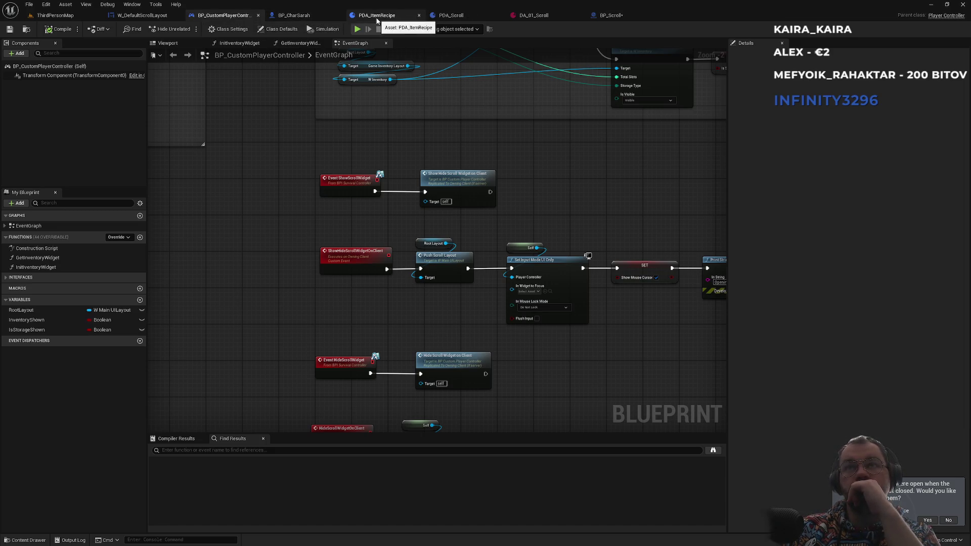
pyautogui.middleClick(377, 19)
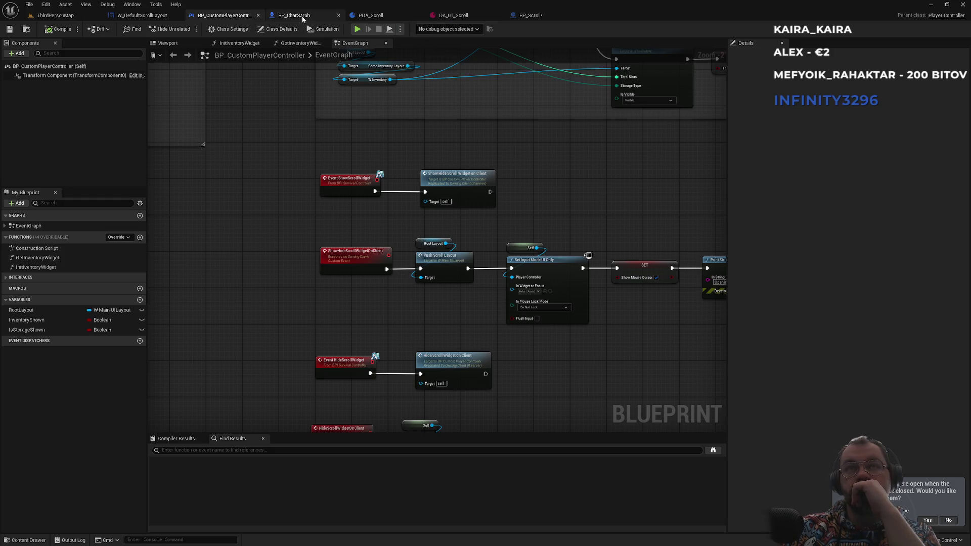
pyautogui.click(146, 19)
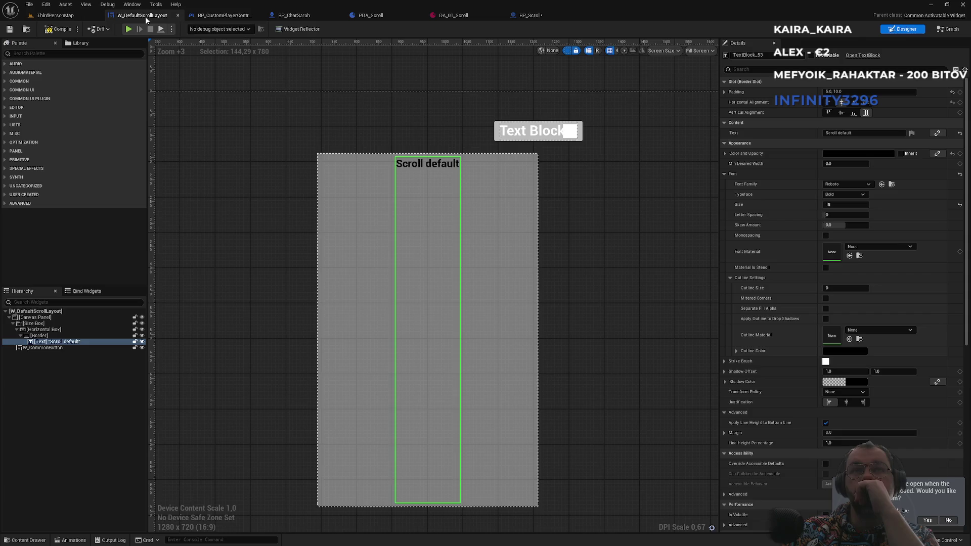
pyautogui.click(227, 16)
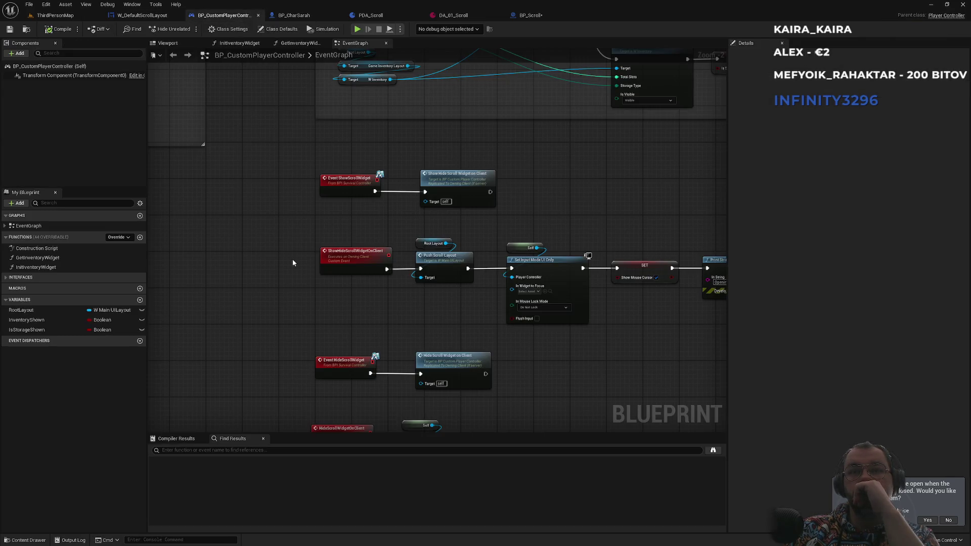
# Pan around BP_CustomPlayerController's graph to review the scroll widget events and Push Scroll Layout
pyautogui.scroll(1, 290, 274)
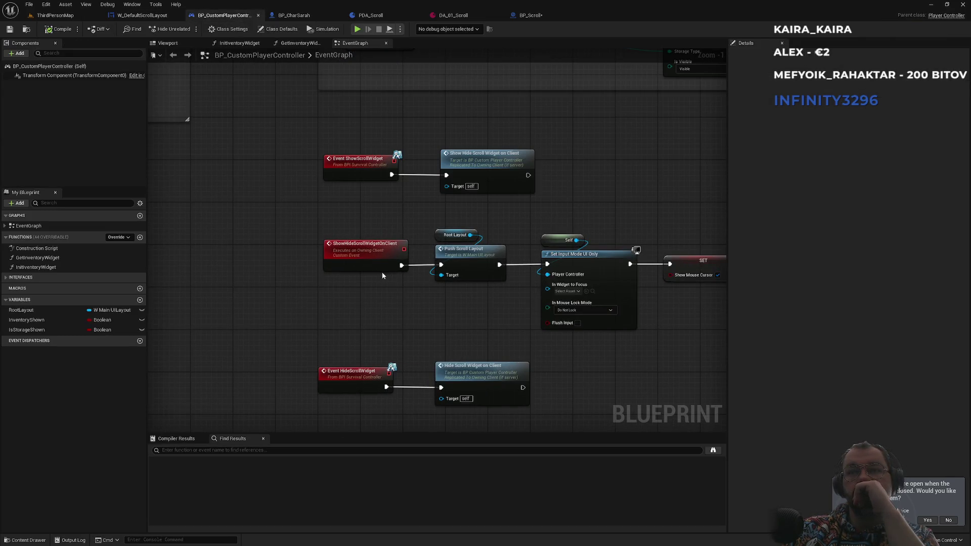
pyautogui.moveTo(473, 307)
pyautogui.mouseDown()
pyautogui.moveTo(361, 285)
pyautogui.moveTo(491, 265)
pyautogui.mouseUp()
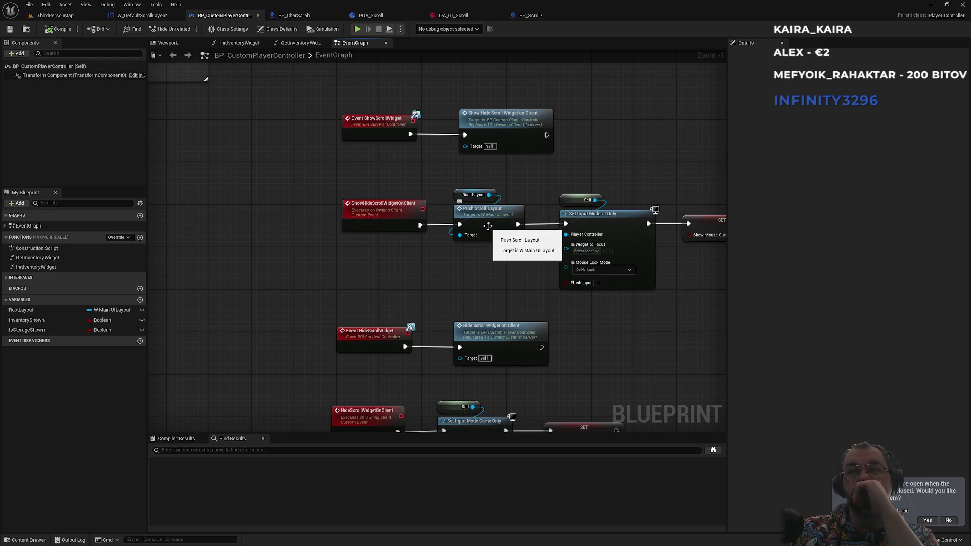
pyautogui.moveTo(493, 252); pyautogui.dragTo(311, 241)
pyautogui.moveTo(285, 275); pyautogui.dragTo(398, 208)
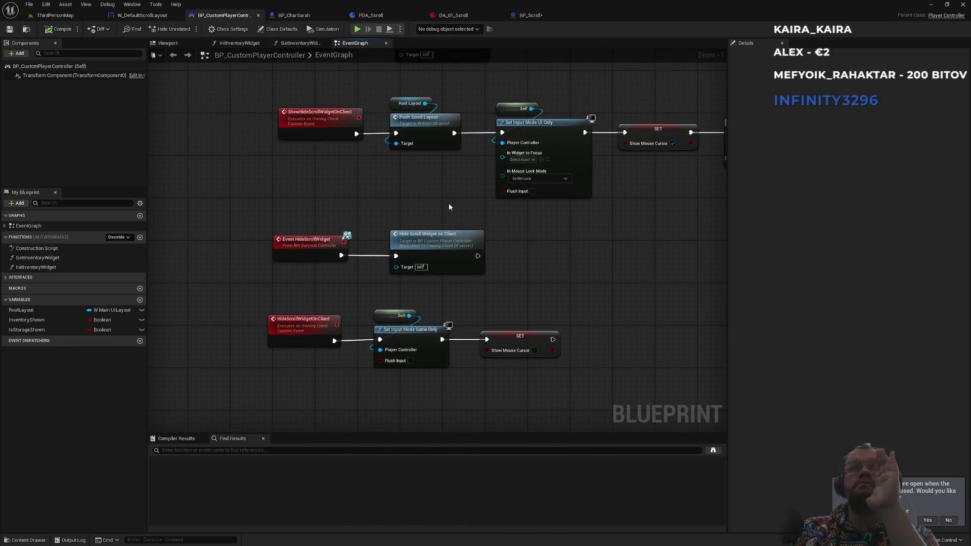
# Look at the W_DefaultScrollLayout designer, then browse to the widgets folder
pyautogui.click(151, 16)
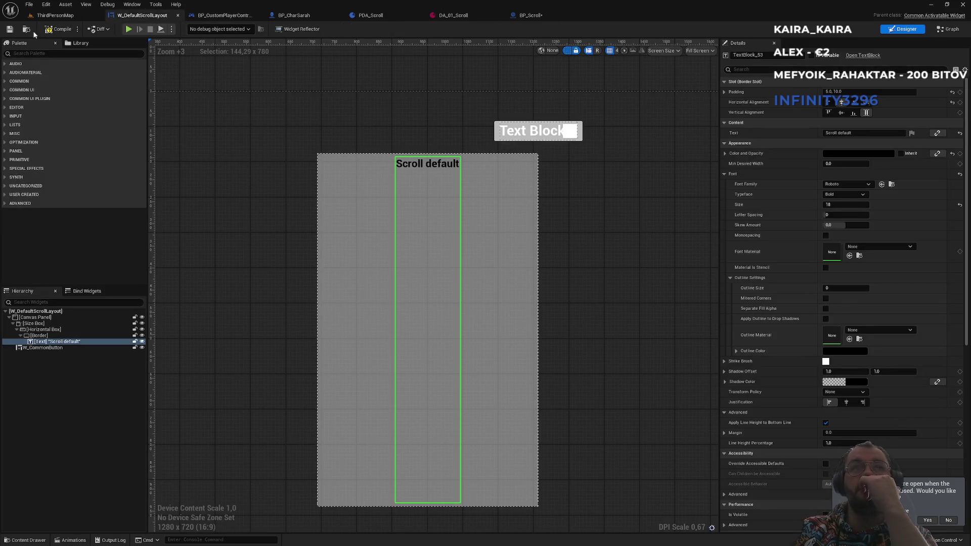
pyautogui.click(54, 15)
pyautogui.click(217, 355)
# In W_MainUILayout's graph, find all references to the PushScrollLayout event by name
pyautogui.doubleClick(445, 440)
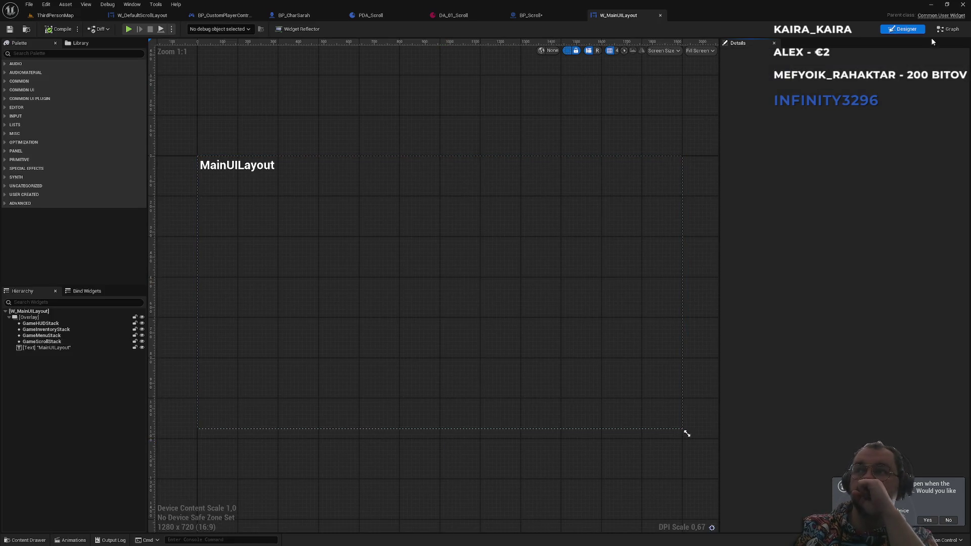
pyautogui.click(949, 29)
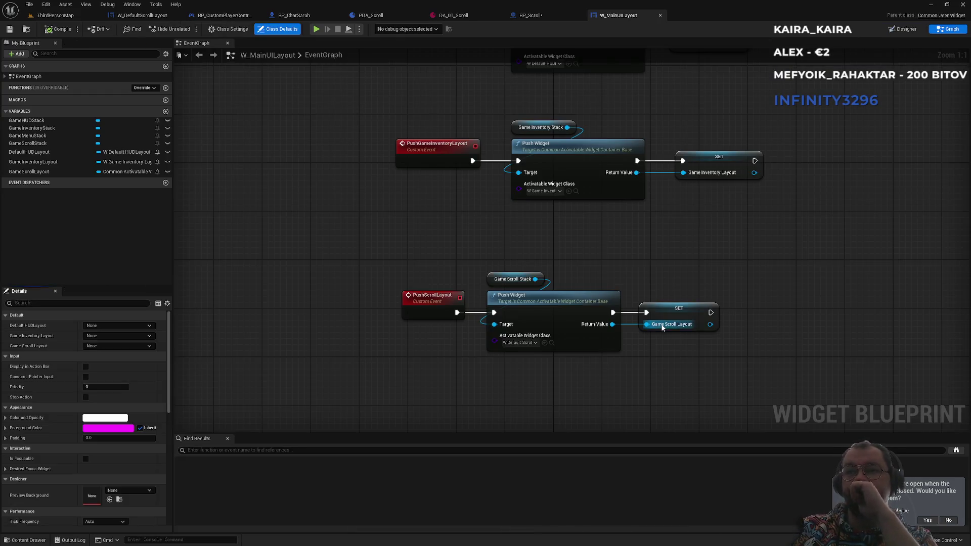
pyautogui.click(438, 311)
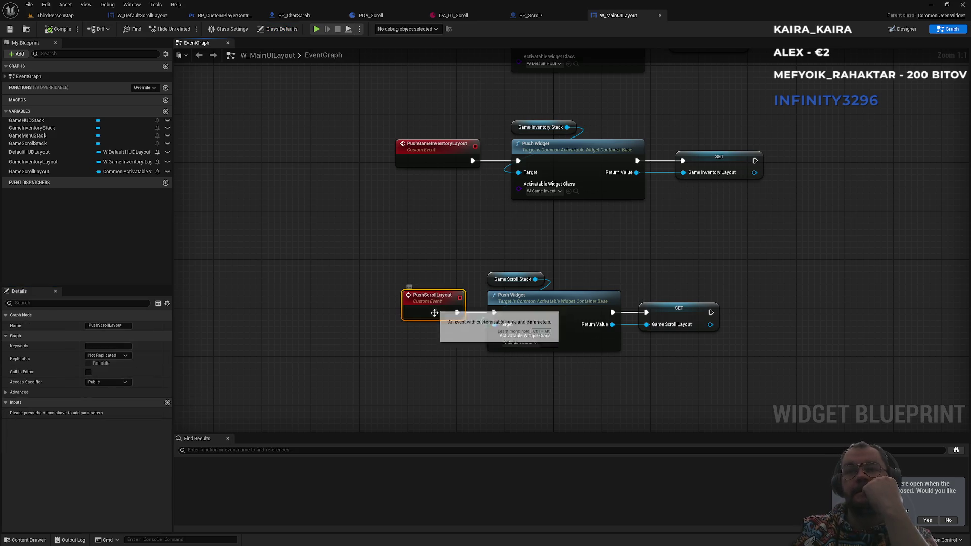
pyautogui.rightClick(438, 304)
pyautogui.moveTo(486, 380)
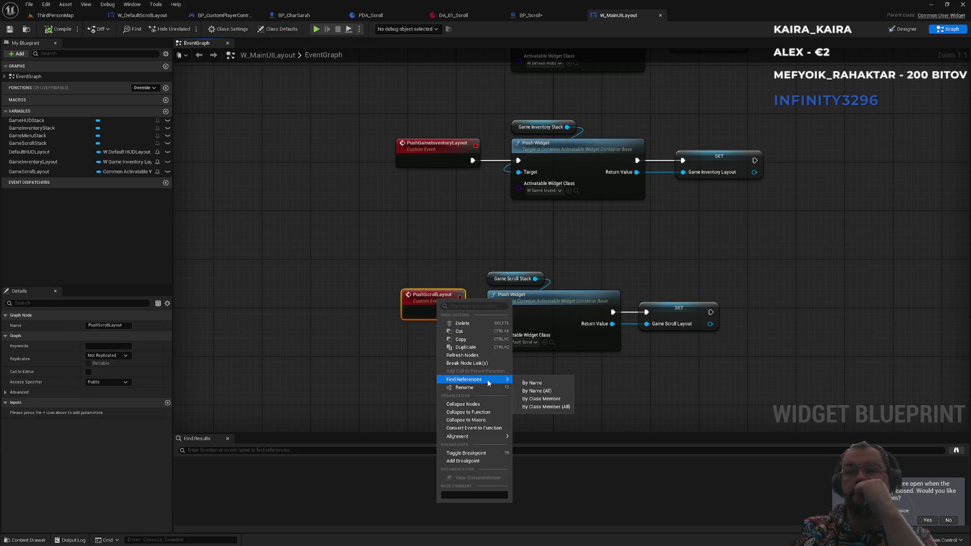
pyautogui.click(531, 392)
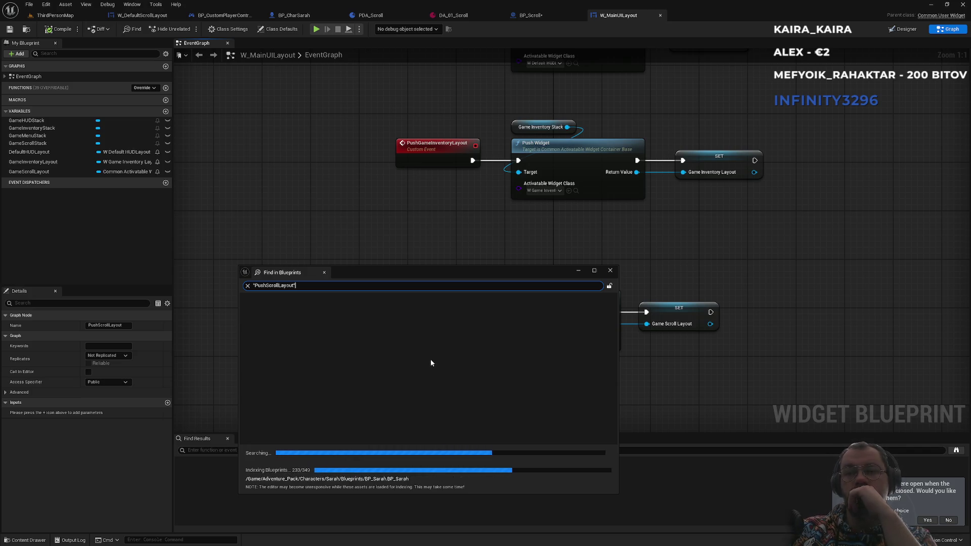
# Jump from the results to the player controller's Push Scroll Layout call
pyautogui.click(293, 314)
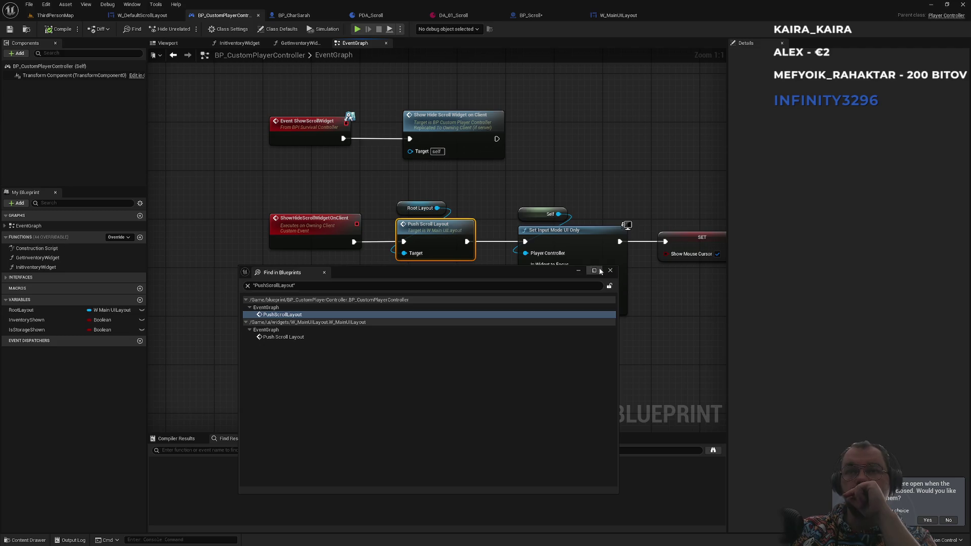
pyautogui.doubleClick(283, 339)
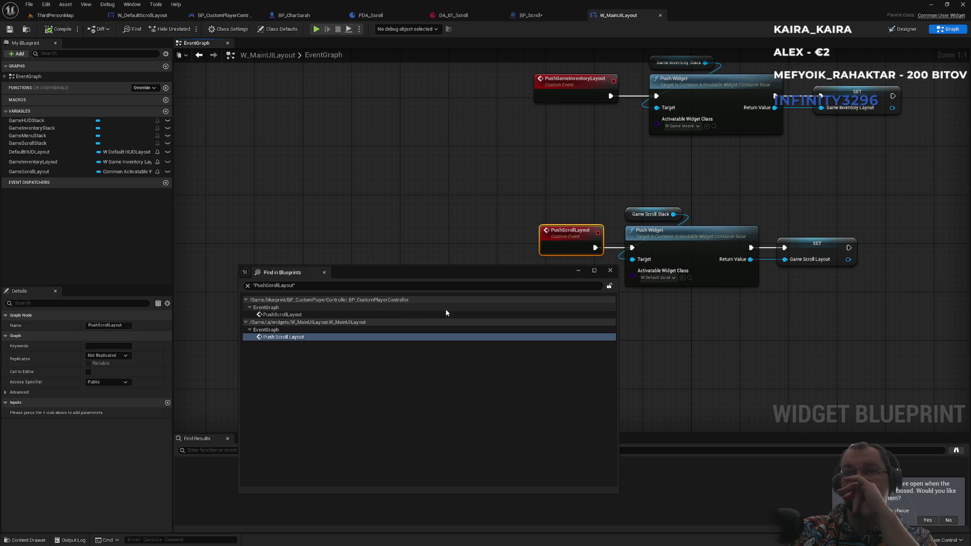
pyautogui.doubleClick(291, 315)
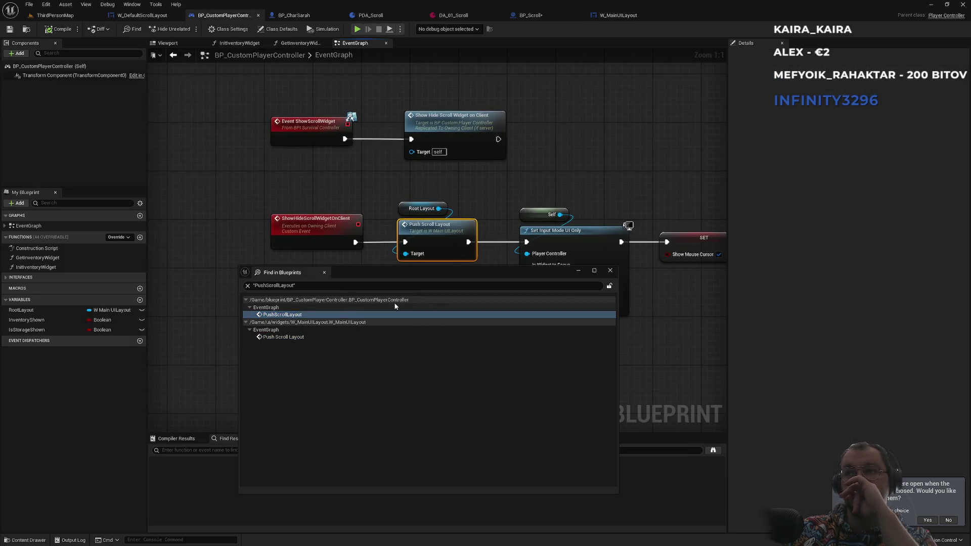
pyautogui.click(610, 271)
# Shift the input-mode and mouse-cursor nodes right, then drag off Root Layout searching 'games'
pyautogui.moveTo(465, 320); pyautogui.dragTo(226, 280)
pyautogui.scroll(-1, 276, 292)
pyautogui.moveTo(340, 318); pyautogui.dragTo(461, 331)
pyautogui.moveTo(416, 199)
pyautogui.mouseDown()
pyautogui.moveTo(677, 275)
pyautogui.moveTo(653, 269)
pyautogui.mouseUp()
pyautogui.moveTo(446, 234); pyautogui.dragTo(574, 233)
pyautogui.click(339, 285)
pyautogui.moveTo(339, 286); pyautogui.dragTo(425, 278)
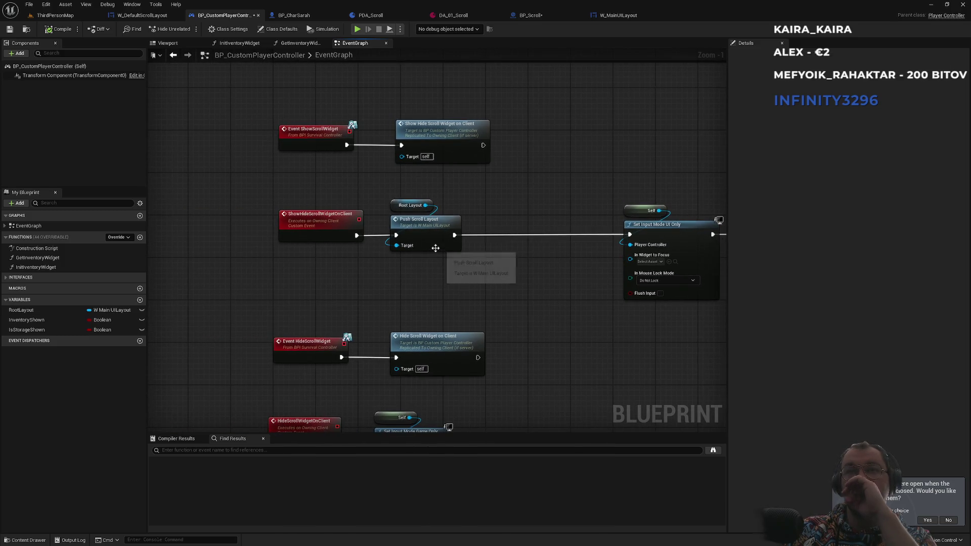
pyautogui.scroll(1, 424, 279)
pyautogui.moveTo(424, 199)
pyautogui.mouseDown()
pyautogui.moveTo(463, 260)
pyautogui.moveTo(376, 292)
pyautogui.mouseUp()
pyautogui.write('gamesc')
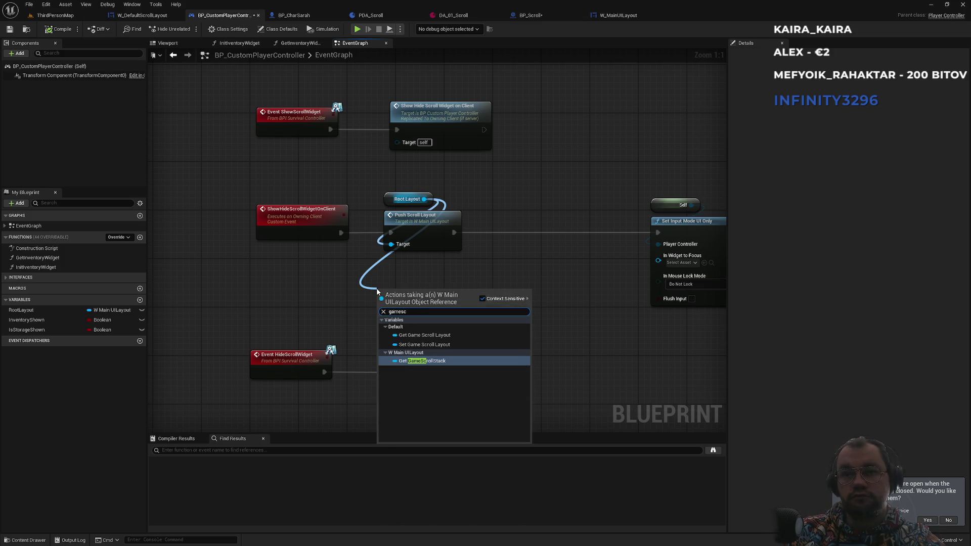
# Add a Get Game Scroll Layout node from Root Layout, browse its actions, then open W_DefaultScrollLayout
pyautogui.press('Up')
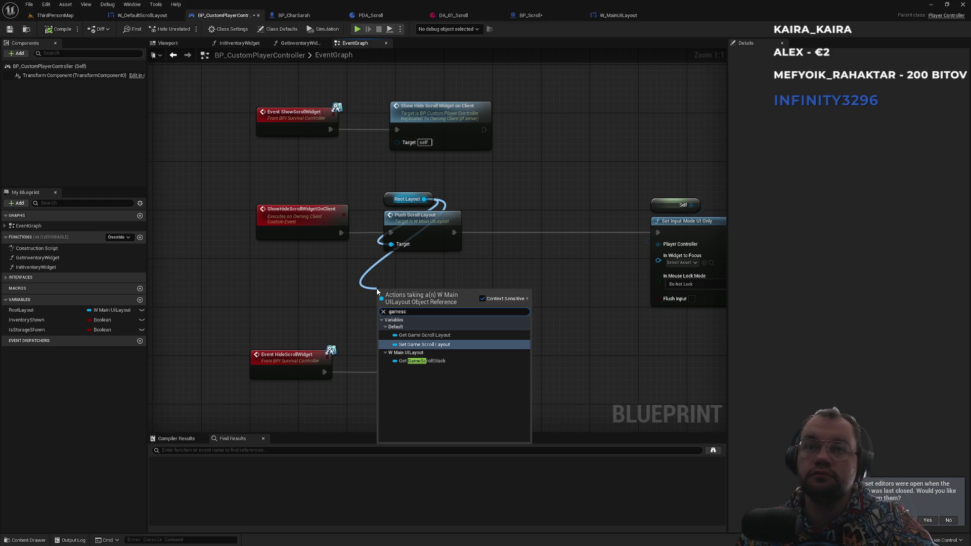
pyautogui.click(425, 334)
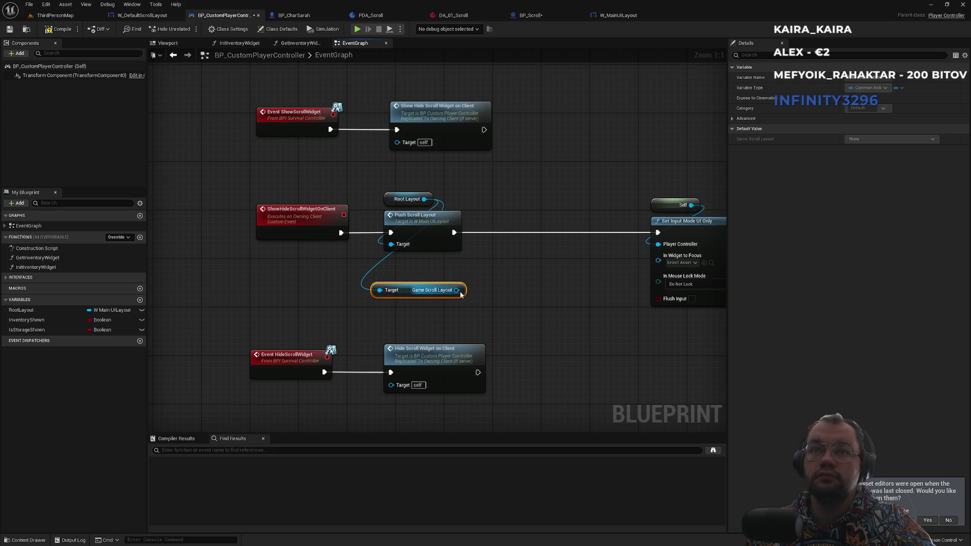
pyautogui.moveTo(461, 292); pyautogui.dragTo(498, 283)
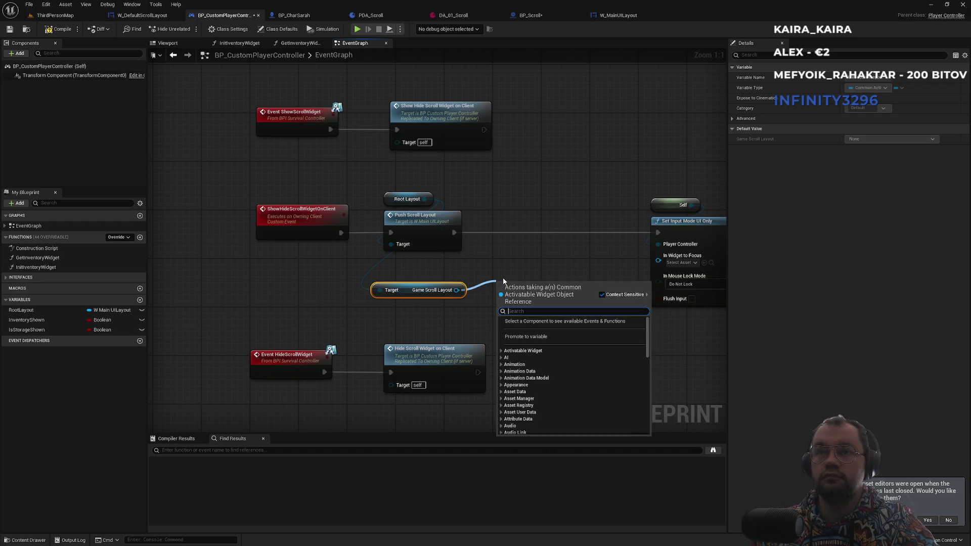
pyautogui.click(502, 265)
pyautogui.click(142, 20)
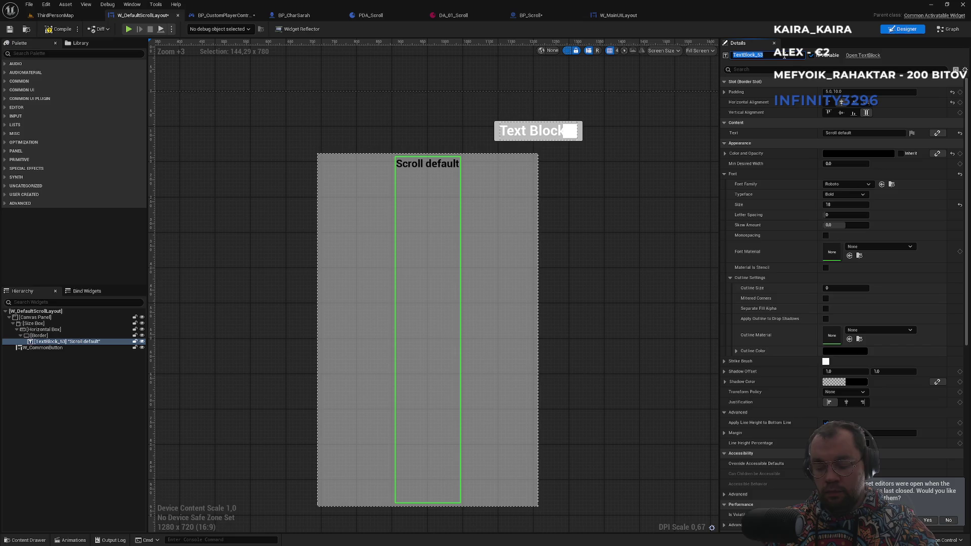
# Rename the scroll text block to ScrollText and compile the widget
pyautogui.write('ScrollT')
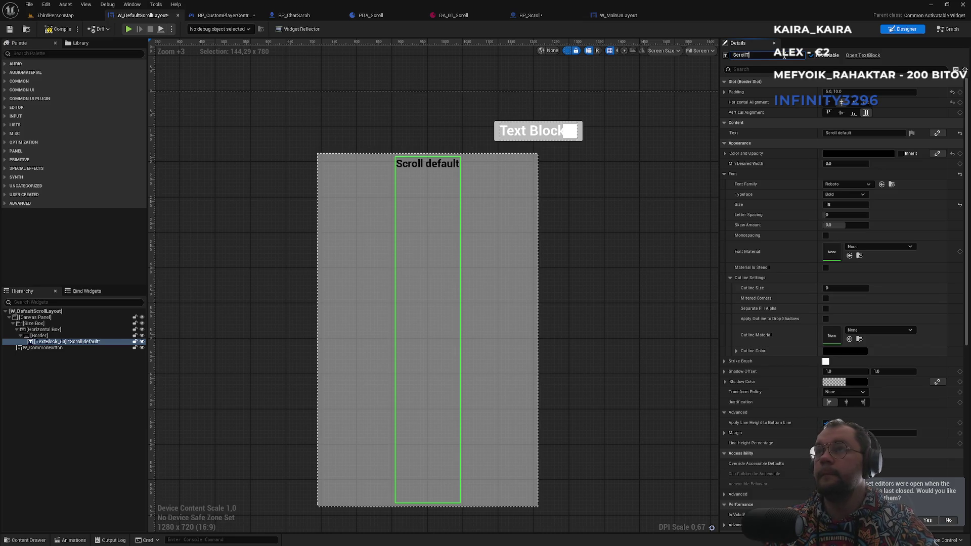
pyautogui.write('ext')
pyautogui.press('Return')
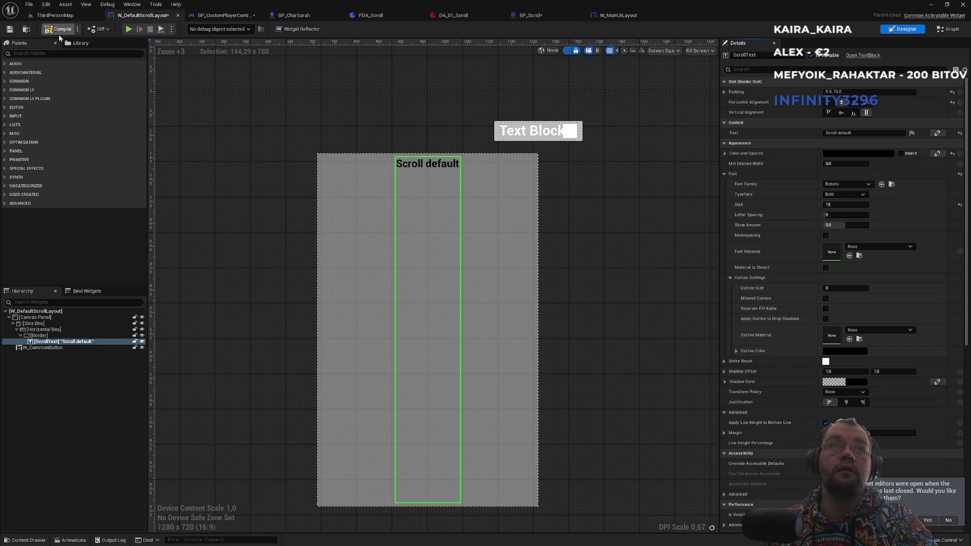
pyautogui.click(58, 29)
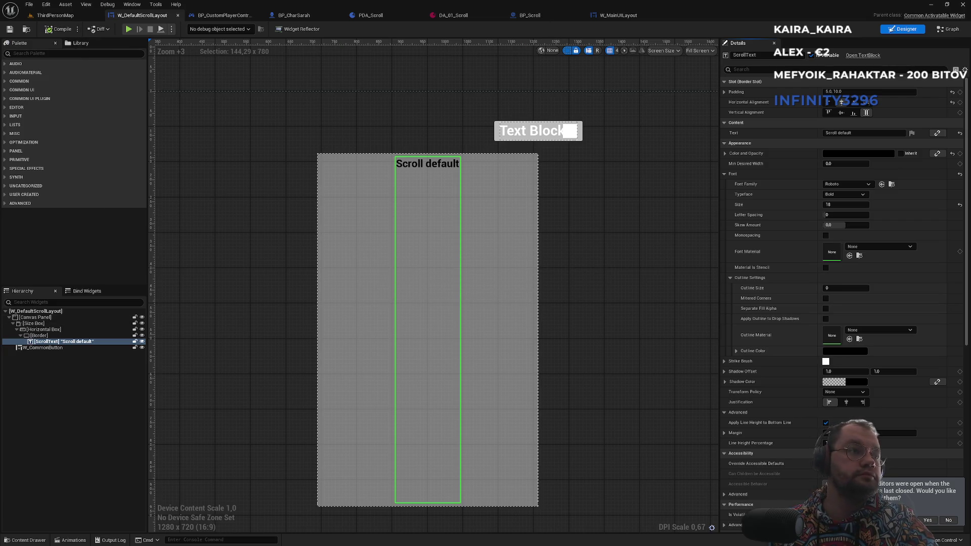
# Locate BP_CustomPlayerController and W_DefaultScrollLayout in the Content Browser, then open W_MainUILayout's graph
pyautogui.click(55, 15)
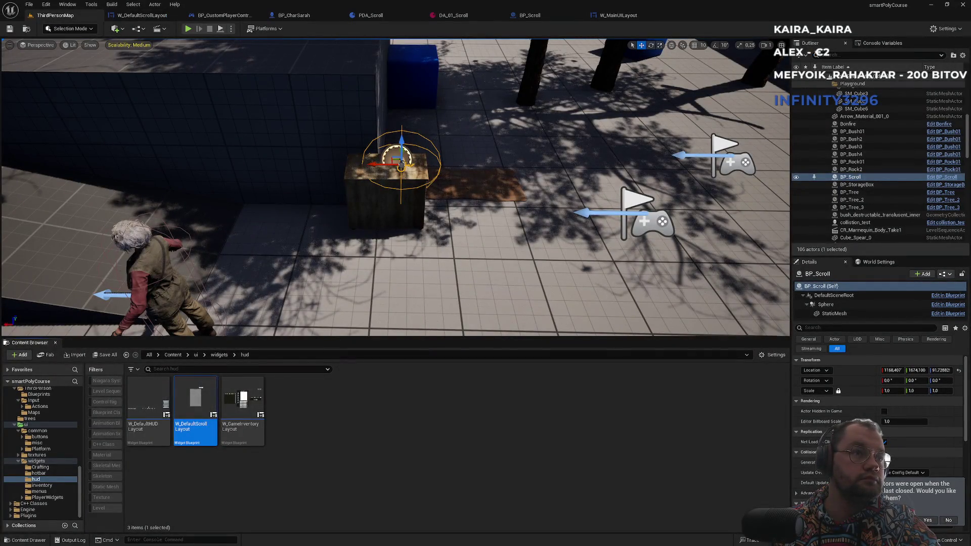
pyautogui.hotkey('ctrl', 'b')
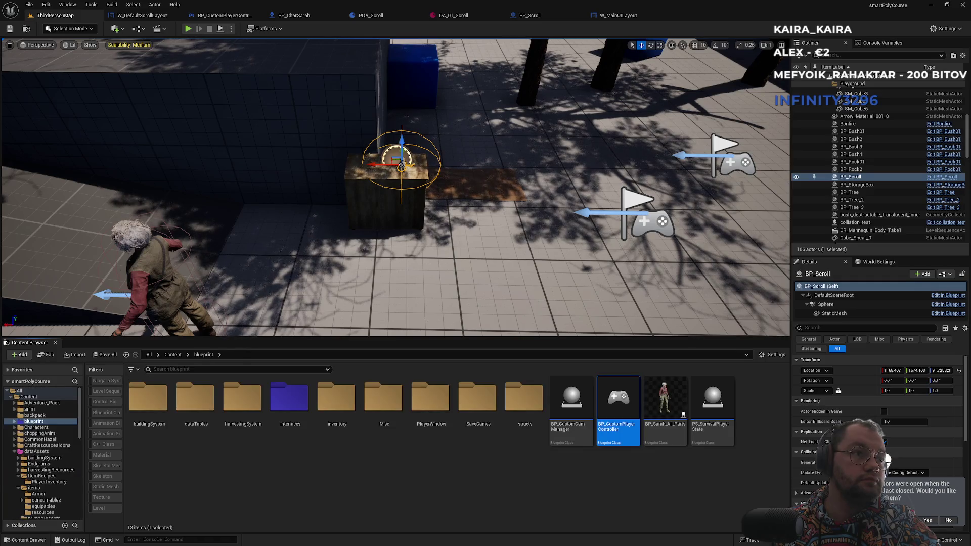
pyautogui.hotkey('alt', 'Left')
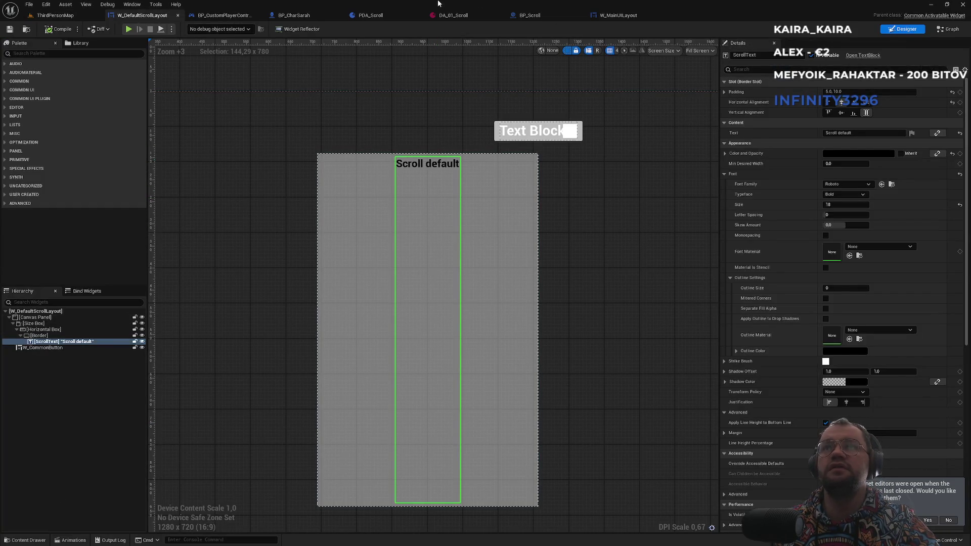
pyautogui.click(607, 16)
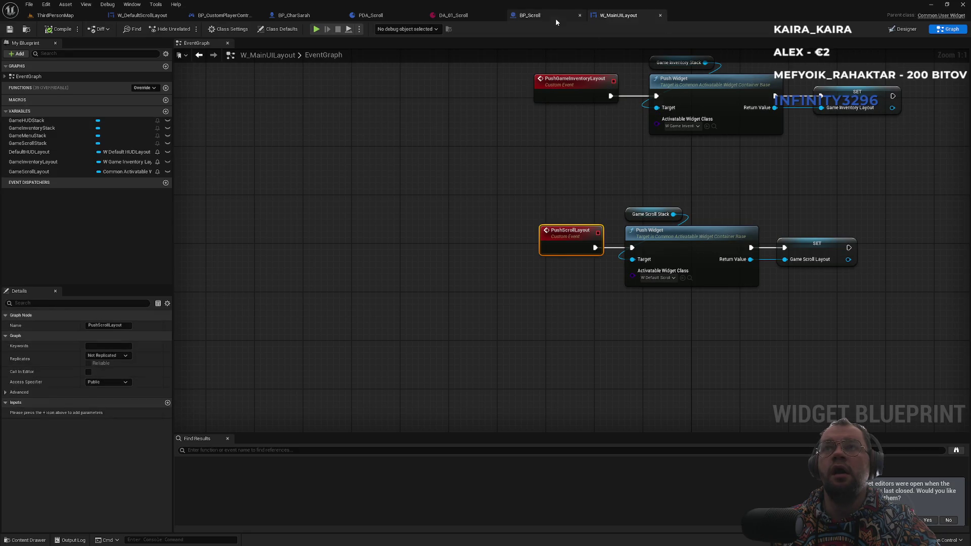
# In BP_CustomPlayerController, search Game Scroll Layout's actions for 'scroll' and 'scrollte', adding nothing
pyautogui.click(225, 15)
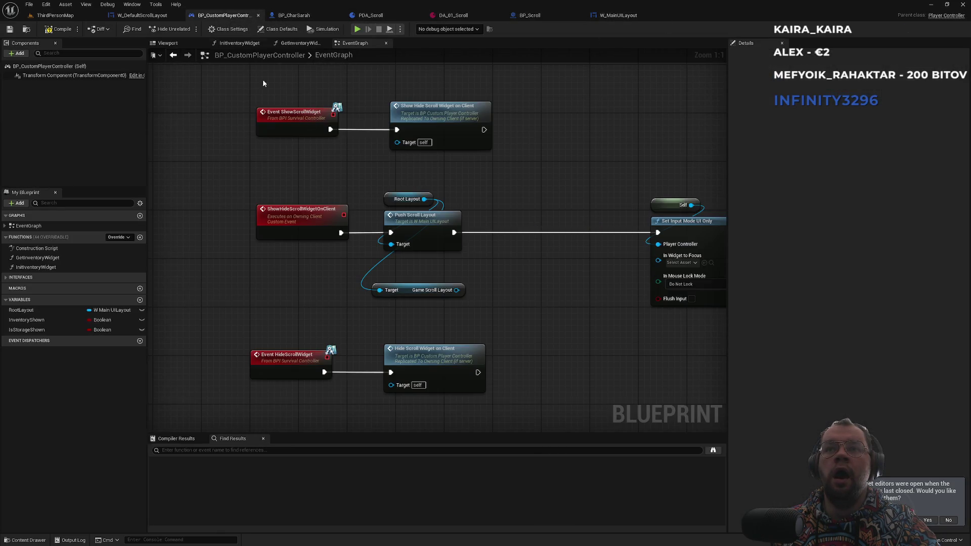
pyautogui.moveTo(457, 290); pyautogui.dragTo(489, 274)
pyautogui.write('scroll')
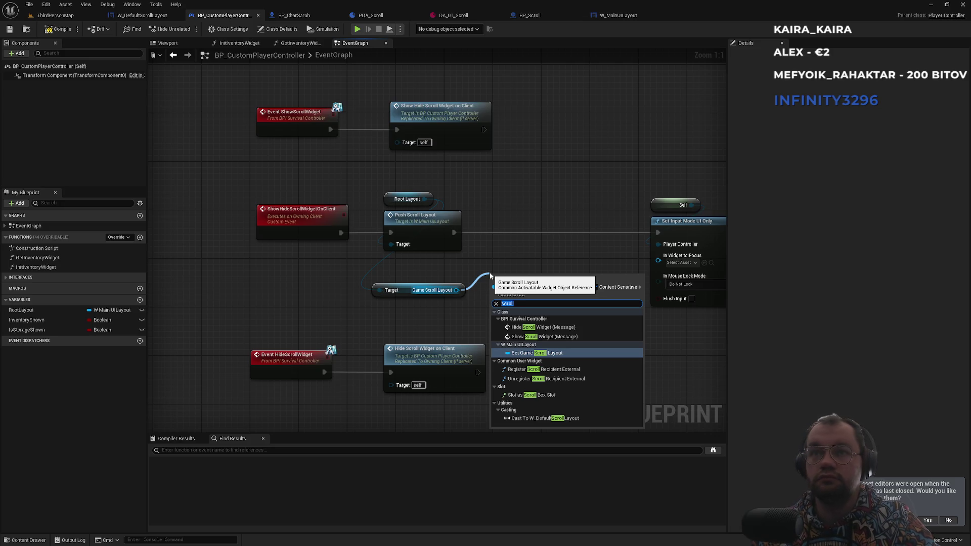
pyautogui.click(63, 30)
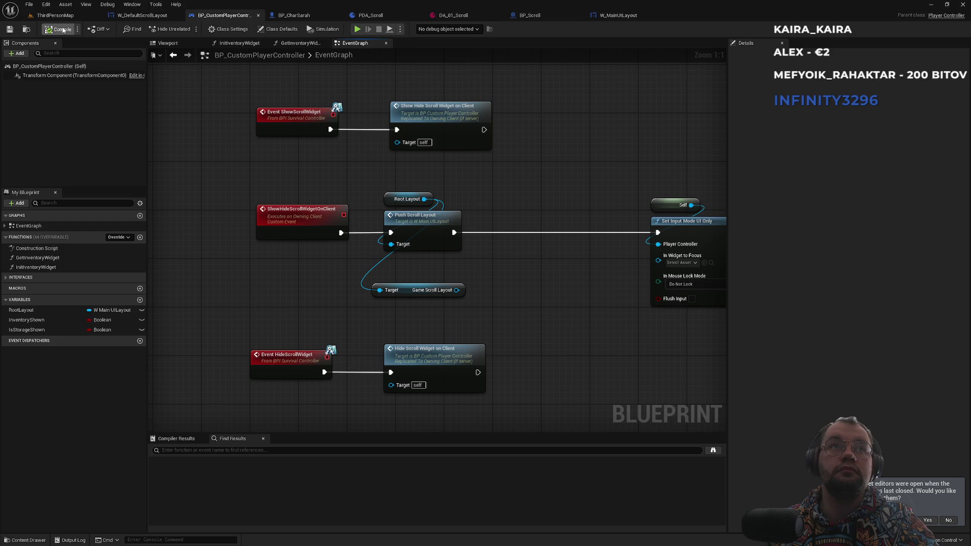
pyautogui.moveTo(456, 290)
pyautogui.mouseDown()
pyautogui.moveTo(499, 295)
pyautogui.moveTo(492, 283)
pyautogui.mouseUp()
pyautogui.write('scro')
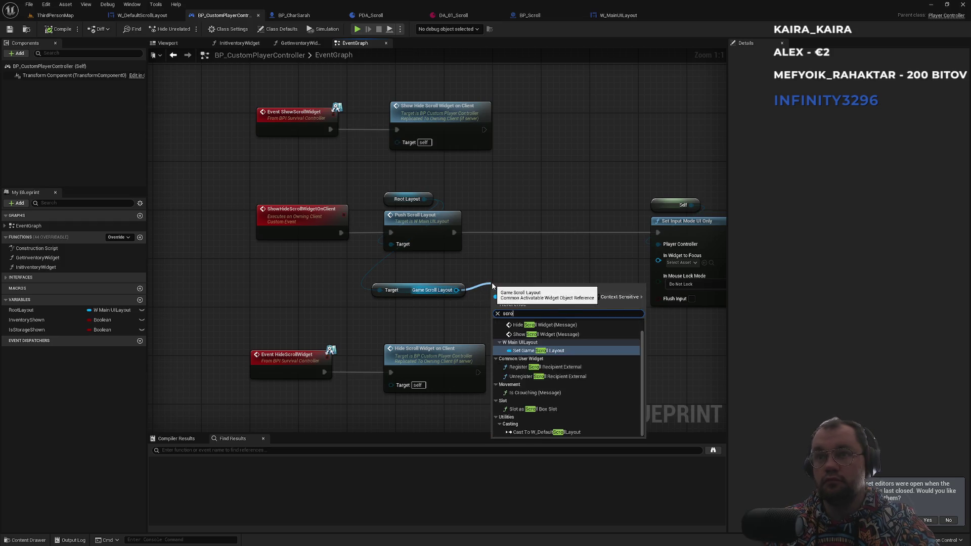
pyautogui.write('llte')
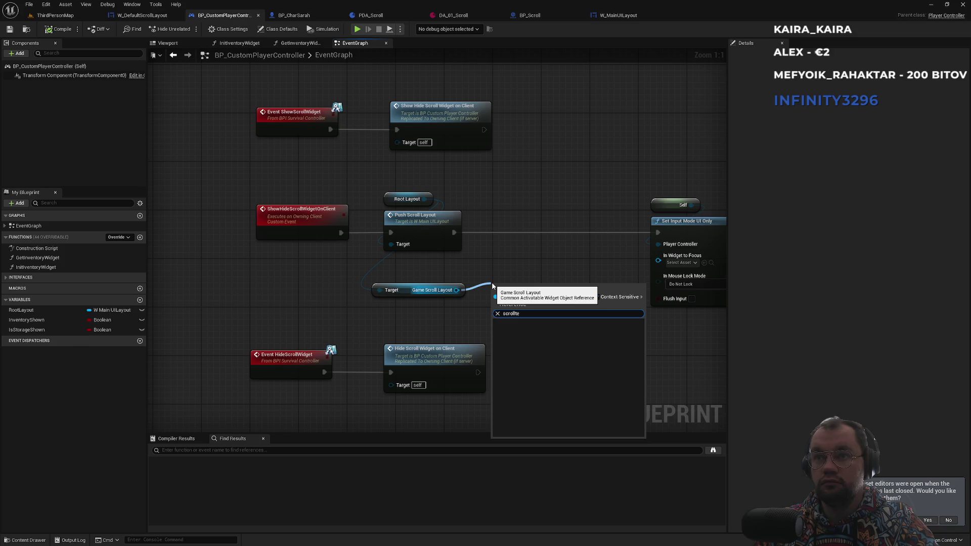
pyautogui.press('BackSpace')
pyautogui.click(516, 260)
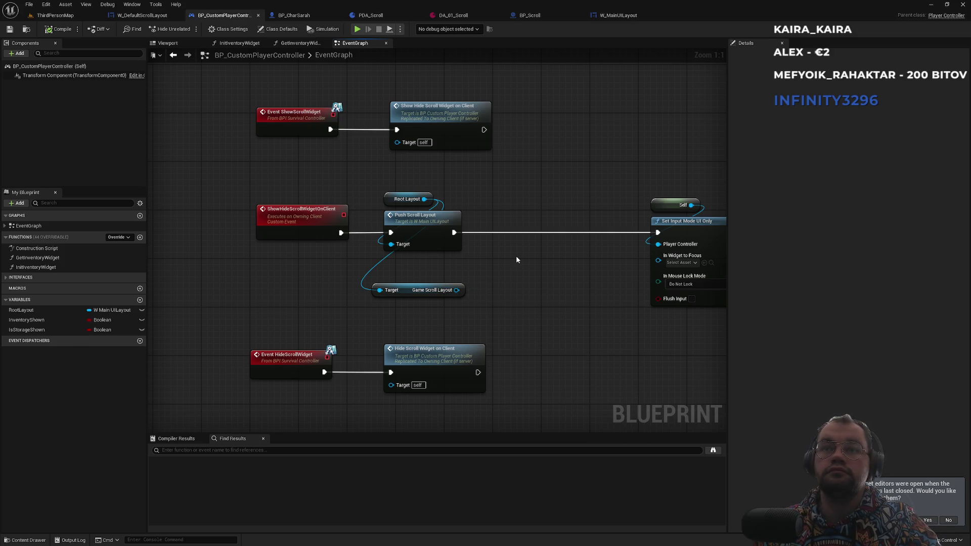
# Browse Game Scroll Layout's 'get' actions, then shift the graph view down and right
pyautogui.moveTo(457, 289); pyautogui.dragTo(511, 287)
pyautogui.scroll(-10, 642, 386)
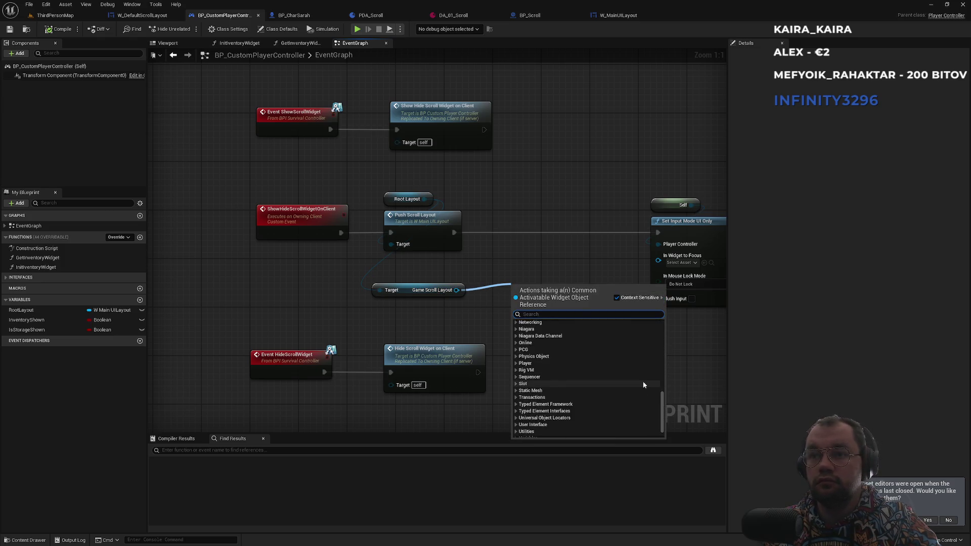
pyautogui.write('get')
pyautogui.scroll(-10, 639, 381)
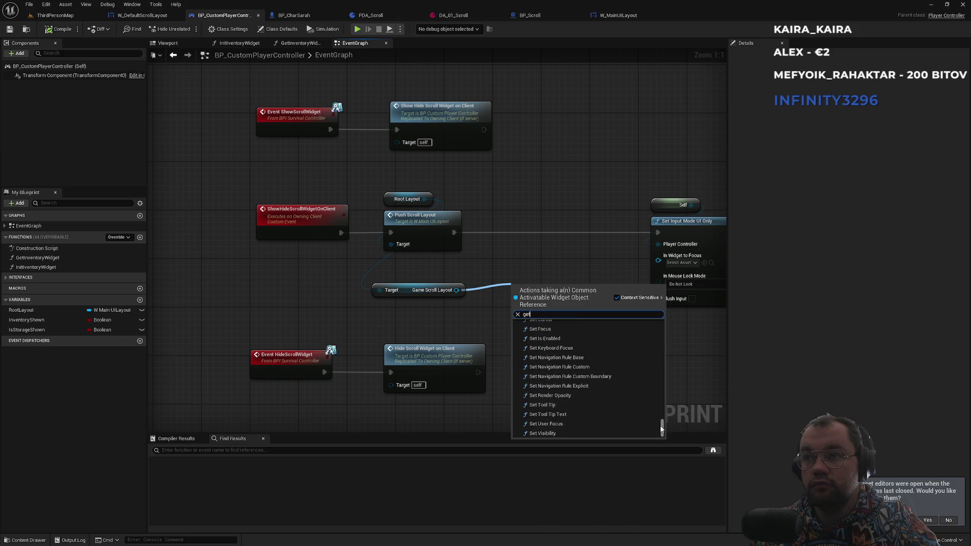
pyautogui.moveTo(663, 427)
pyautogui.mouseDown()
pyautogui.moveTo(663, 386)
pyautogui.moveTo(662, 412)
pyautogui.mouseUp()
pyautogui.moveTo(532, 250); pyautogui.dragTo(565, 292)
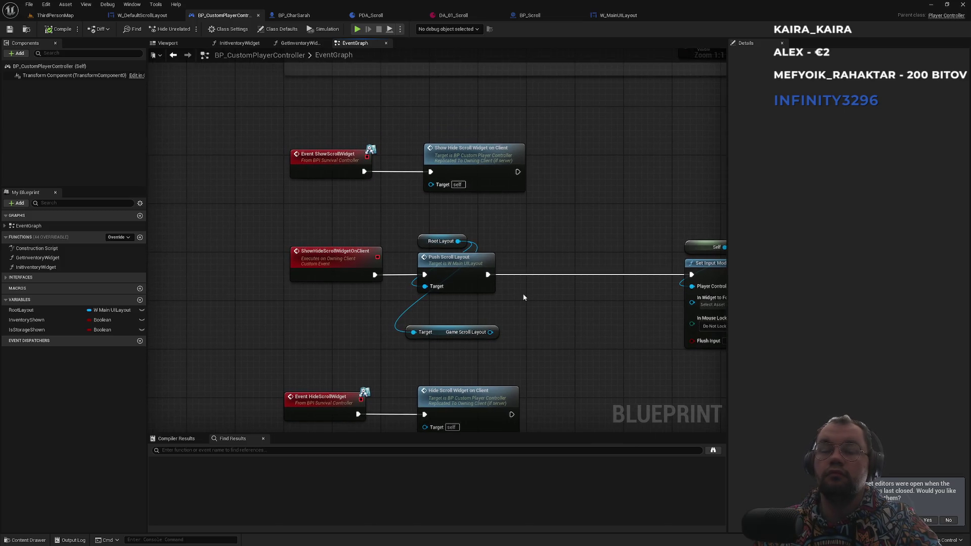
# Glance at the W_DefaultScrollLayout designer, then return to the player controller graph
pyautogui.click(126, 17)
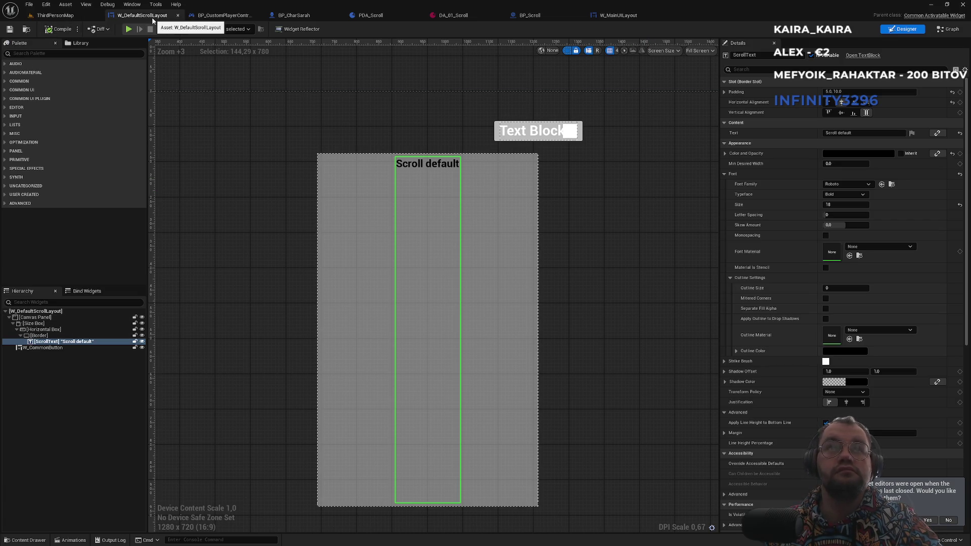
pyautogui.click(224, 17)
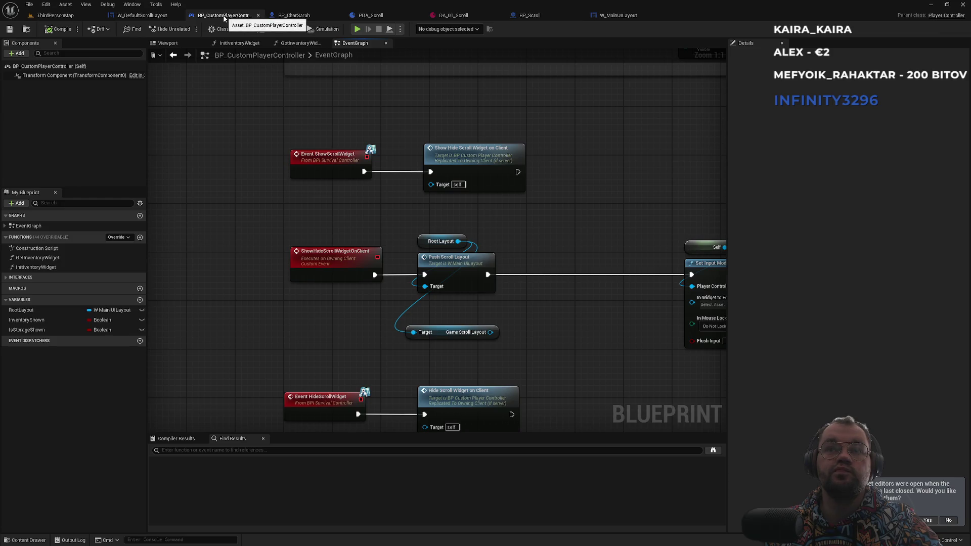
pyautogui.scroll(-2, 413, 223)
pyautogui.scroll(-2, 427, 294)
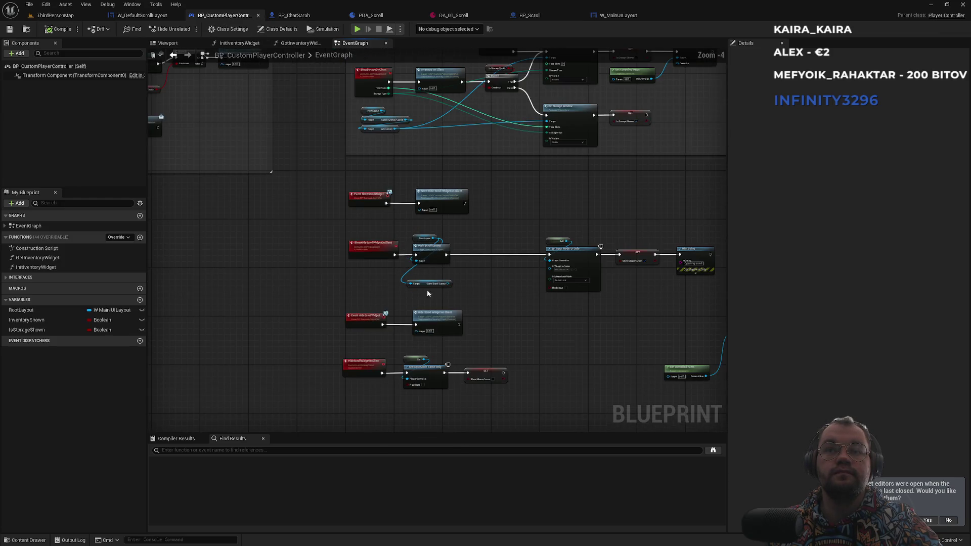
pyautogui.scroll(4, 380, 306)
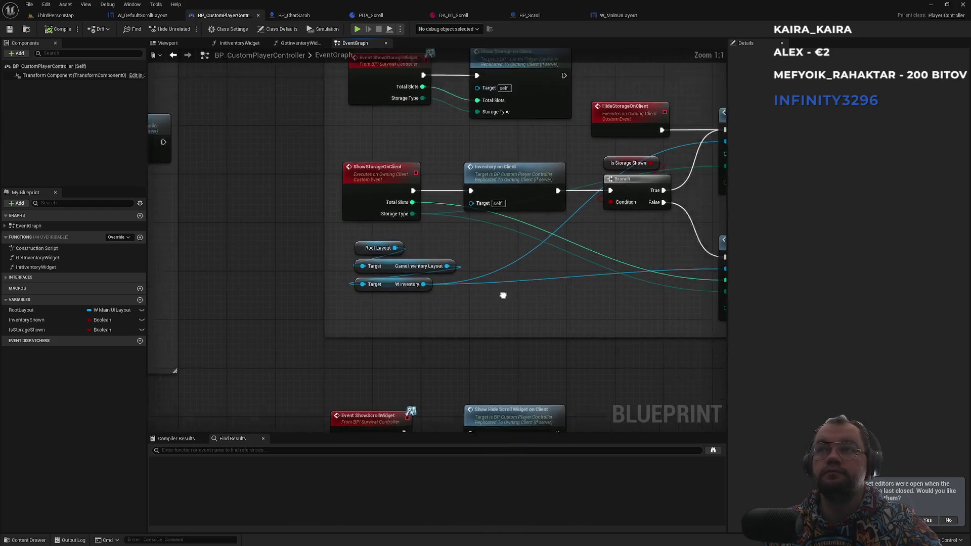
# Pan to the Show storage widget nodes, then open W_DefaultScrollLayout's event graph
pyautogui.moveTo(503, 295); pyautogui.dragTo(391, 336)
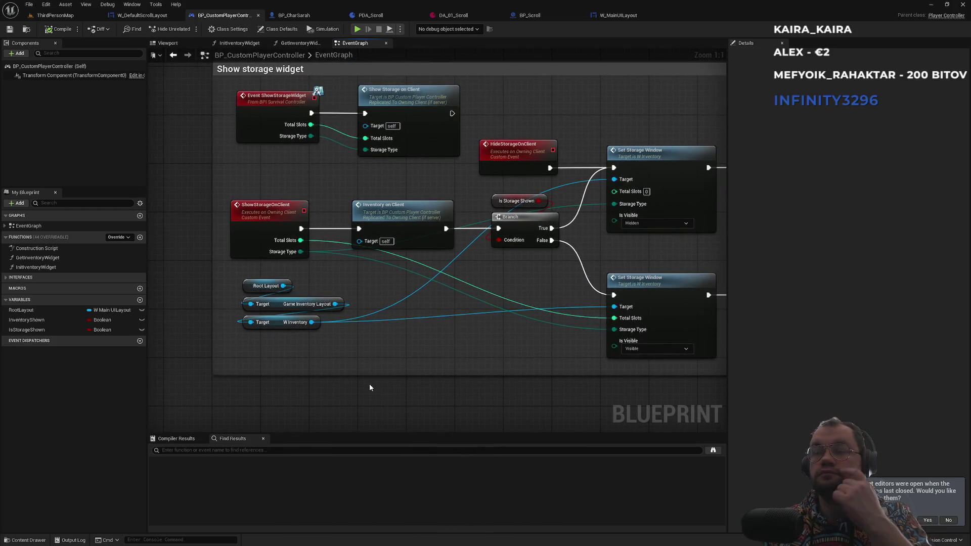
pyautogui.scroll(-3, 372, 396)
pyautogui.scroll(2, 422, 298)
pyautogui.scroll(2, 422, 299)
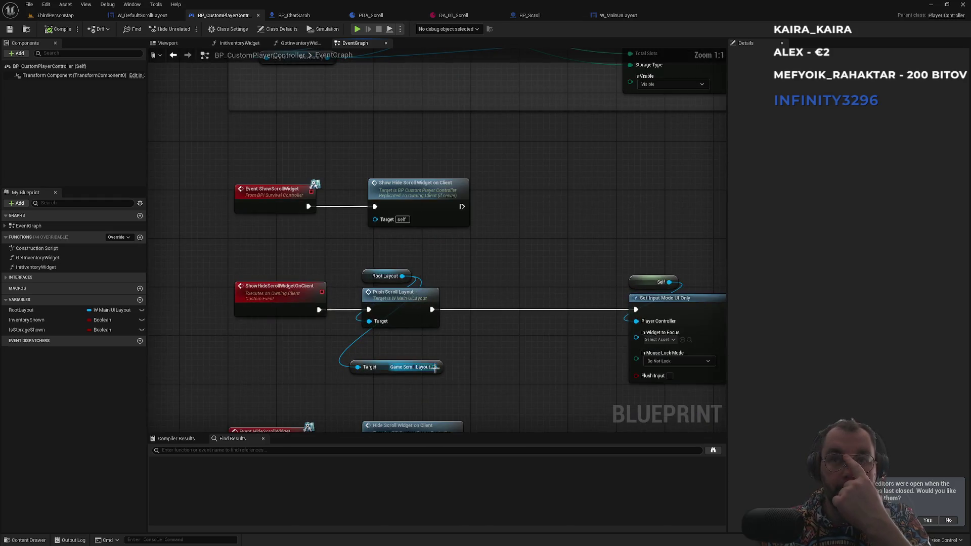
pyautogui.click(151, 18)
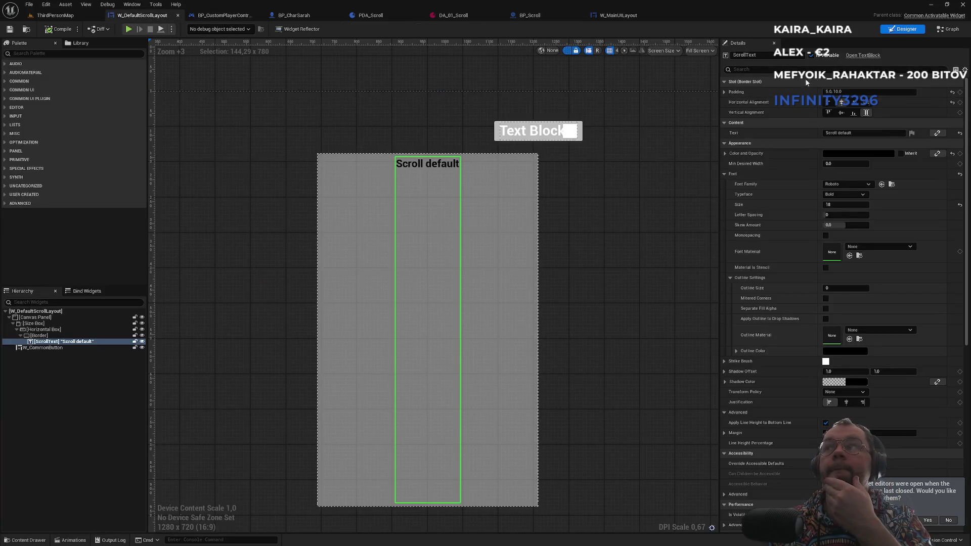
pyautogui.click(947, 30)
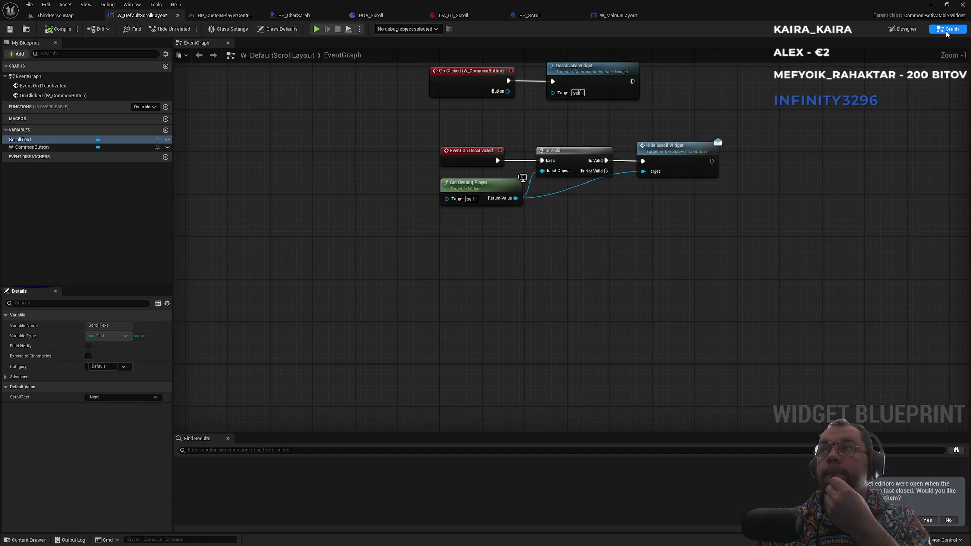
# Create a SetScrollText function with a Text-typed input named Text
pyautogui.click(167, 107)
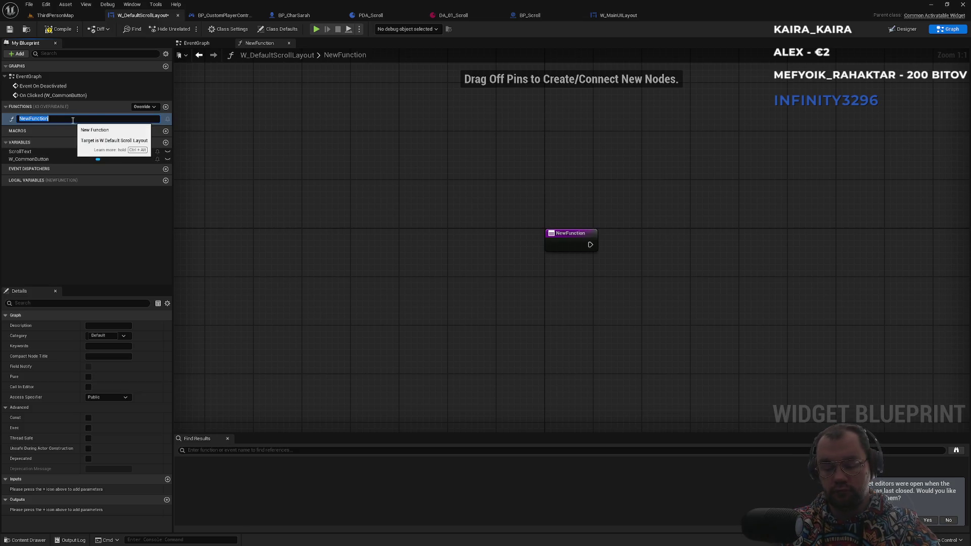
pyautogui.write('SetScrollTex')
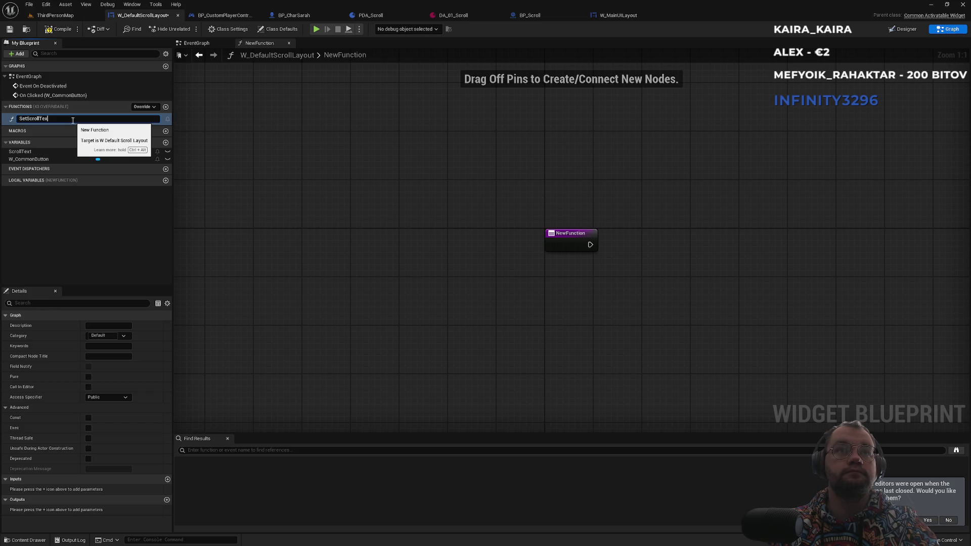
pyautogui.write('t')
pyautogui.press('Return')
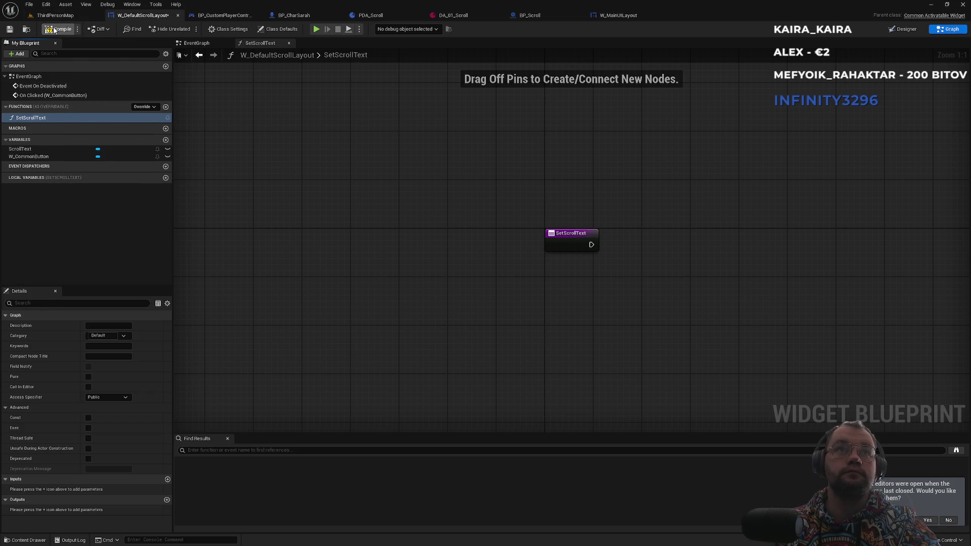
pyautogui.click(570, 238)
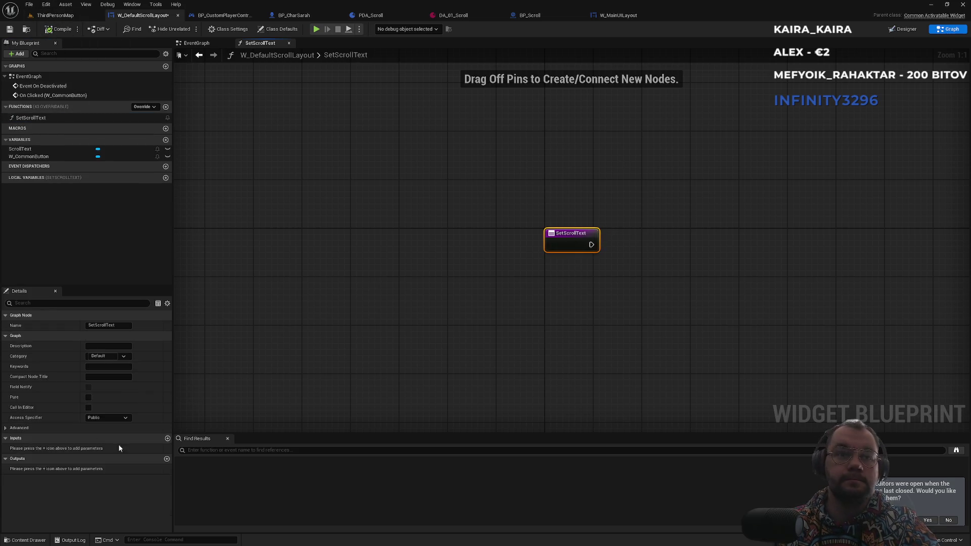
pyautogui.click(168, 438)
pyautogui.write('Text')
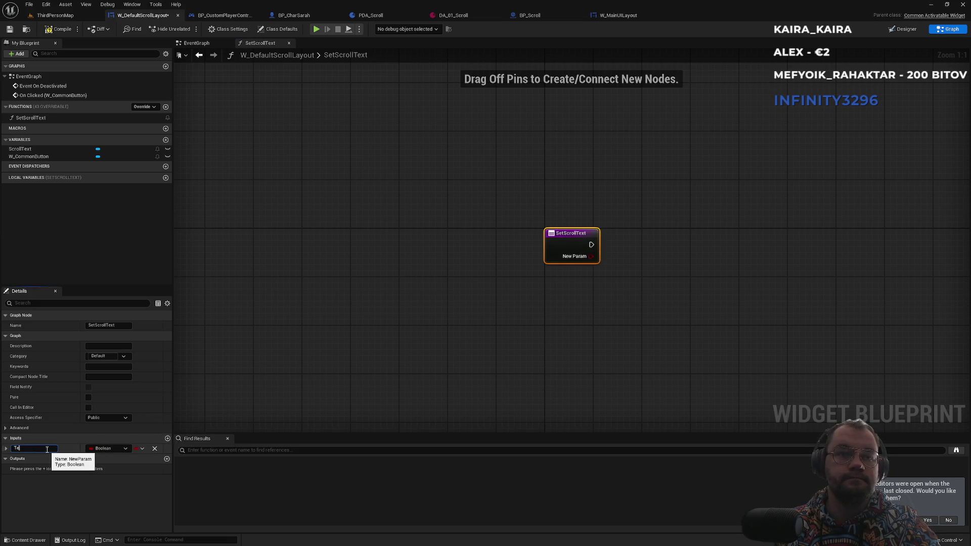
pyautogui.press('Return')
pyautogui.click(5, 438)
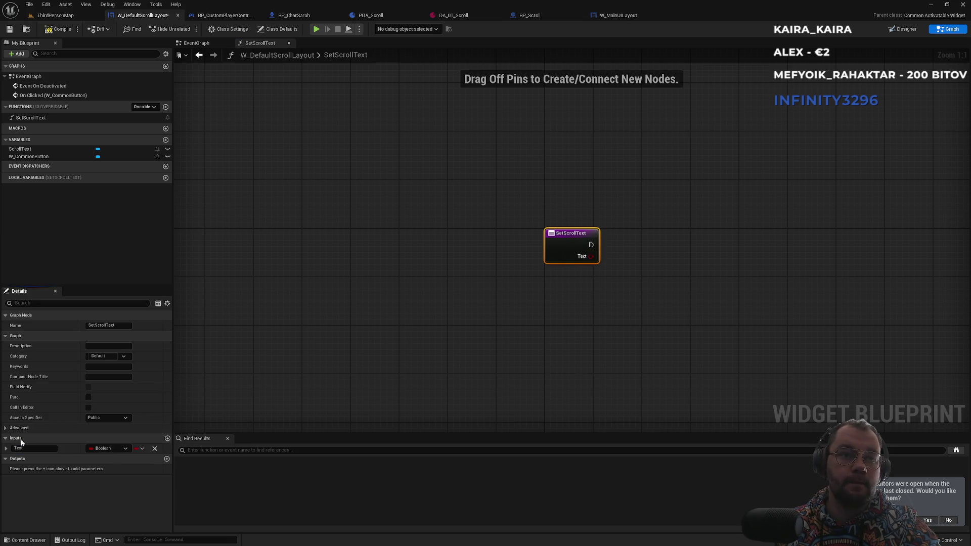
pyautogui.click(107, 448)
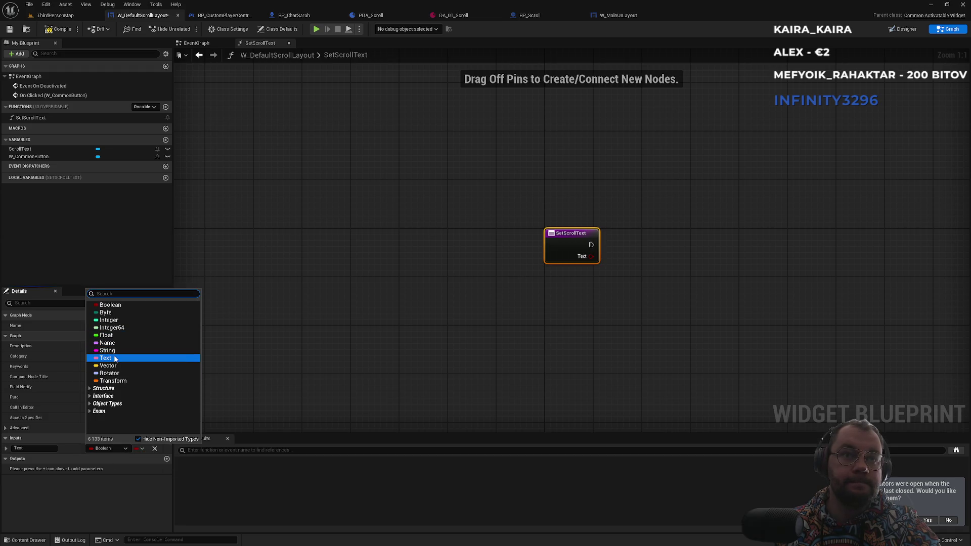
pyautogui.click(129, 356)
pyautogui.click(335, 314)
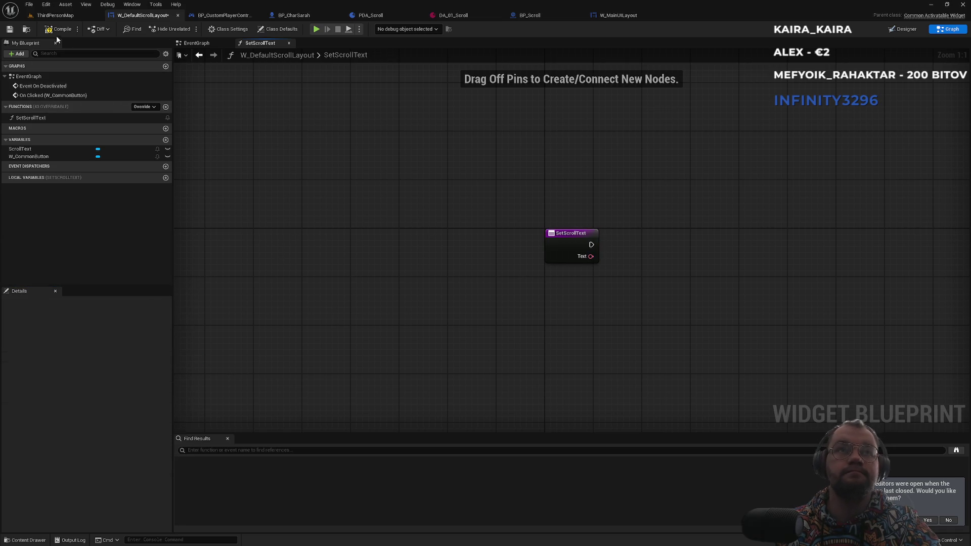
# Add a ScrollText getter and Set Text (Text) node, wiring the function's execution into it
pyautogui.moveTo(30, 149)
pyautogui.mouseDown()
pyautogui.moveTo(626, 370)
pyautogui.moveTo(540, 328)
pyautogui.moveTo(627, 298)
pyautogui.mouseUp()
pyautogui.write('se')
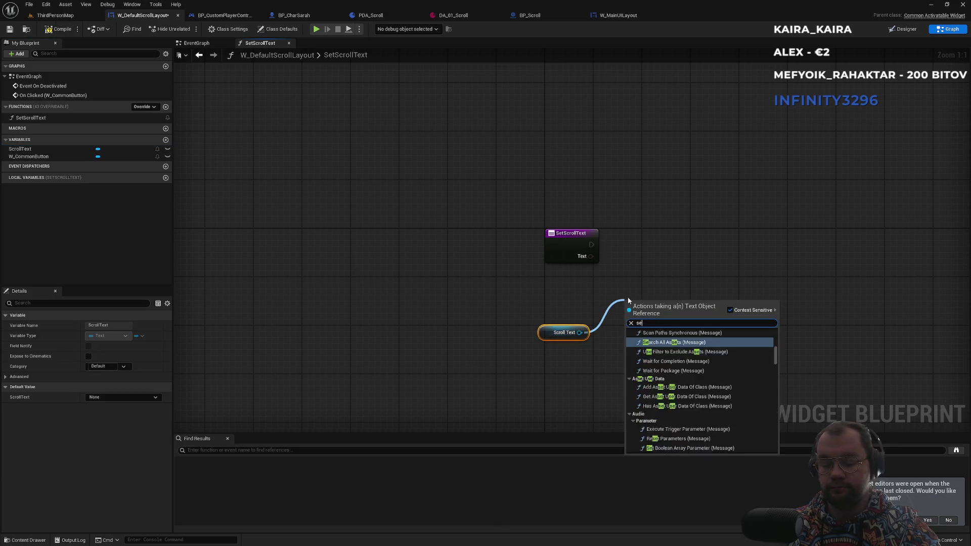
pyautogui.write('t text')
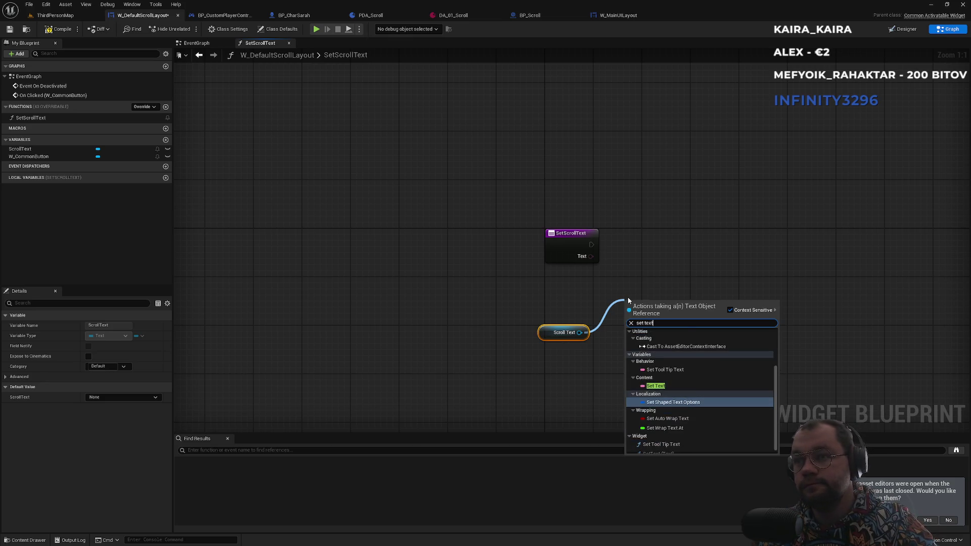
pyautogui.press('Return')
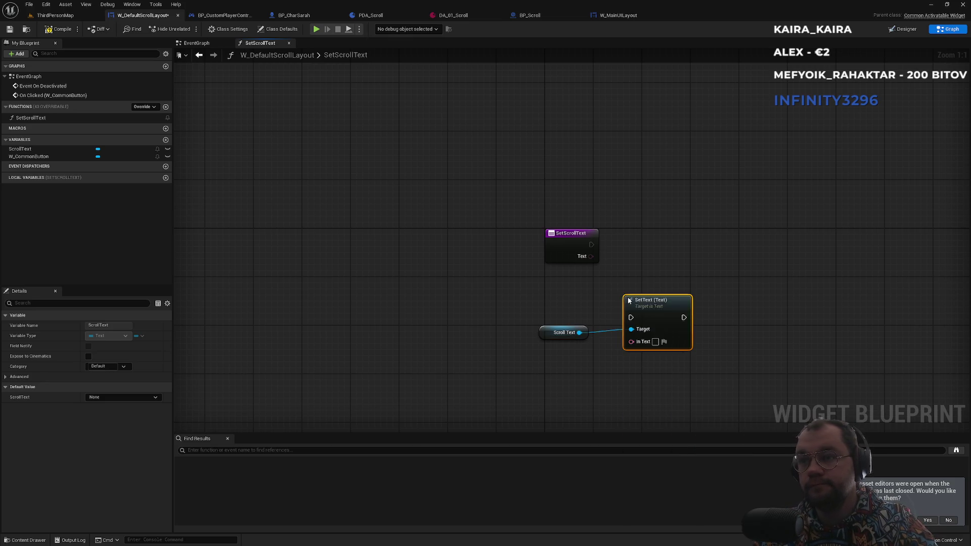
pyautogui.moveTo(591, 245)
pyautogui.mouseDown()
pyautogui.moveTo(631, 317)
pyautogui.moveTo(609, 289)
pyautogui.moveTo(686, 249)
pyautogui.moveTo(665, 252)
pyautogui.moveTo(667, 268)
pyautogui.mouseUp()
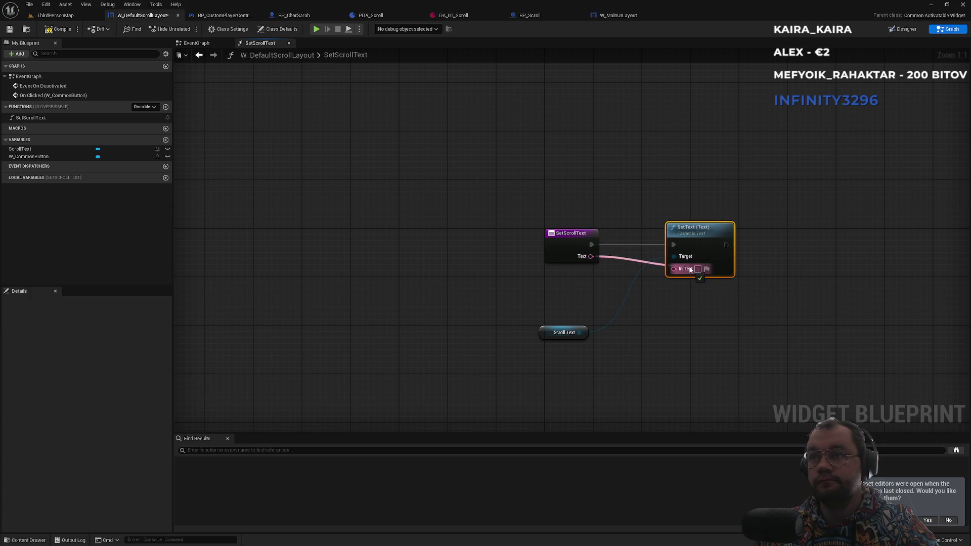
pyautogui.moveTo(689, 236); pyautogui.dragTo(667, 236)
pyautogui.moveTo(554, 325); pyautogui.dragTo(554, 277)
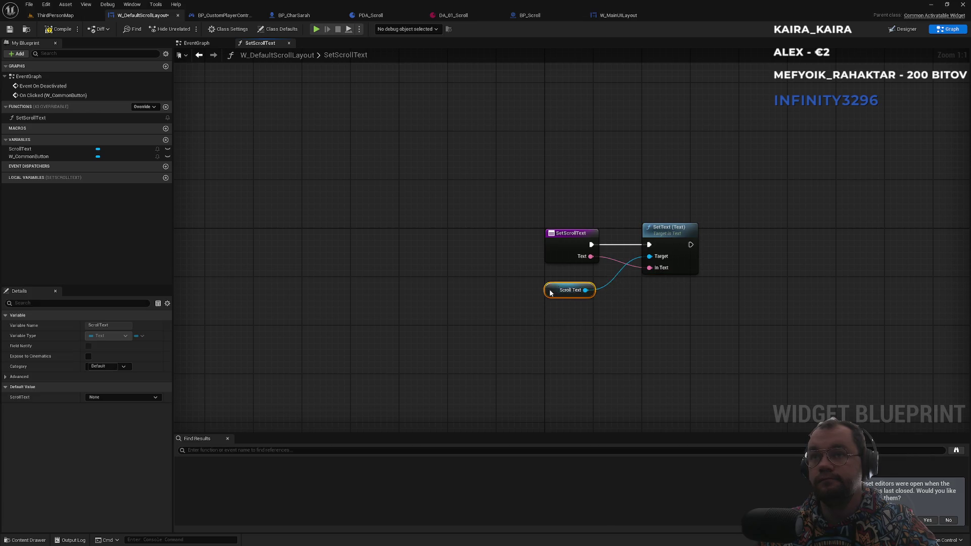
pyautogui.click(560, 314)
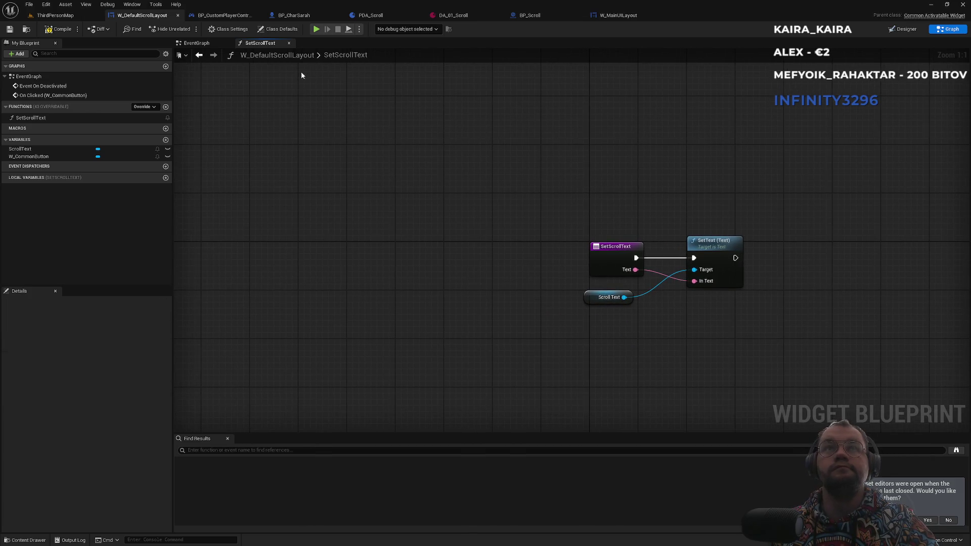
# Search Game Scroll Layout's actions for 'setsc' and 'scroll', dismiss, and briefly check SetScrollText
pyautogui.click(223, 15)
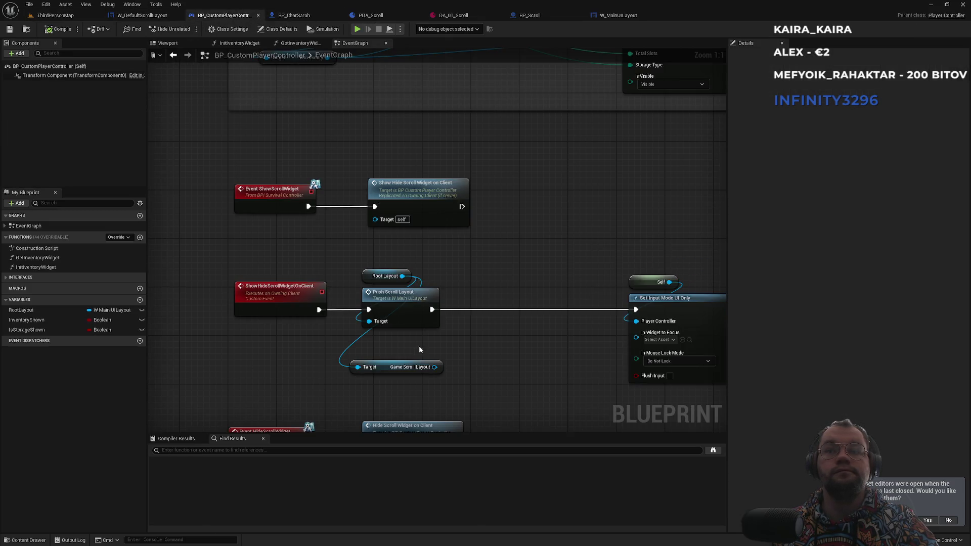
pyautogui.moveTo(438, 366); pyautogui.dragTo(475, 336)
pyautogui.write('setsc')
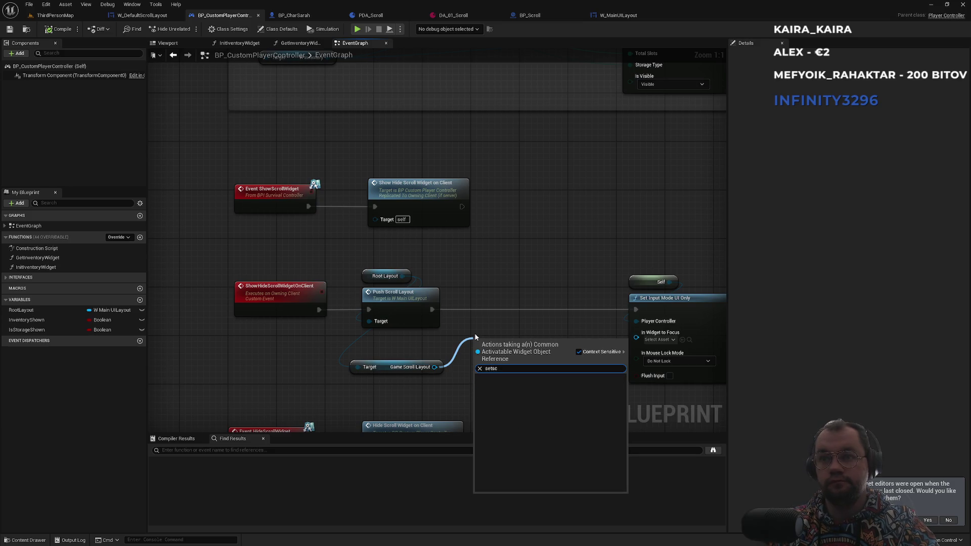
pyautogui.press('BackSpace')
pyautogui.press('BackSpace')
pyautogui.press('BackSpace')
pyautogui.write('scroll')
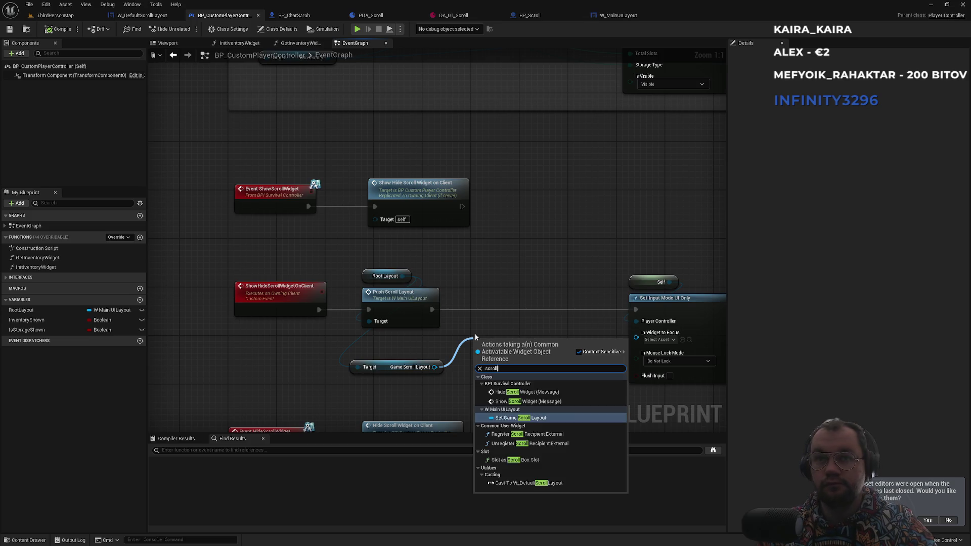
pyautogui.press('Escape')
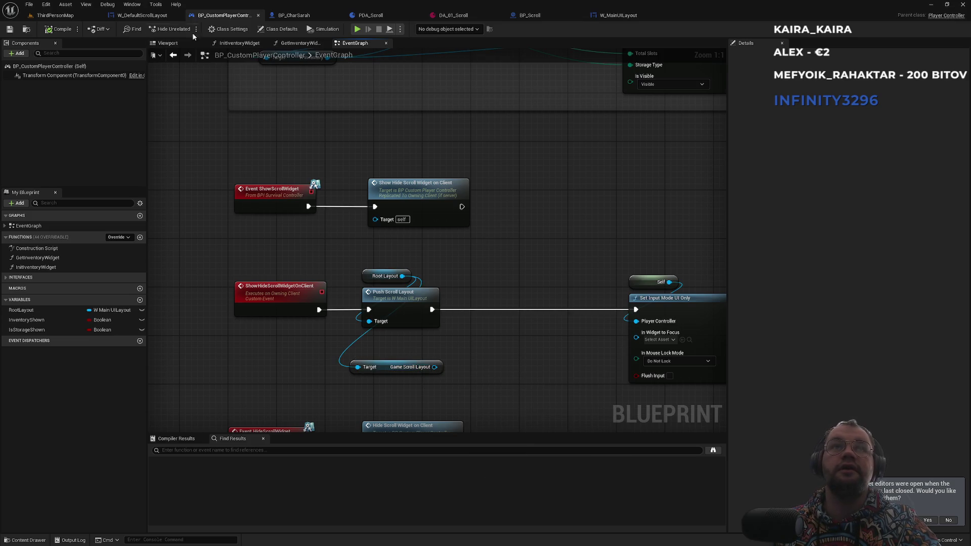
pyautogui.click(151, 18)
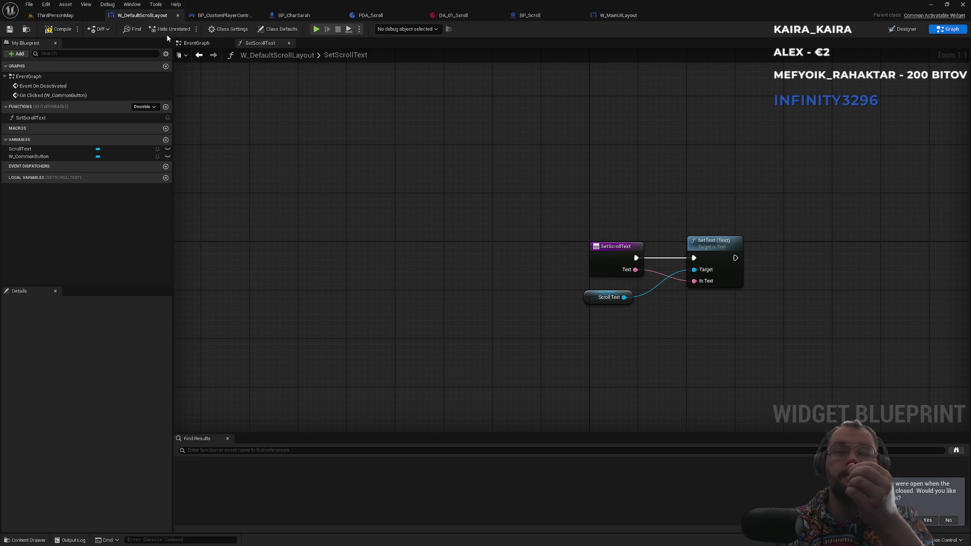
pyautogui.click(222, 15)
# Remove a stray Slot as Scroll Box Slot node, then open Push Scroll Layout in W_MainUILayout
pyautogui.moveTo(435, 366); pyautogui.dragTo(467, 363)
pyautogui.write('scroll')
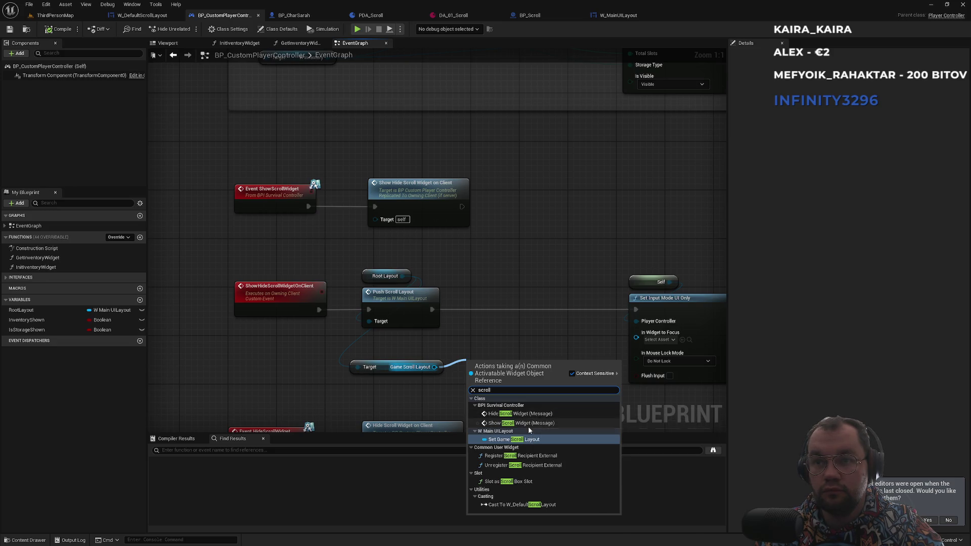
pyautogui.click(512, 482)
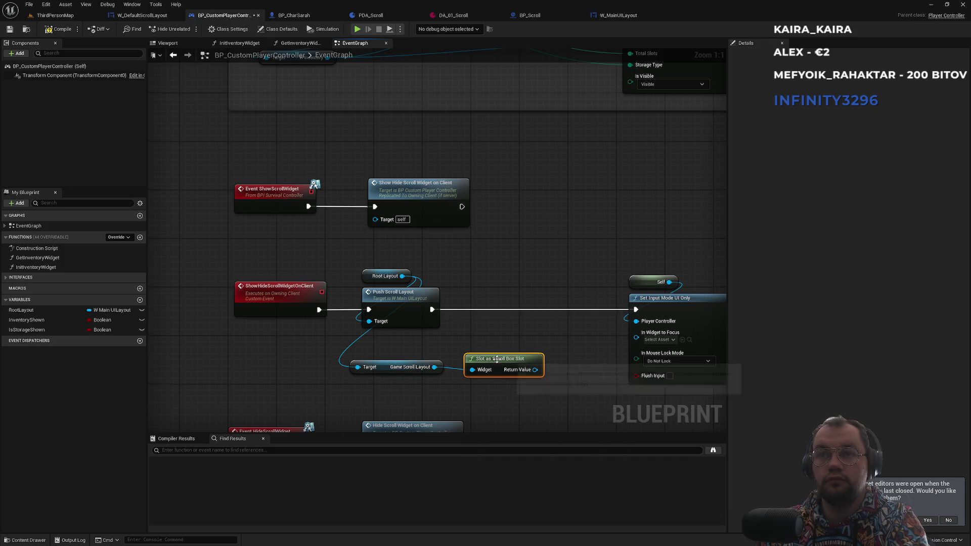
pyautogui.press('Delete')
pyautogui.moveTo(382, 371); pyautogui.dragTo(387, 349)
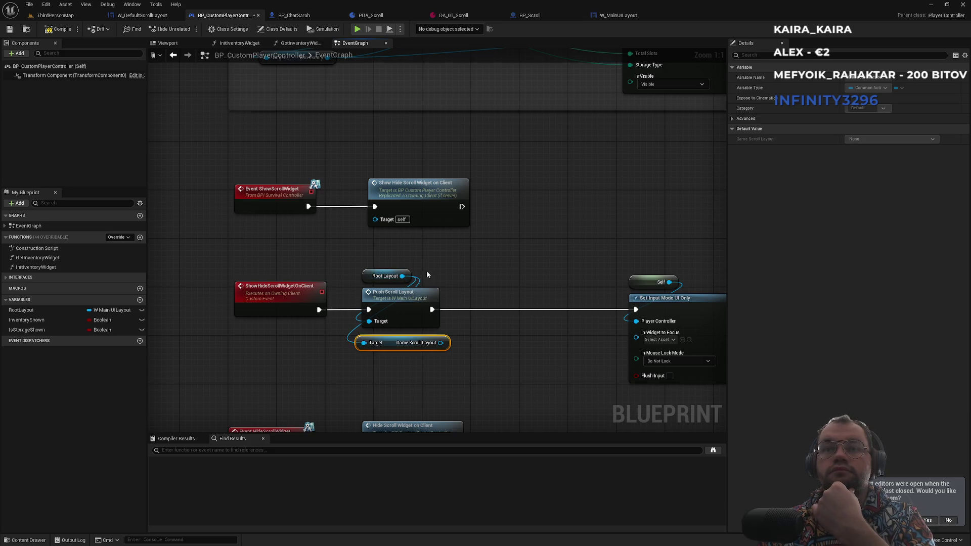
pyautogui.doubleClick(425, 298)
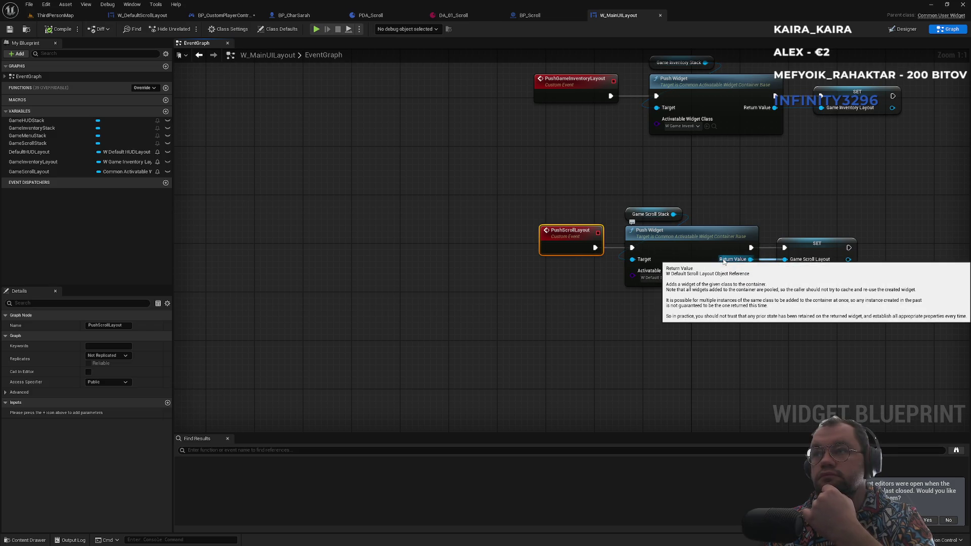
# Inspect the PushScrollLayout and other push events in W_MainUILayout, then go back to BP_CustomPlayerController
pyautogui.moveTo(700, 187)
pyautogui.mouseDown()
pyautogui.moveTo(533, 201)
pyautogui.moveTo(448, 226)
pyautogui.moveTo(446, 202)
pyautogui.mouseUp()
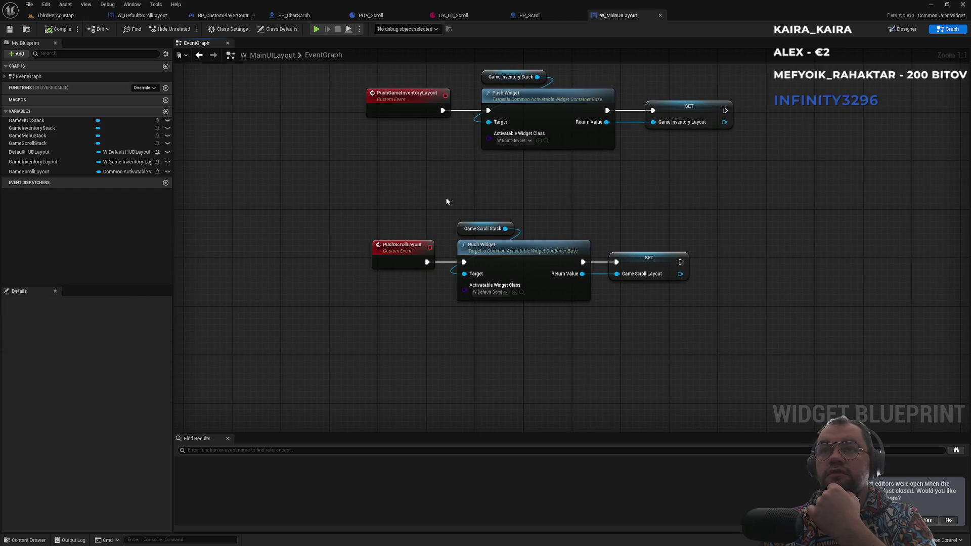
pyautogui.moveTo(555, 221)
pyautogui.mouseDown()
pyautogui.moveTo(451, 208)
pyautogui.moveTo(548, 230)
pyautogui.mouseUp()
pyautogui.moveTo(558, 277)
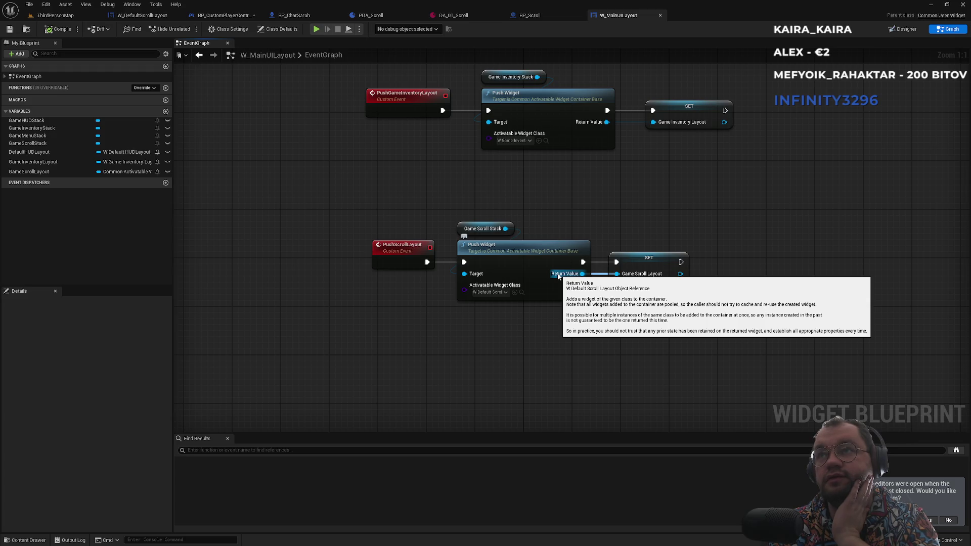
pyautogui.moveTo(544, 193); pyautogui.dragTo(554, 263)
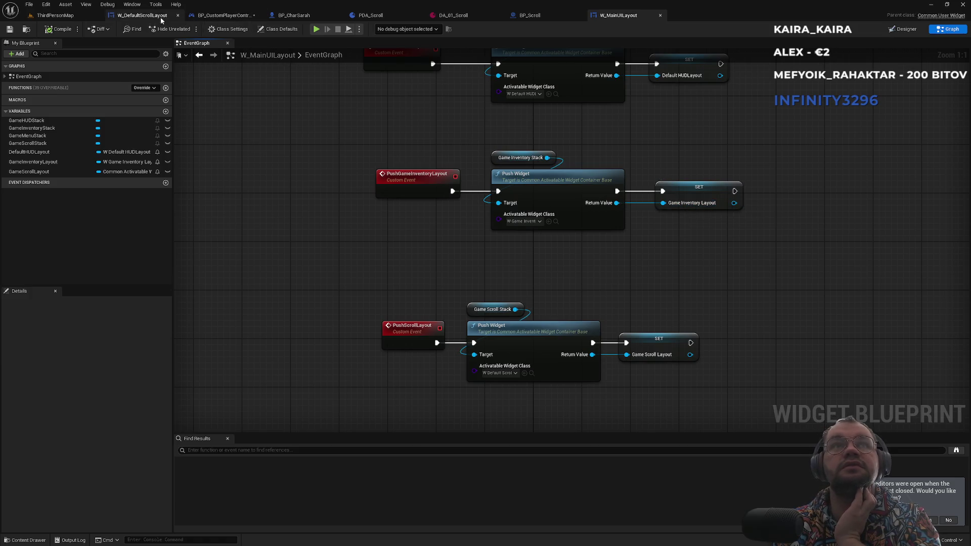
pyautogui.click(141, 15)
pyautogui.click(220, 16)
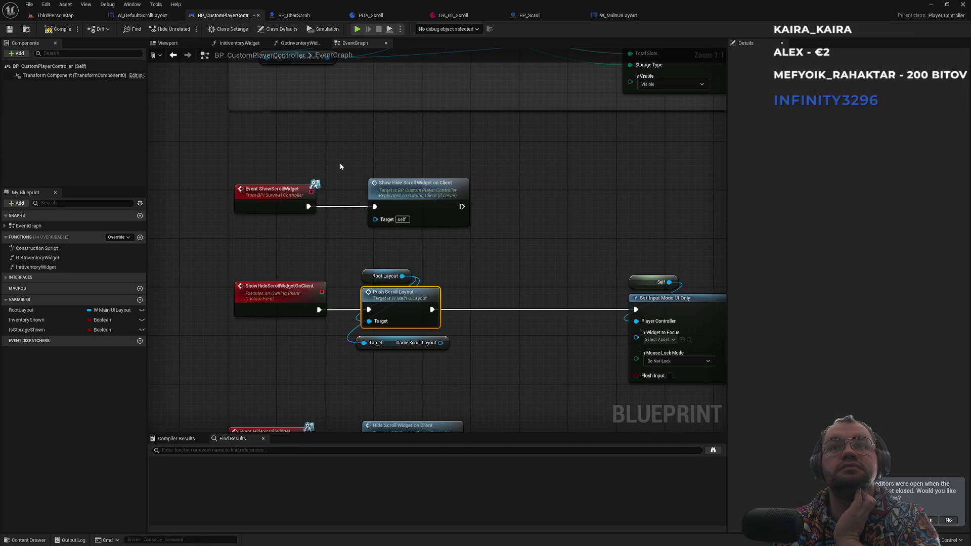
# Open the SetStorageWindow event in W_Inventory from Show storage widget, then close W_Inventory
pyautogui.scroll(-2, 340, 168)
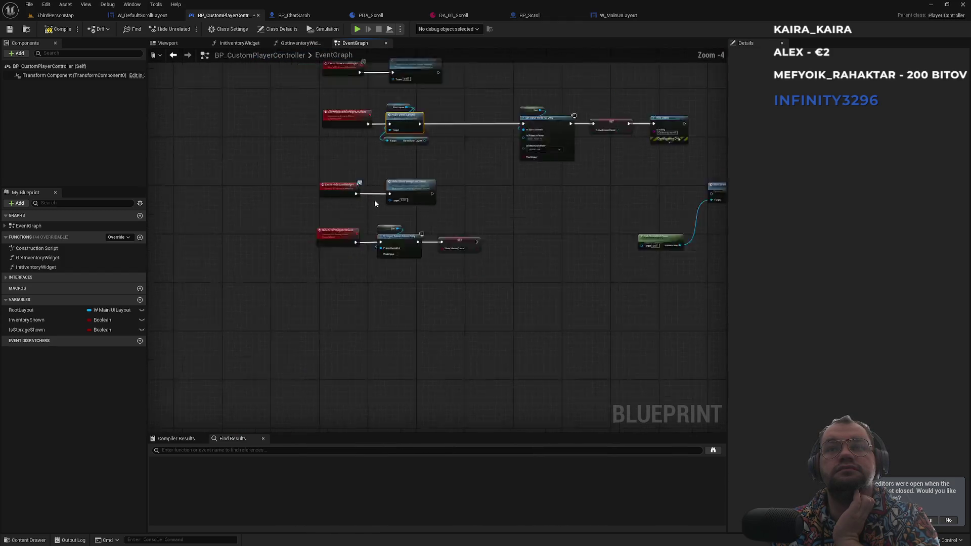
pyautogui.scroll(-2, 375, 200)
pyautogui.scroll(2, 405, 332)
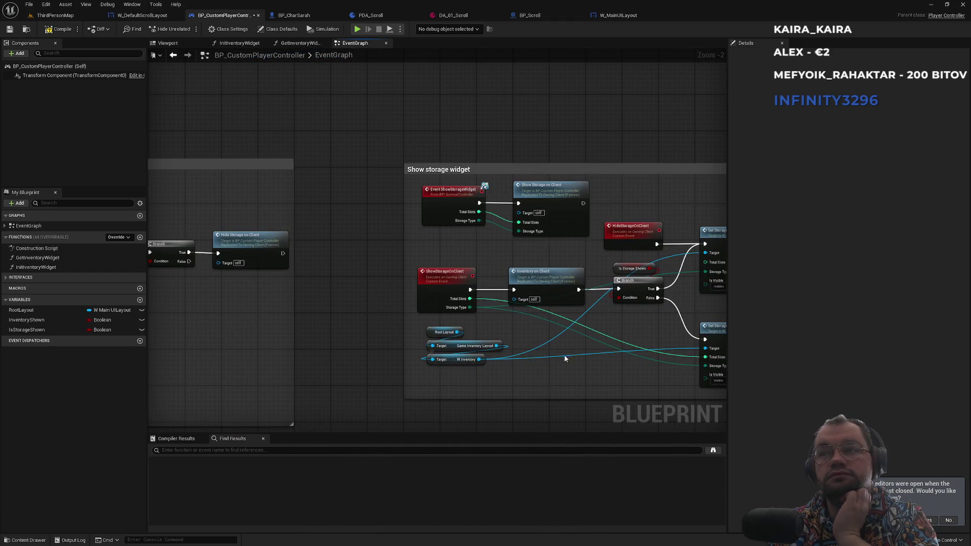
pyautogui.moveTo(563, 354); pyautogui.dragTo(408, 375)
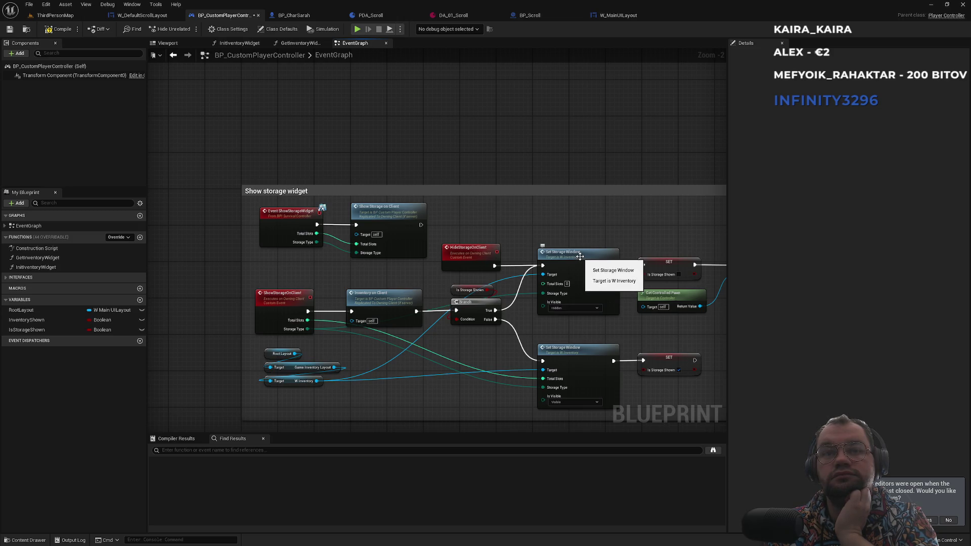
pyautogui.doubleClick(579, 256)
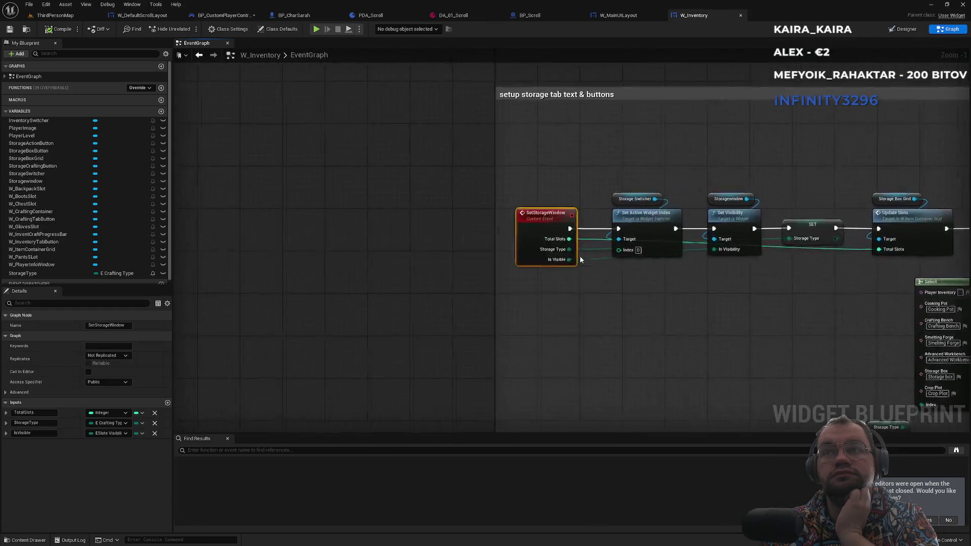
pyautogui.middleClick(693, 17)
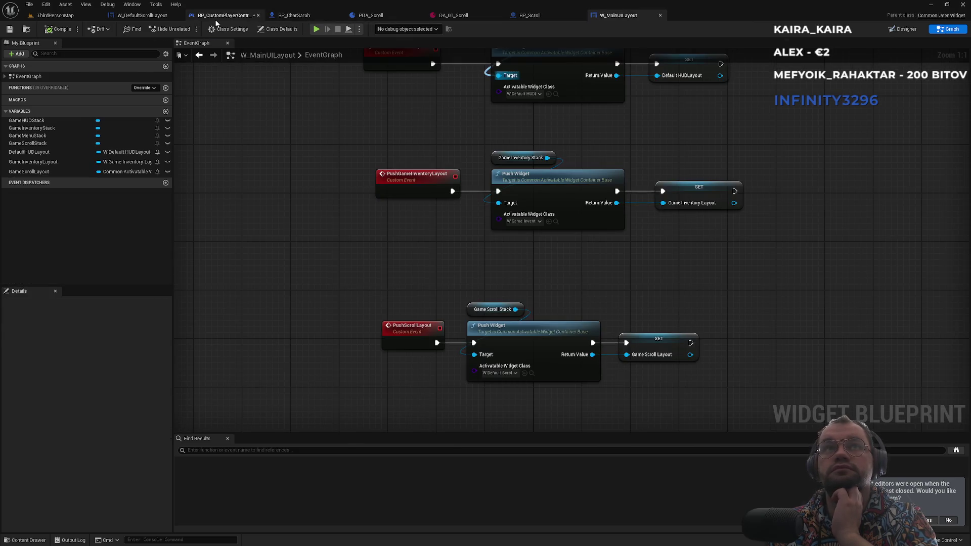
# Pan the player controller graph past the scroll and inventory nodes to ShowCraftToolTip's definition
pyautogui.click(218, 16)
pyautogui.moveTo(275, 287); pyautogui.dragTo(466, 186)
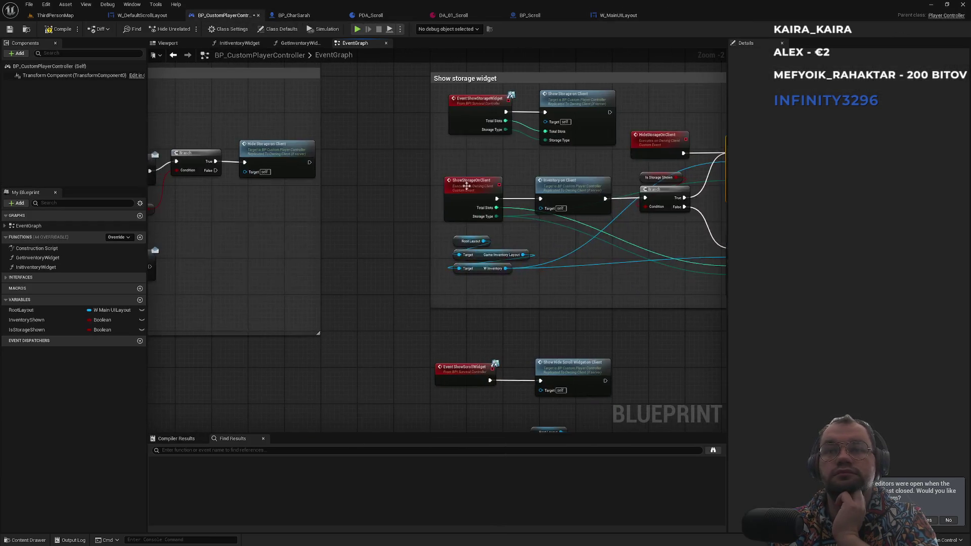
pyautogui.scroll(-2, 491, 259)
pyautogui.moveTo(600, 238)
pyautogui.mouseDown()
pyautogui.moveTo(347, 230)
pyautogui.moveTo(489, 224)
pyautogui.moveTo(564, 159)
pyautogui.mouseUp()
pyautogui.scroll(-2, 522, 225)
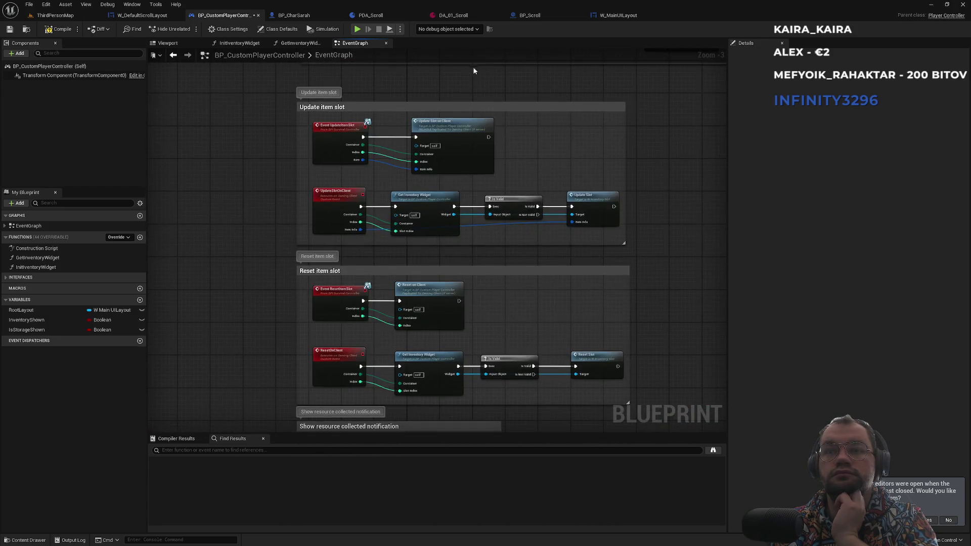
pyautogui.scroll(3, 458, 282)
pyautogui.scroll(-4, 459, 282)
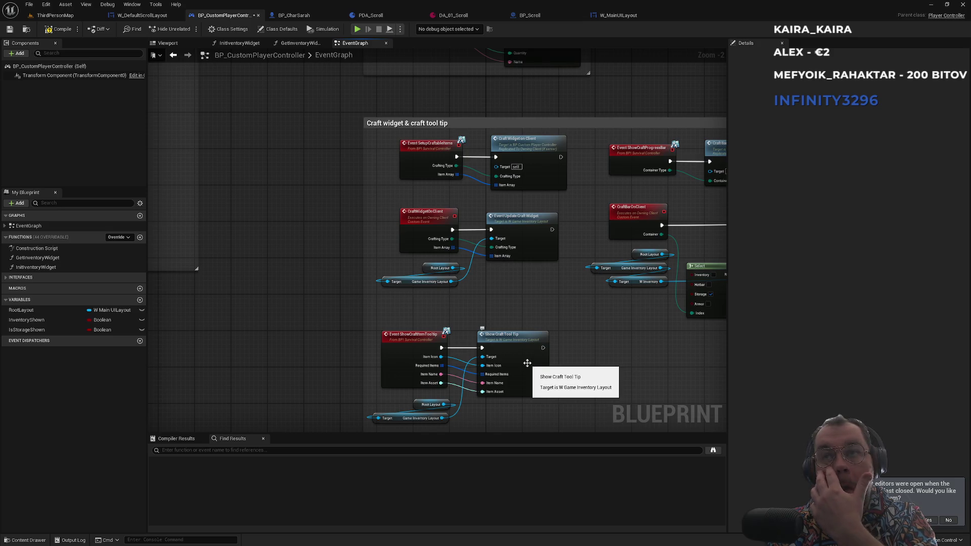
pyautogui.doubleClick(508, 344)
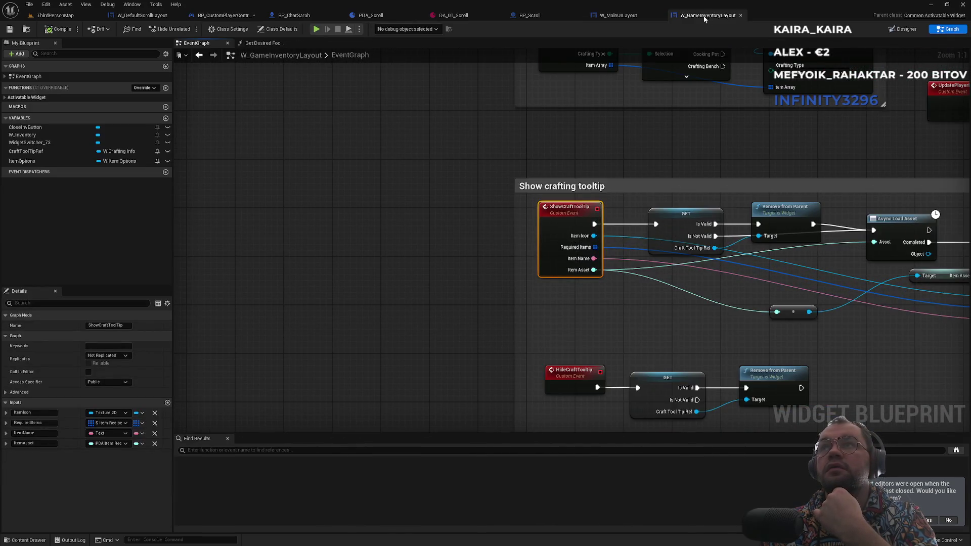
# Open W_GameInventoryLayout from the level, then browse the MainUILayout, BP_Scroll and character tabs
pyautogui.click(26, 29)
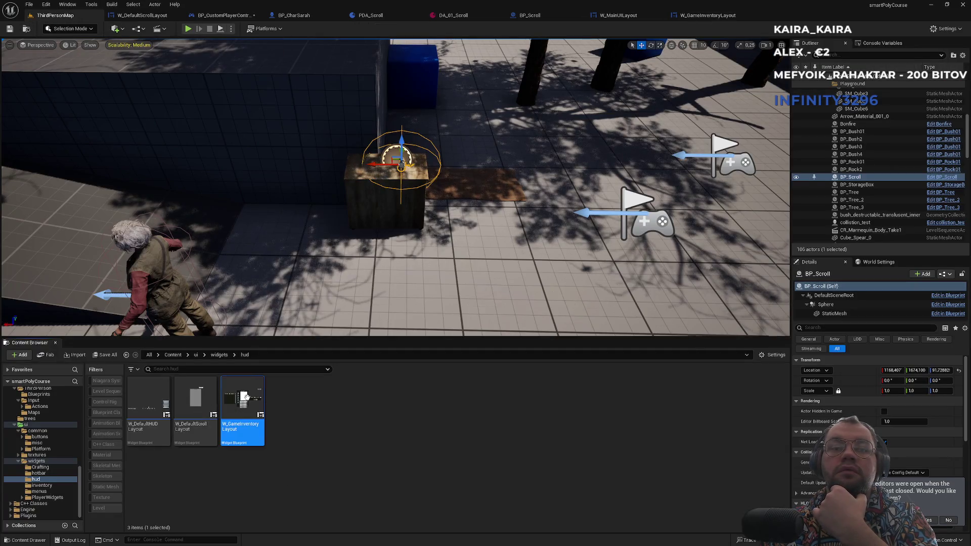
pyautogui.doubleClick(244, 397)
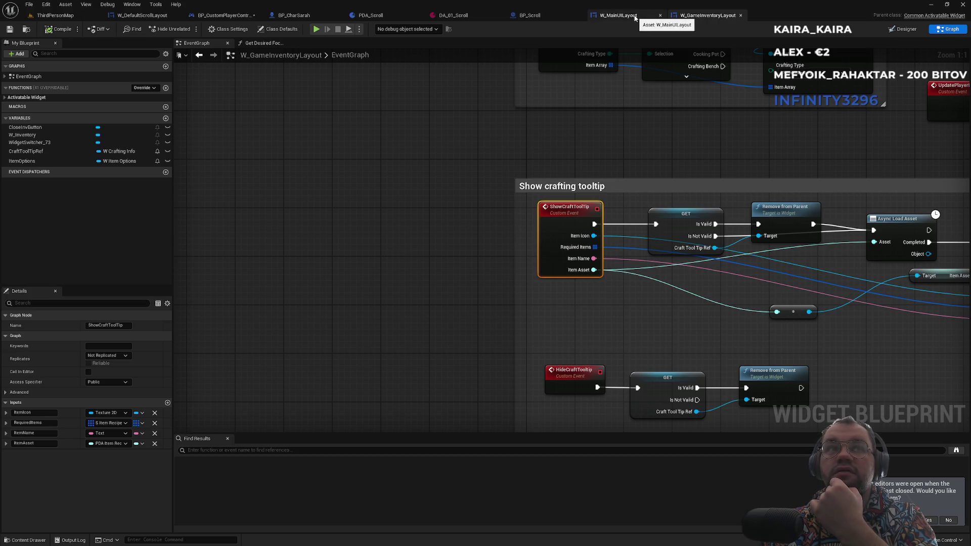
pyautogui.click(636, 18)
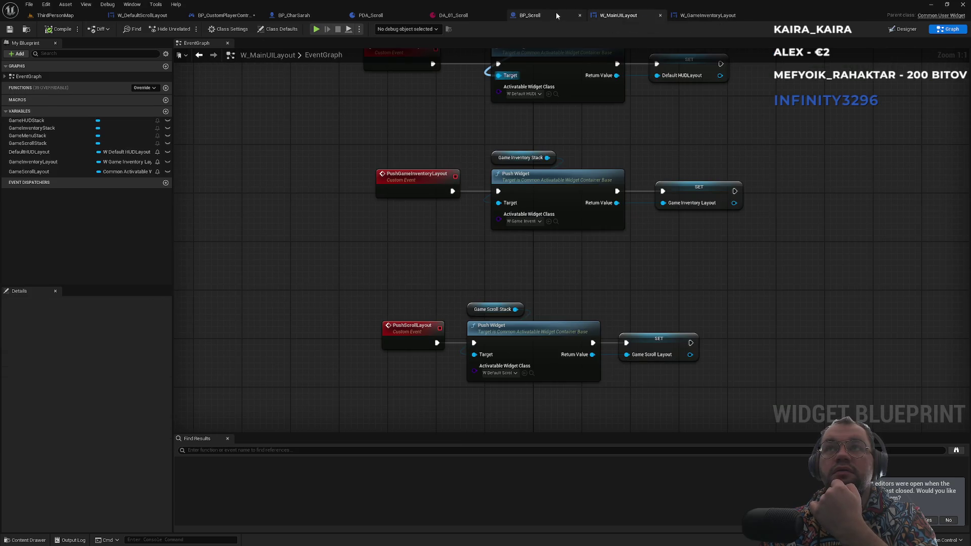
pyautogui.click(545, 15)
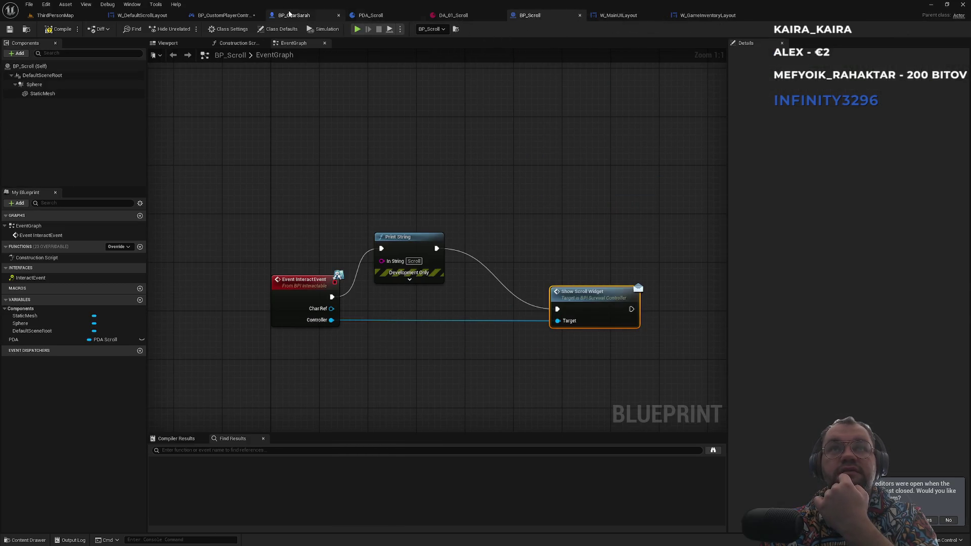
pyautogui.click(295, 15)
pyautogui.click(219, 17)
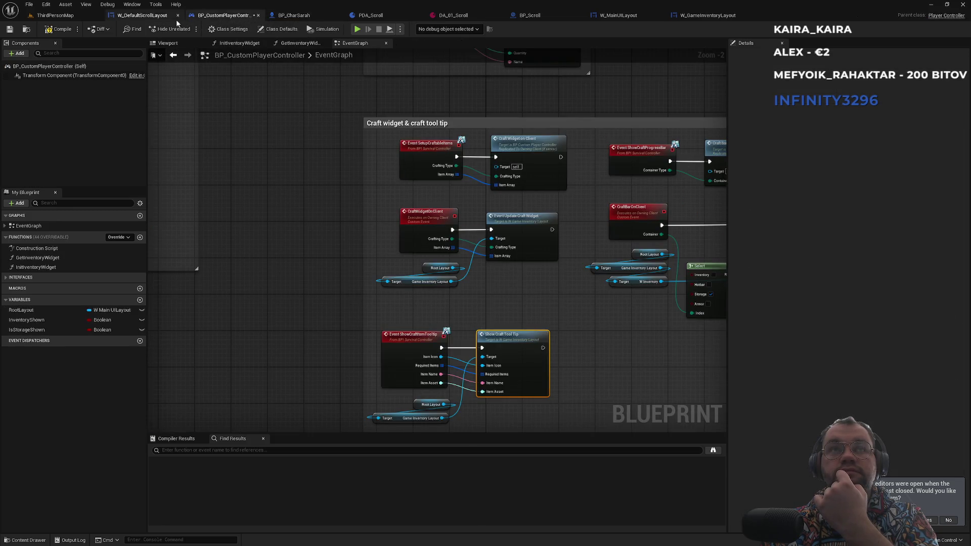
# Jump to the ShowCraftToolTip definition again, then bring up the SetScrollText function graph
pyautogui.doubleClick(510, 352)
pyautogui.click(616, 16)
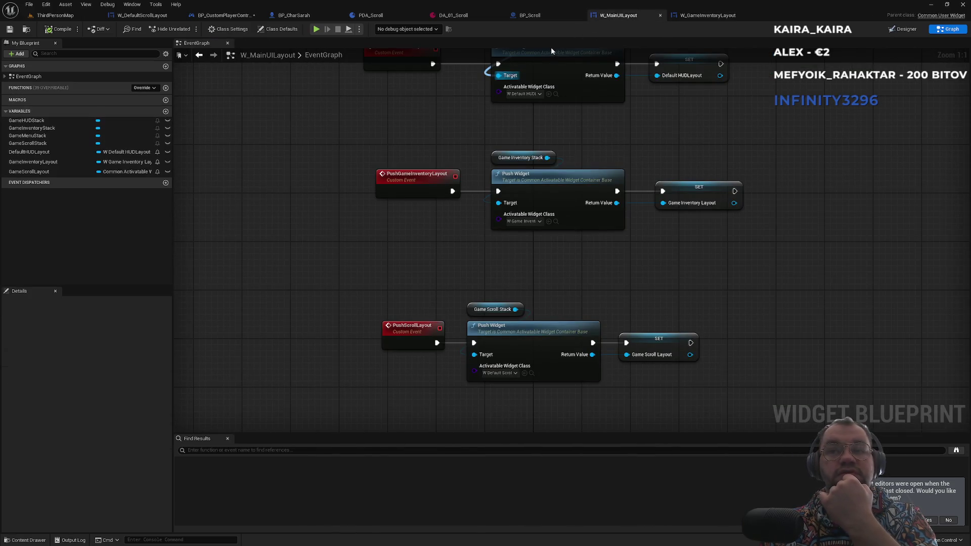
pyautogui.click(530, 16)
pyautogui.click(146, 15)
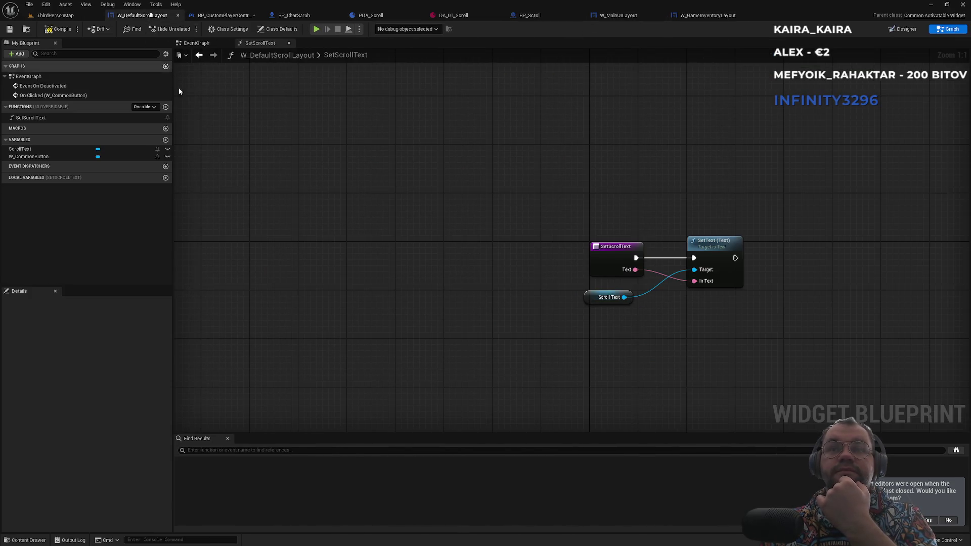
# Delete the SetScrollText function and add a SetScrollText custom event with a Text input
pyautogui.click(31, 118)
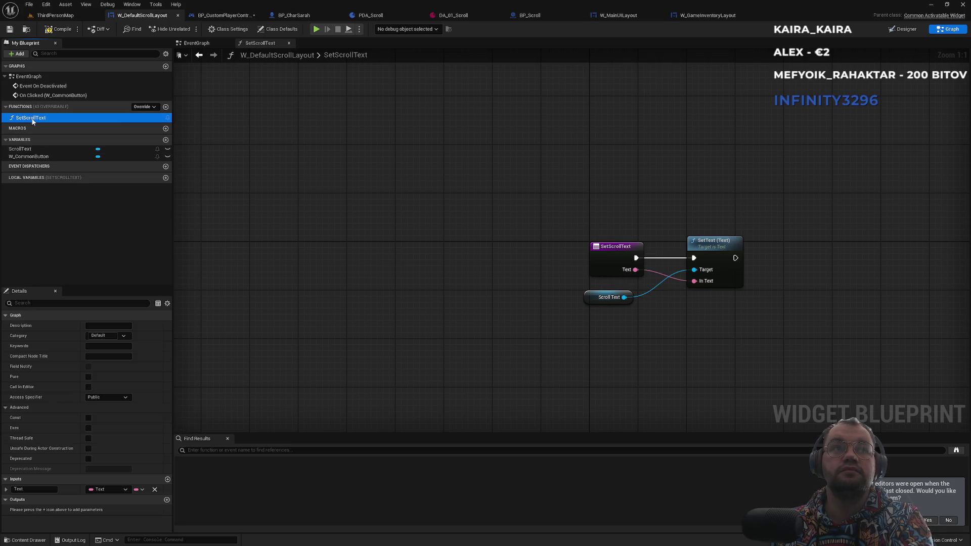
pyautogui.press('Delete')
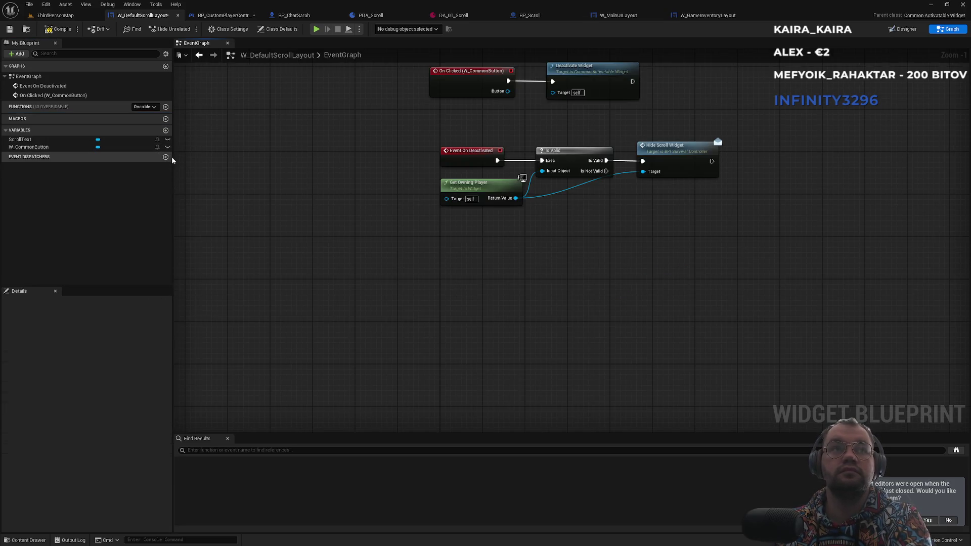
pyautogui.rightClick(430, 324)
pyautogui.write('custo')
pyautogui.press('Return')
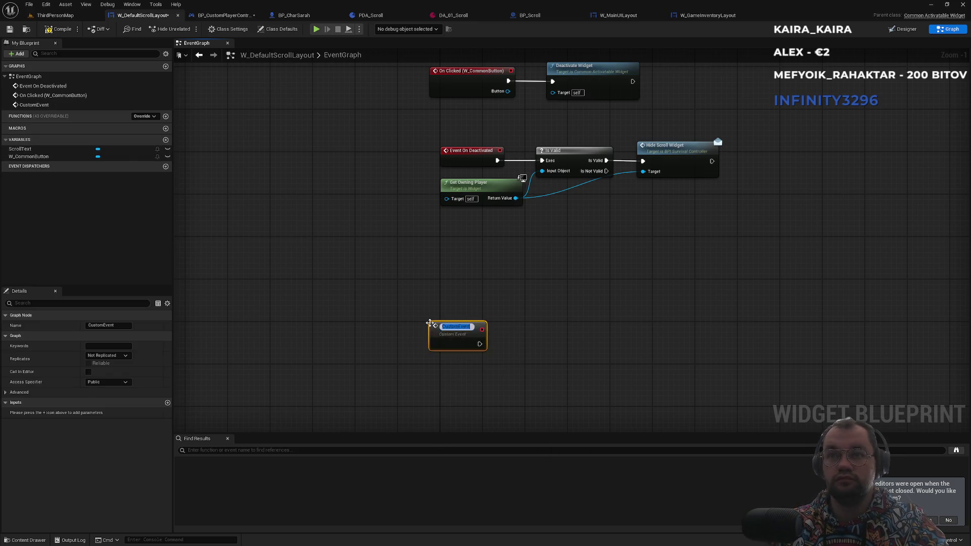
pyautogui.write('SetScrollText')
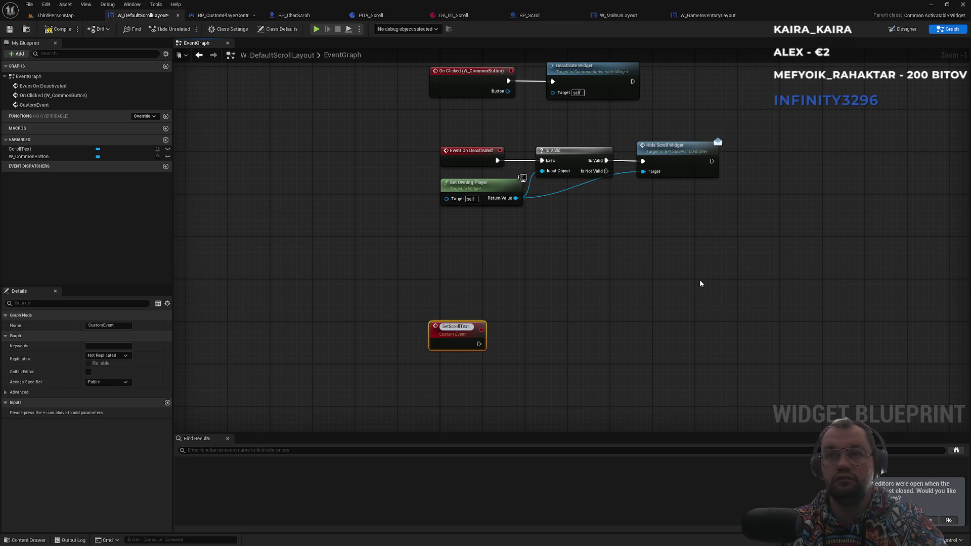
pyautogui.press('Return')
pyautogui.click(167, 403)
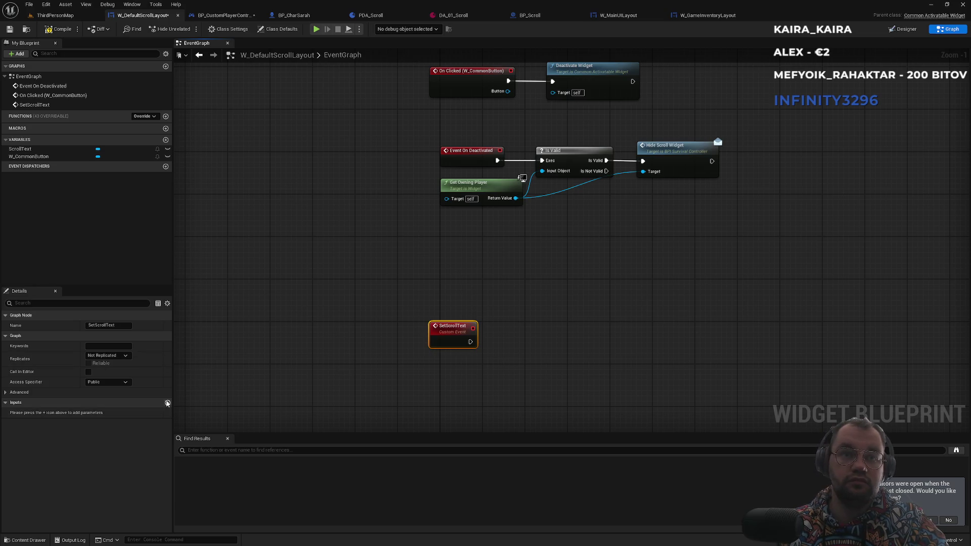
pyautogui.doubleClick(44, 413)
pyautogui.write('Text')
pyautogui.press('Return')
pyautogui.click(282, 362)
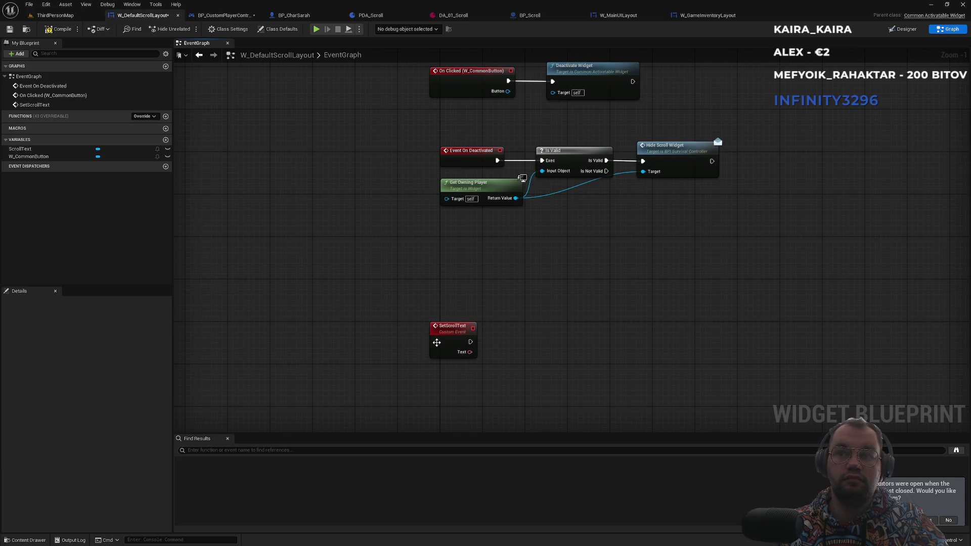
# Add Get ScrollText and SetText (Text), wiring the event's Text into In Text
pyautogui.moveTo(20, 149)
pyautogui.mouseDown()
pyautogui.moveTo(410, 380)
pyautogui.moveTo(499, 357)
pyautogui.mouseUp()
pyautogui.click(441, 392)
pyautogui.write('sette')
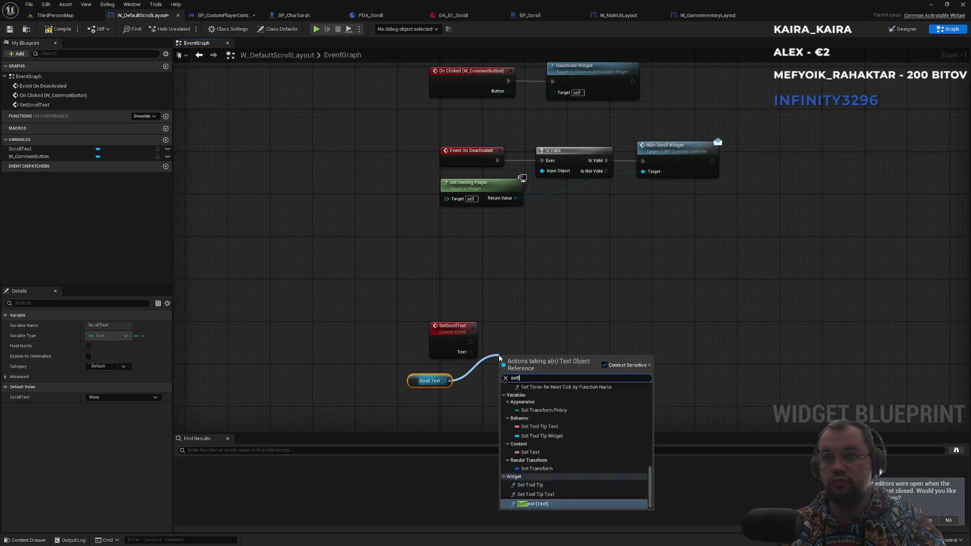
pyautogui.press('Return')
pyautogui.moveTo(505, 395)
pyautogui.mouseDown()
pyautogui.moveTo(468, 350)
pyautogui.moveTo(505, 373)
pyautogui.moveTo(521, 333)
pyautogui.mouseUp()
pyautogui.click(503, 291)
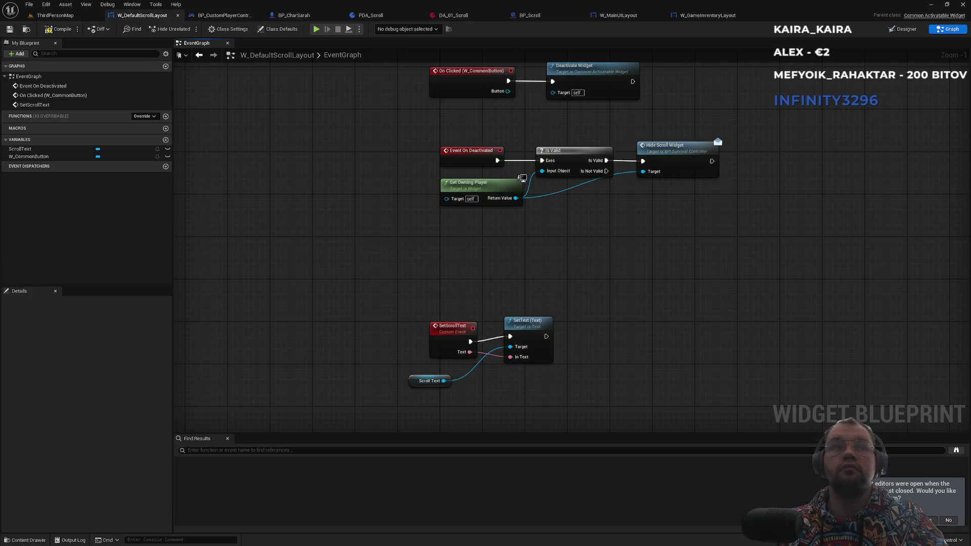
pyautogui.click(223, 16)
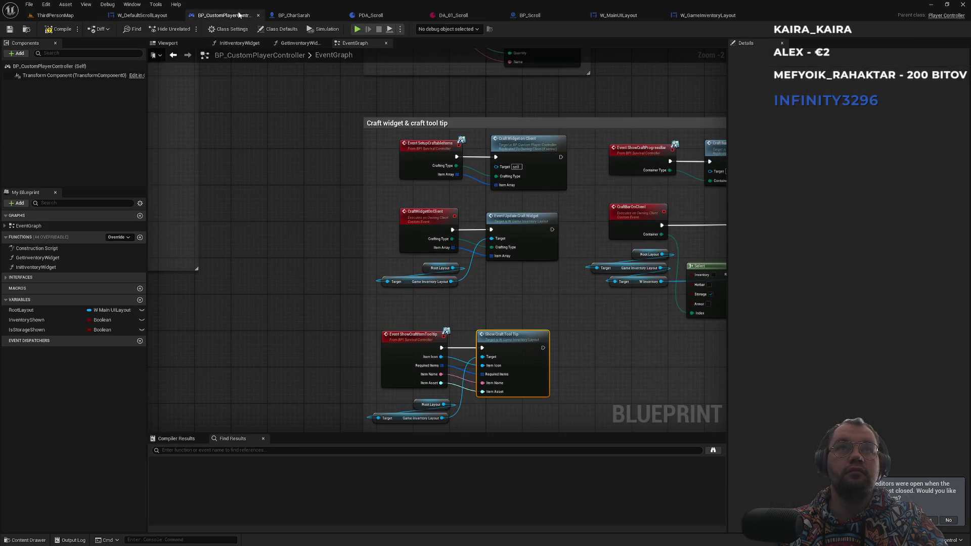
# Cycle through the PDA_Scroll, character, W_DefaultScrollLayout and player controller editor tabs
pyautogui.click(296, 15)
pyautogui.click(398, 16)
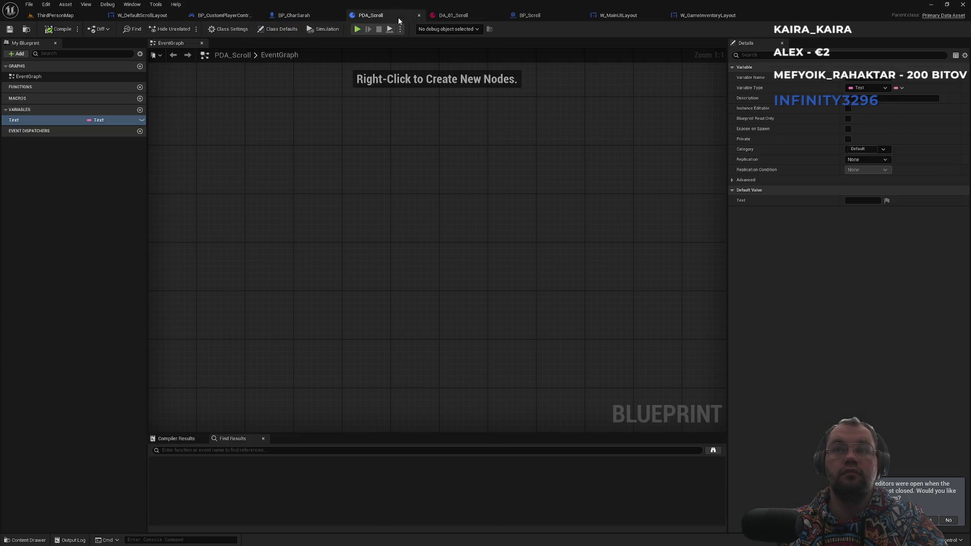
pyautogui.click(324, 17)
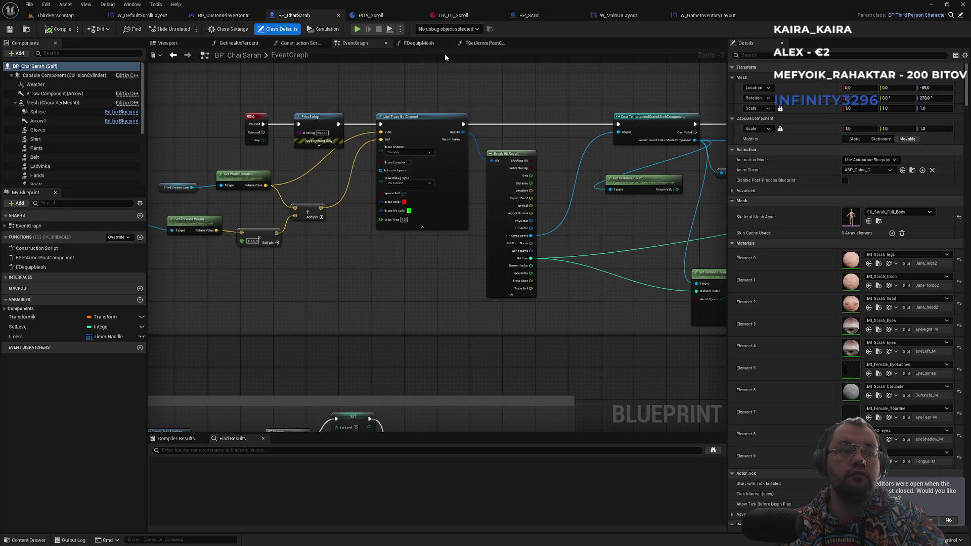
pyautogui.click(387, 16)
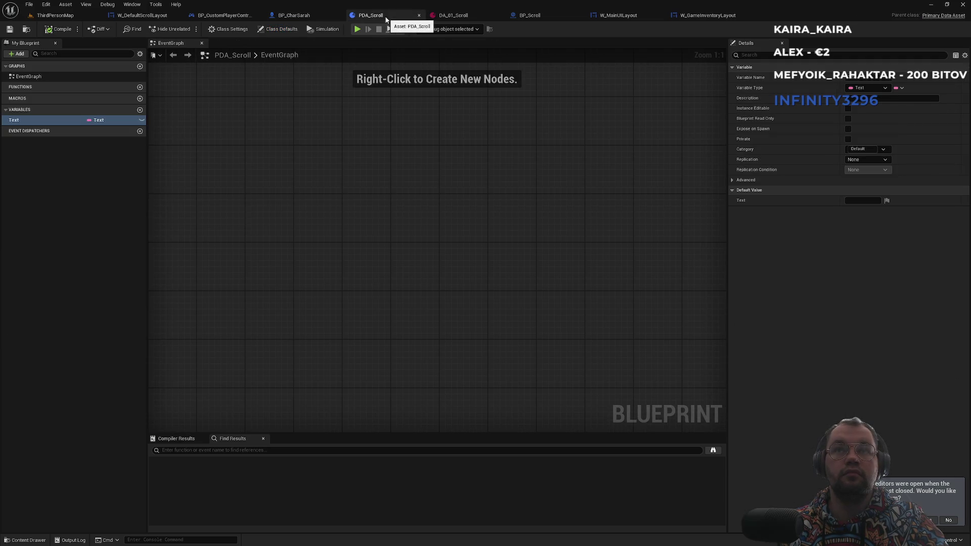
pyautogui.click(145, 16)
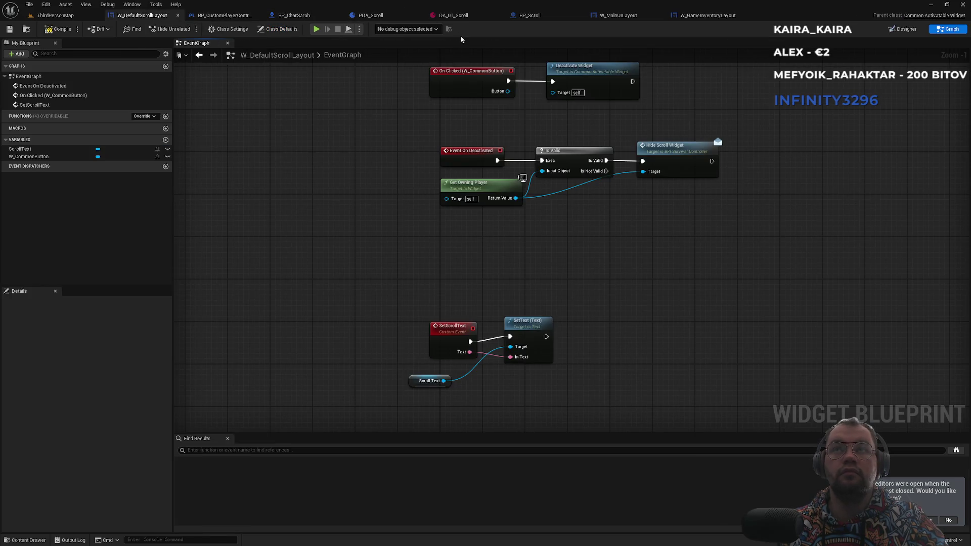
pyautogui.click(224, 15)
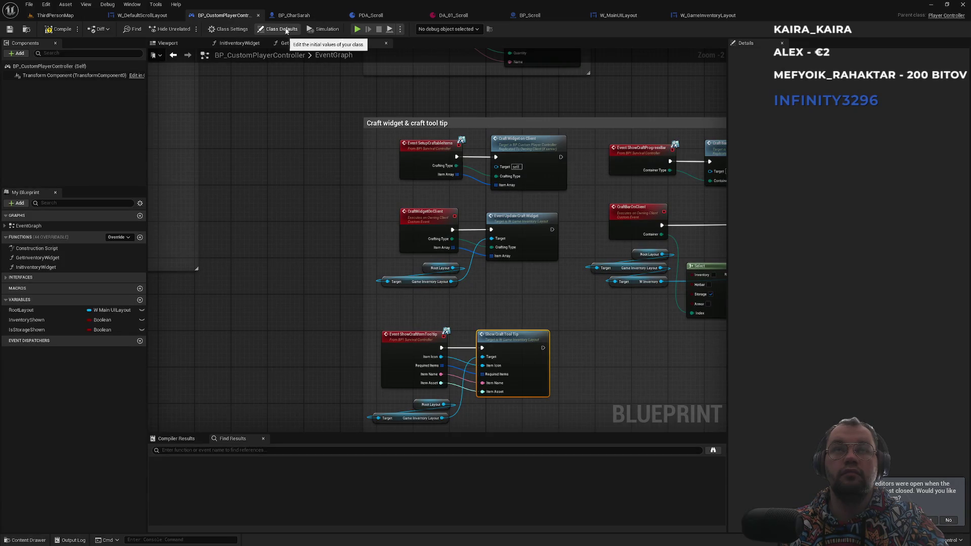
pyautogui.click(299, 16)
# Close the W_GameInventoryLayout tab and go back to W_DefaultScrollLayout's SetScrollText event
pyautogui.click(373, 15)
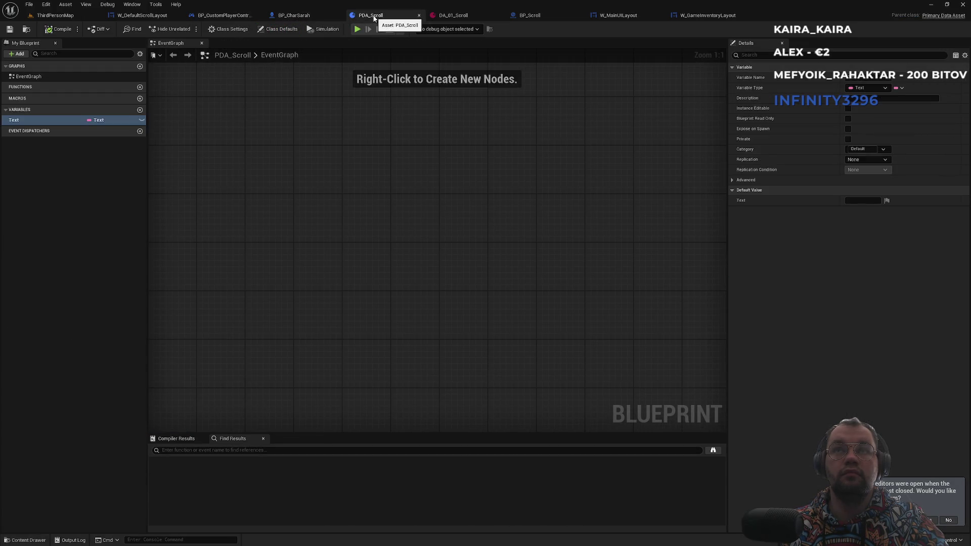
pyautogui.click(530, 16)
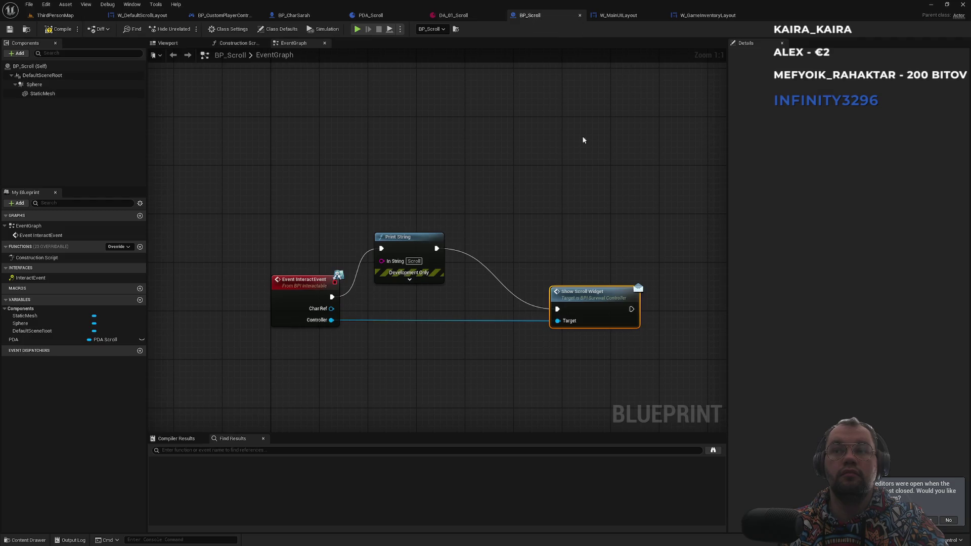
pyautogui.click(620, 16)
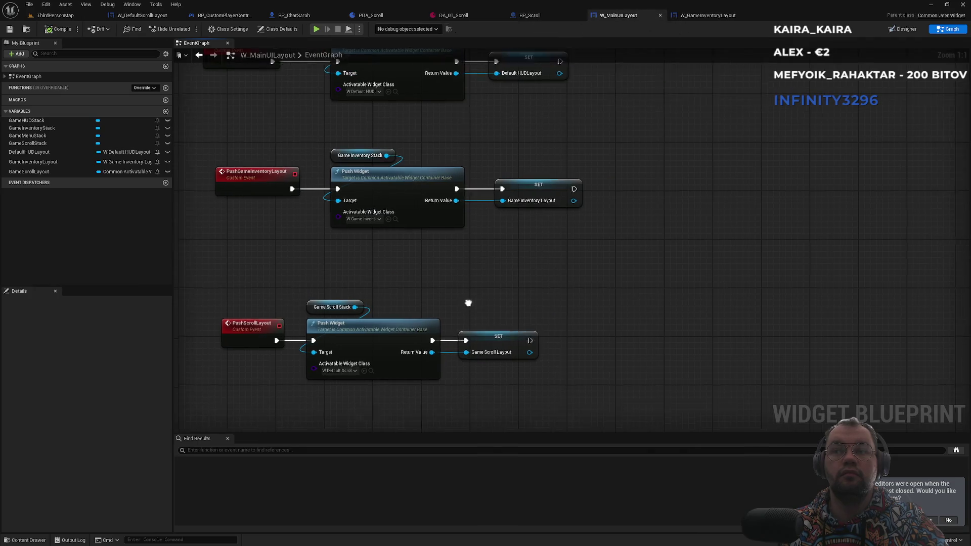
pyautogui.click(706, 16)
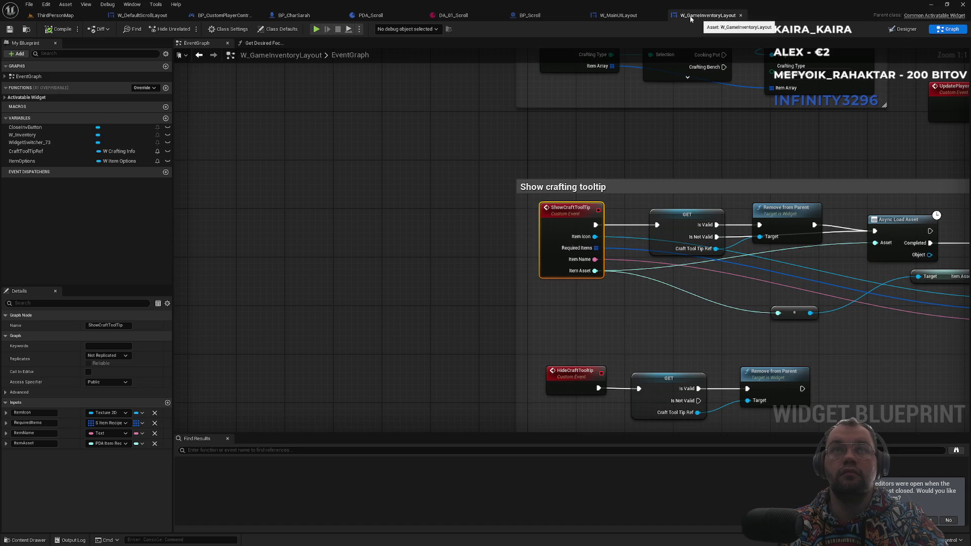
pyautogui.middleClick(705, 15)
pyautogui.click(147, 16)
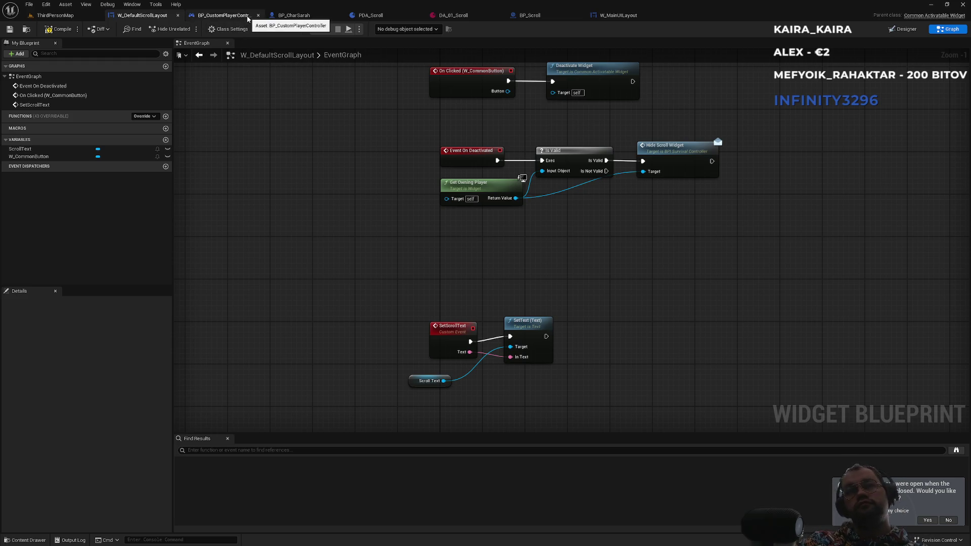
# Abandon a 'setttext' search near Push Scroll Layout, then compile W_DefaultScrollLayout
pyautogui.click(248, 19)
pyautogui.moveTo(576, 206); pyautogui.dragTo(215, 177)
pyautogui.scroll(7, 375, 304)
pyautogui.moveTo(484, 318)
pyautogui.mouseDown()
pyautogui.moveTo(452, 359)
pyautogui.moveTo(440, 329)
pyautogui.moveTo(392, 343)
pyautogui.moveTo(414, 272)
pyautogui.moveTo(446, 262)
pyautogui.mouseUp()
pyautogui.write('sett')
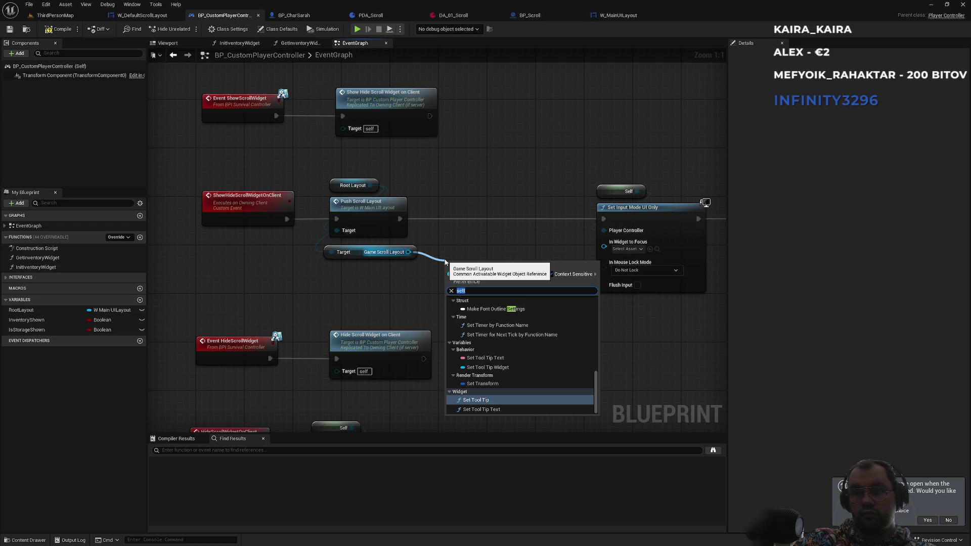
pyautogui.write('text')
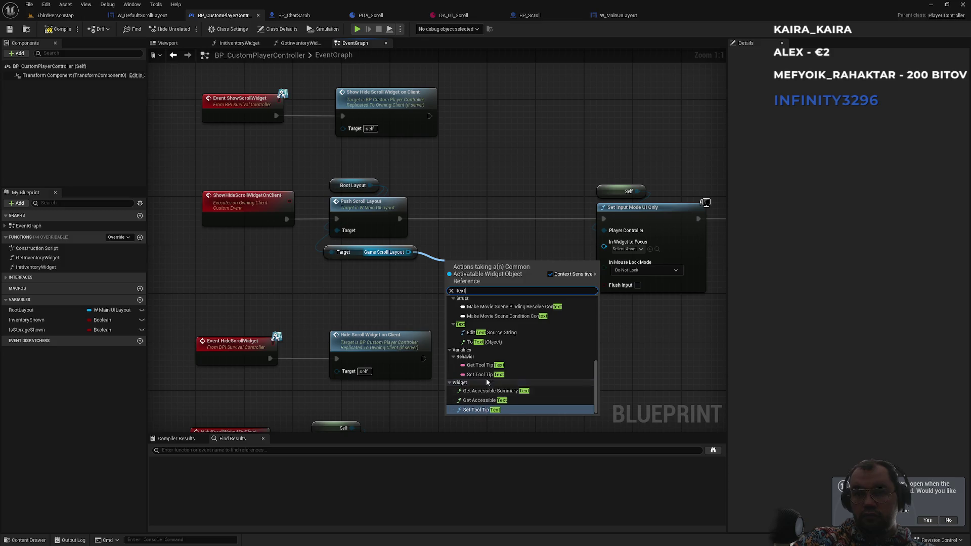
pyautogui.scroll(5, 480, 338)
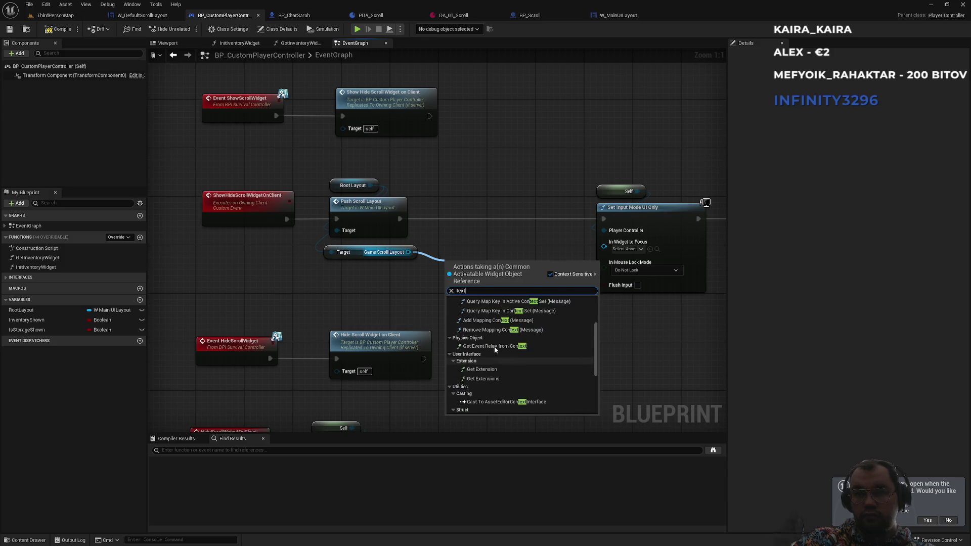
pyautogui.click(489, 236)
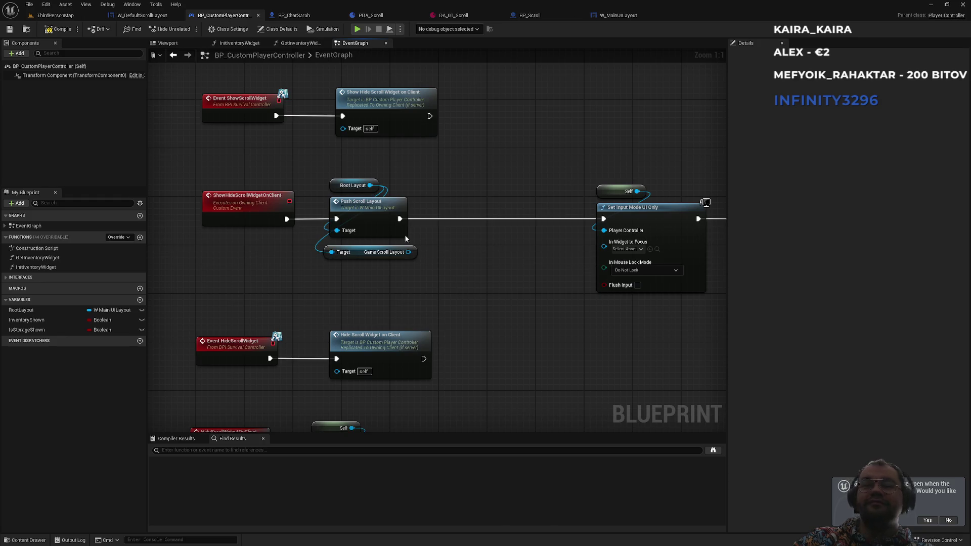
pyautogui.click(142, 16)
pyautogui.click(49, 29)
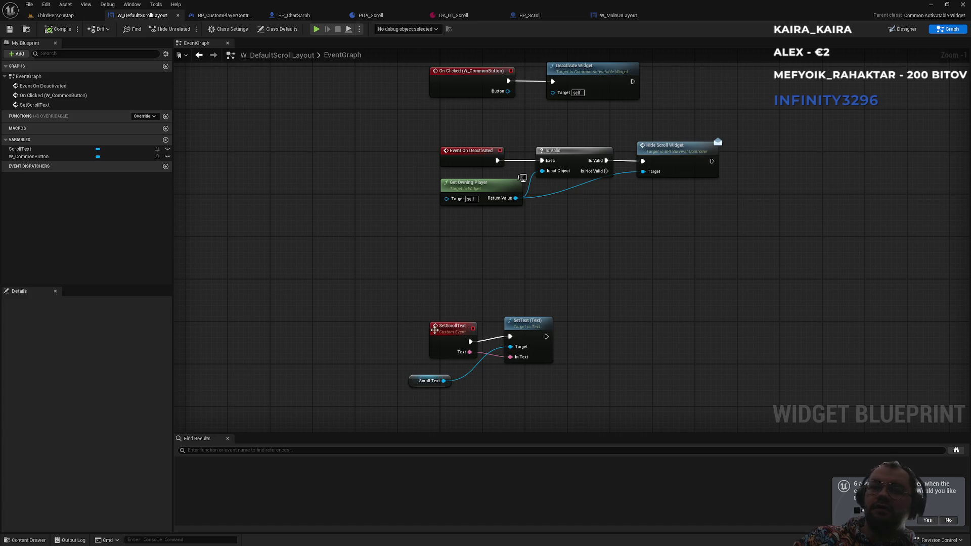
# Reposition the SetScrollText event group and look up SetScrollText actions on Game Scroll Layout
pyautogui.moveTo(405, 293); pyautogui.dragTo(526, 412)
pyautogui.moveTo(534, 331); pyautogui.dragTo(549, 272)
pyautogui.click(399, 211)
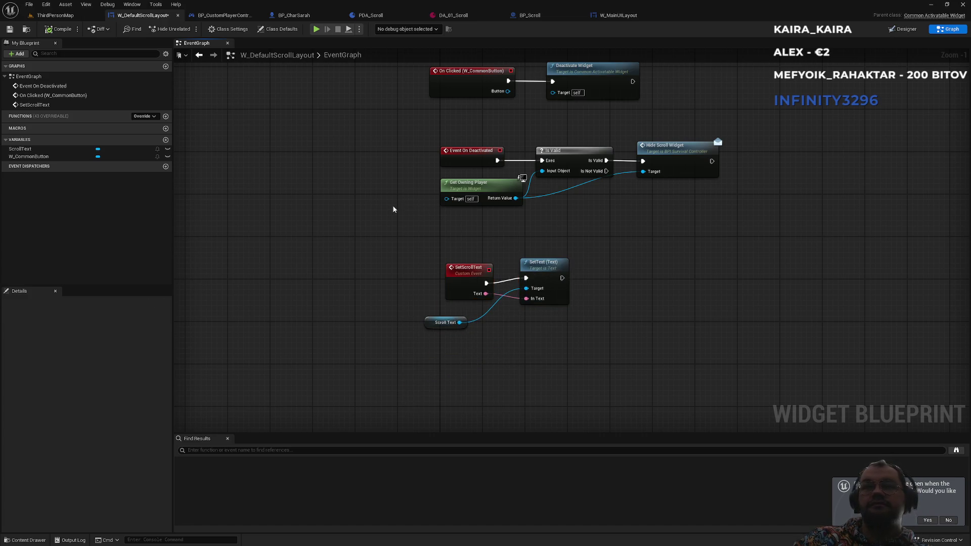
pyautogui.click(221, 16)
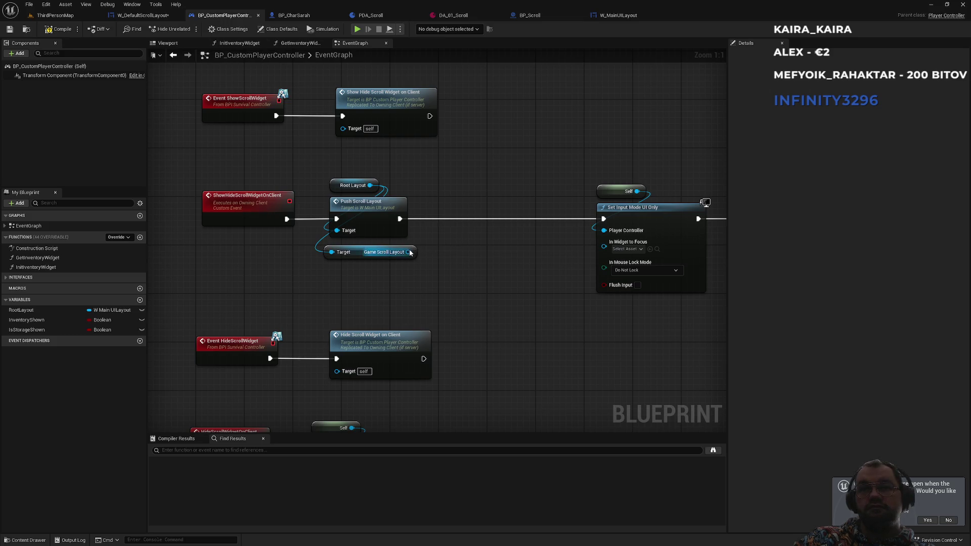
pyautogui.moveTo(410, 252); pyautogui.dragTo(440, 265)
pyautogui.write('setsc')
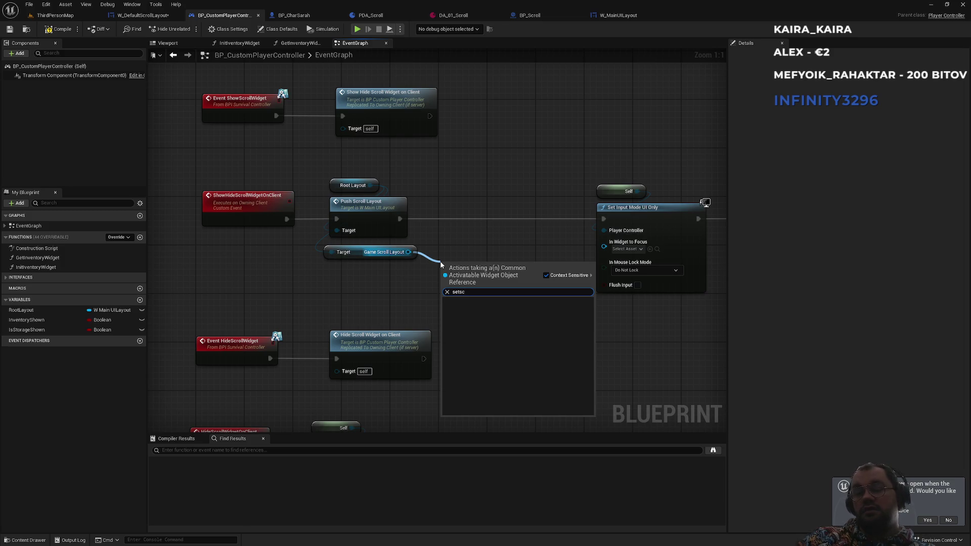
pyautogui.press('Escape')
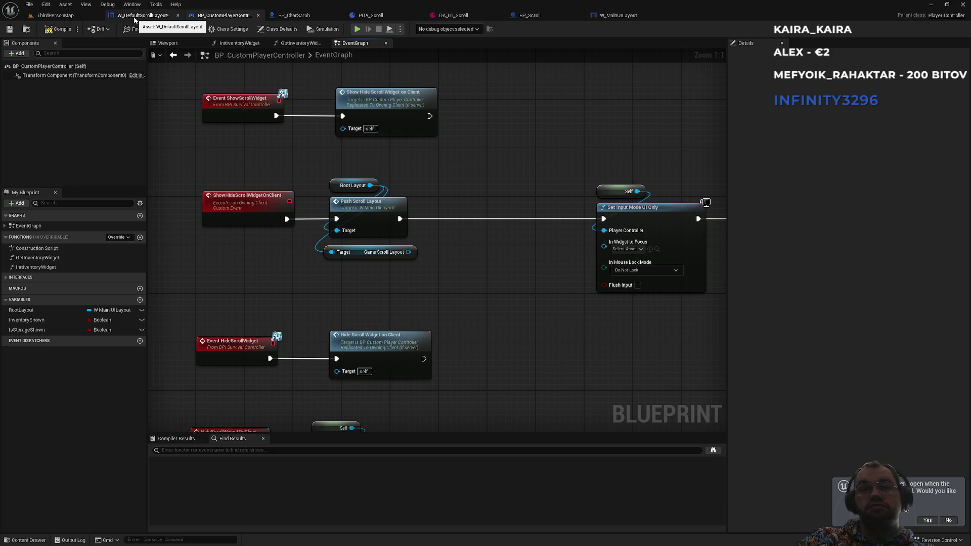
# Compile BP_CustomPlayerController and inspect the SetScrollText event's advanced settings
pyautogui.click(136, 15)
pyautogui.click(213, 15)
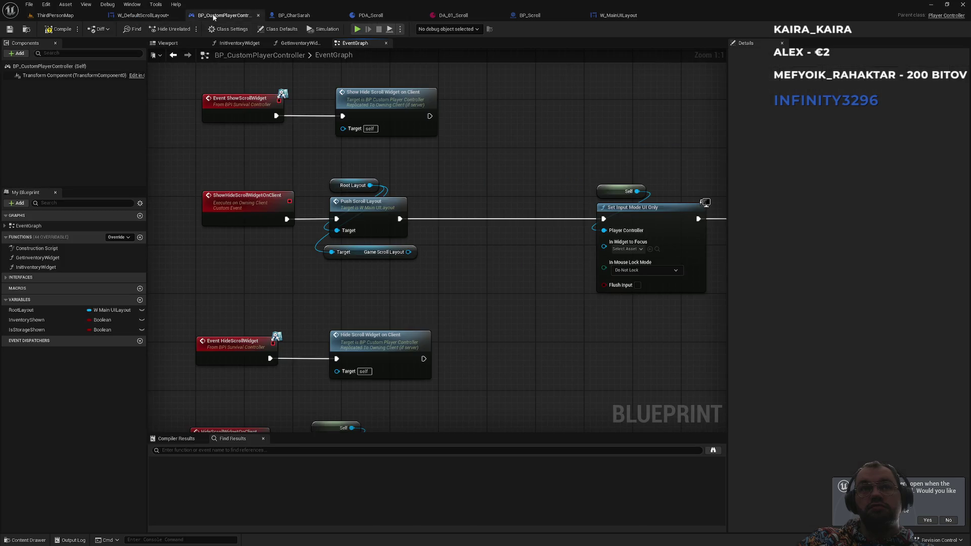
pyautogui.click(59, 31)
pyautogui.click(142, 15)
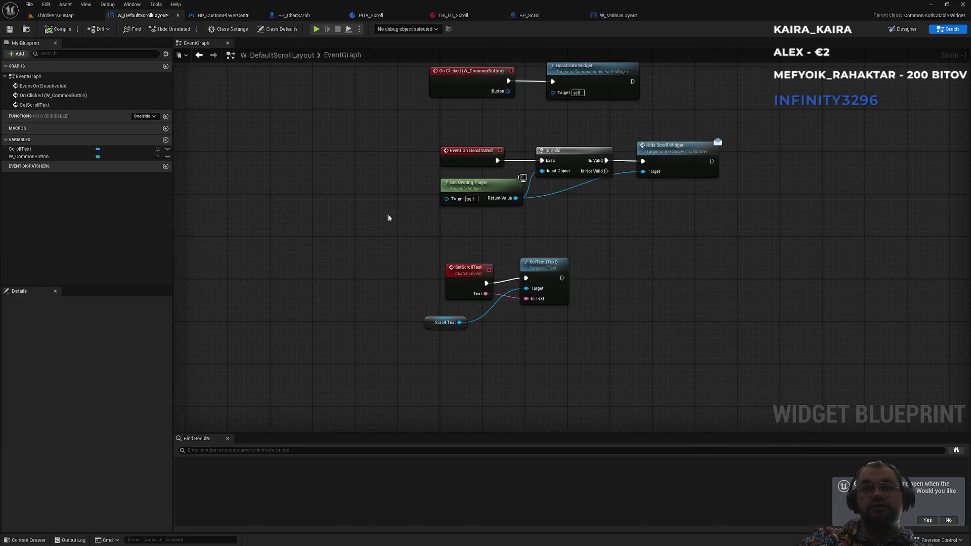
pyautogui.click(452, 281)
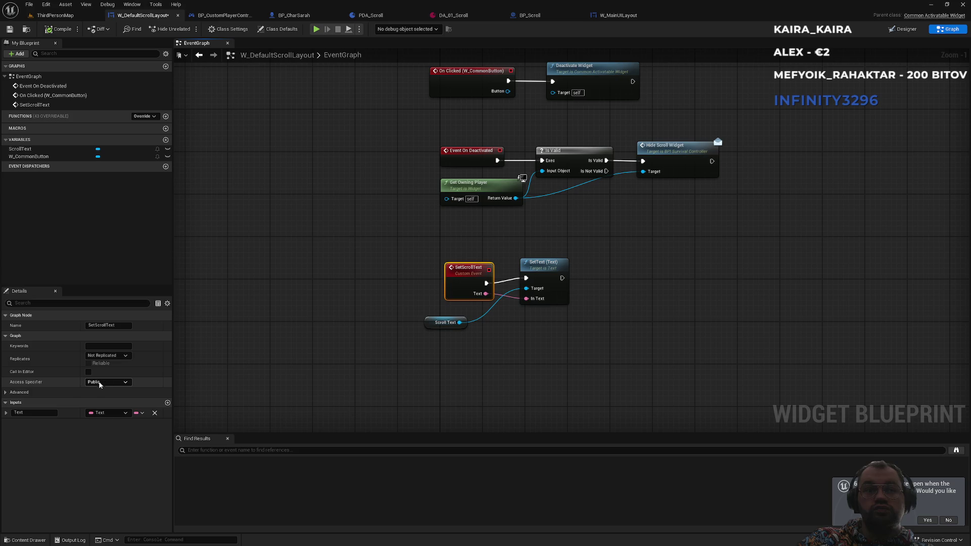
pyautogui.click(6, 393)
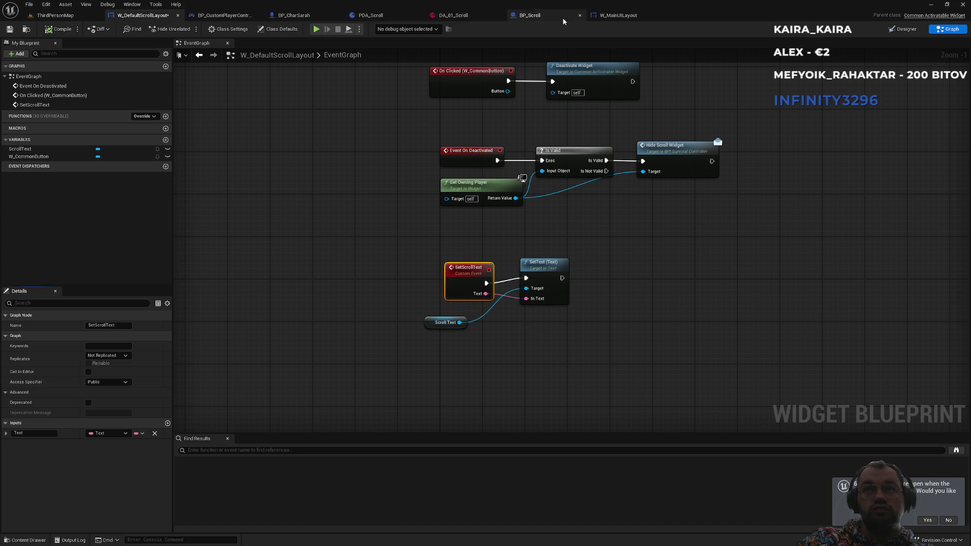
# Inspect the PushScrollLayout event in W_MainUILayout's graph
pyautogui.click(617, 19)
pyautogui.moveTo(341, 265); pyautogui.dragTo(450, 254)
pyautogui.click(295, 322)
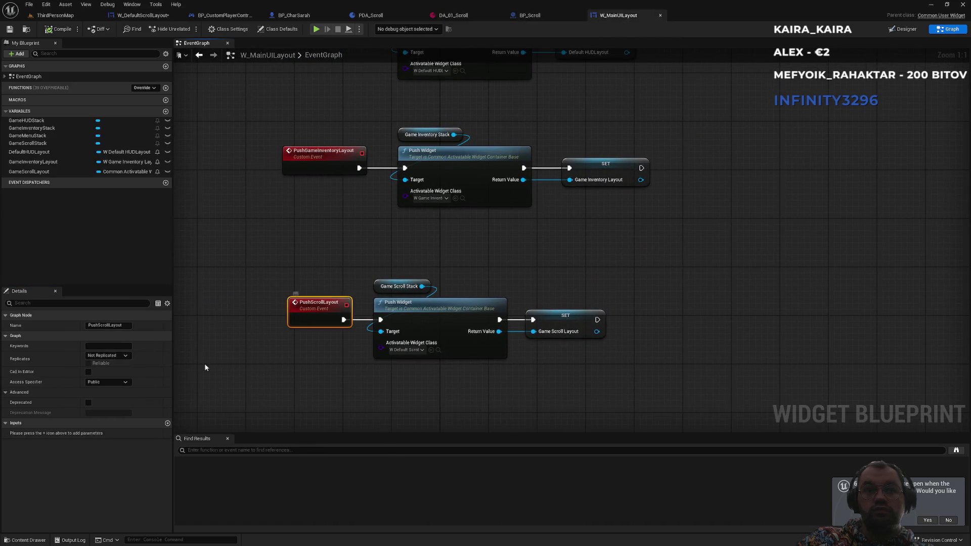
pyautogui.click(144, 15)
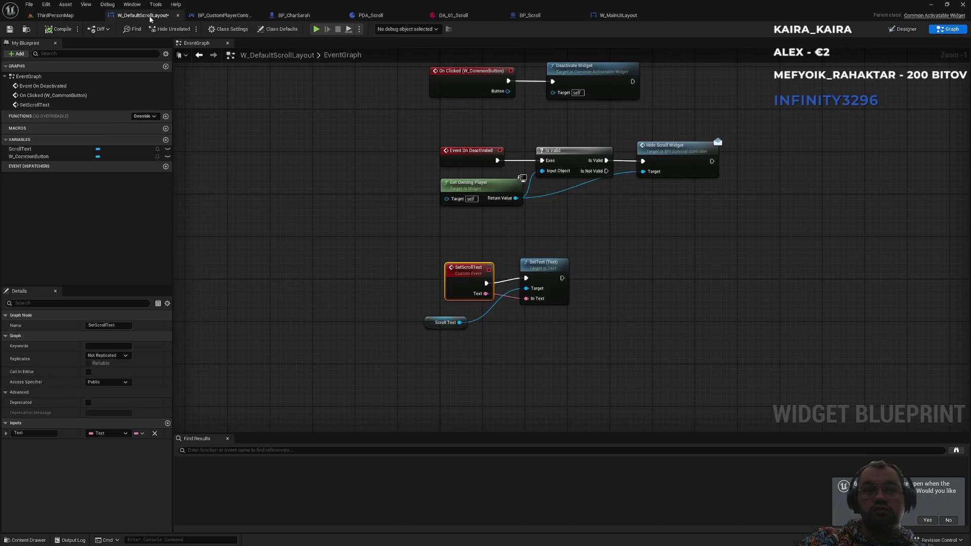
pyautogui.click(627, 15)
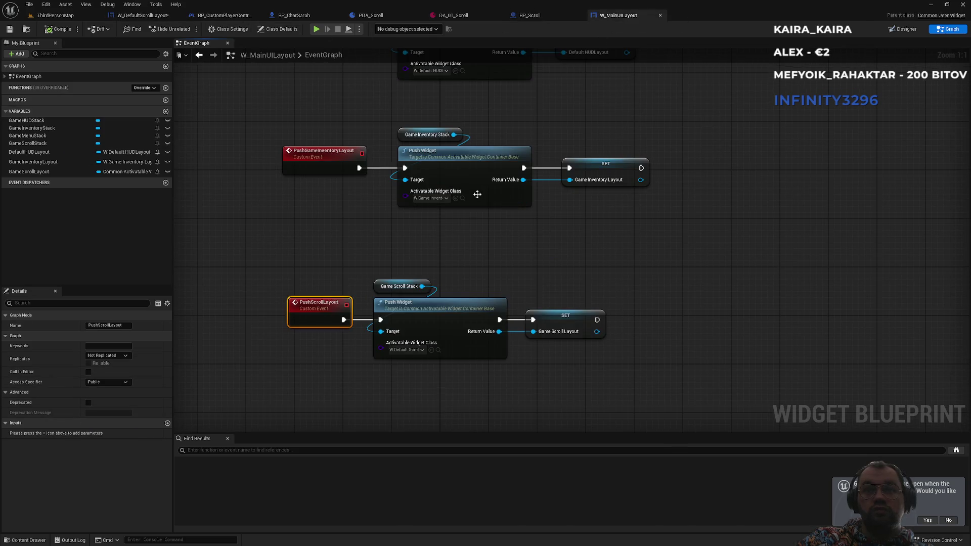
# Return to the level editor and select the W_GameInventoryLayout asset
pyautogui.click(225, 16)
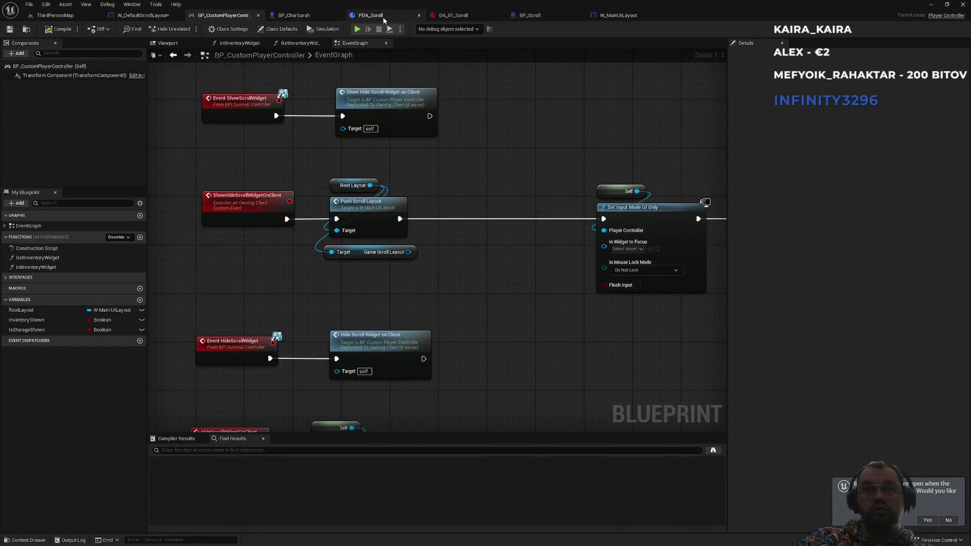
pyautogui.click(142, 16)
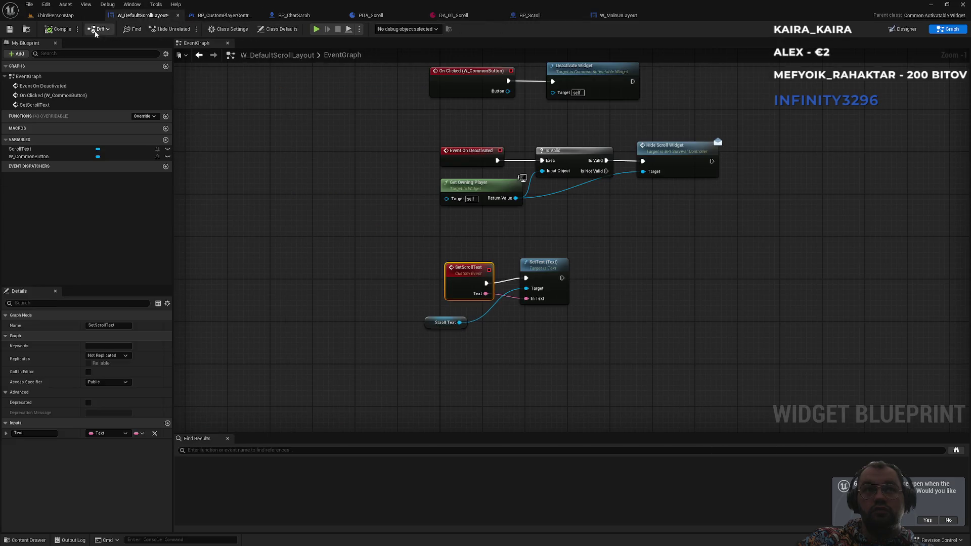
pyautogui.click(55, 15)
pyautogui.click(230, 425)
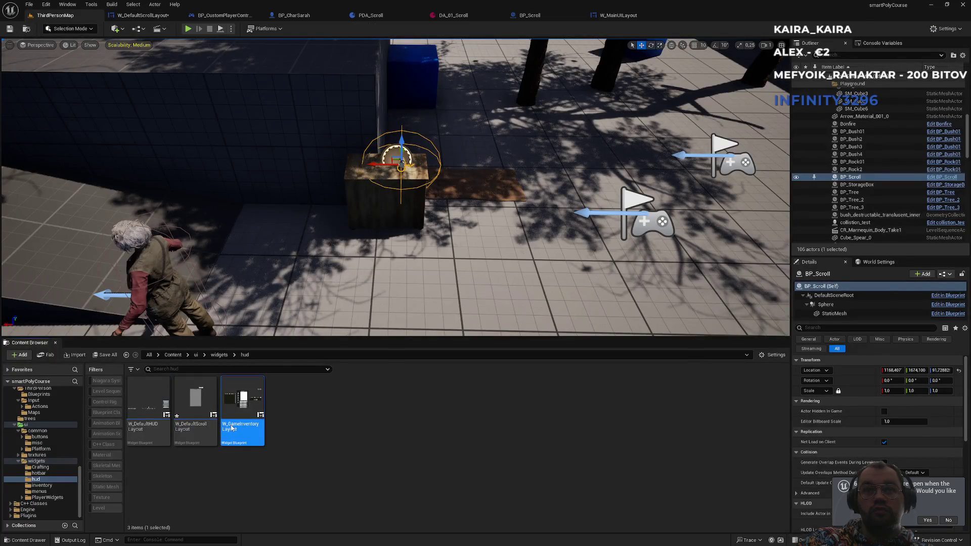
# Open W_GameInventoryLayout's graph and find all references to ShowCraftToolTip by name
pyautogui.doubleClick(231, 428)
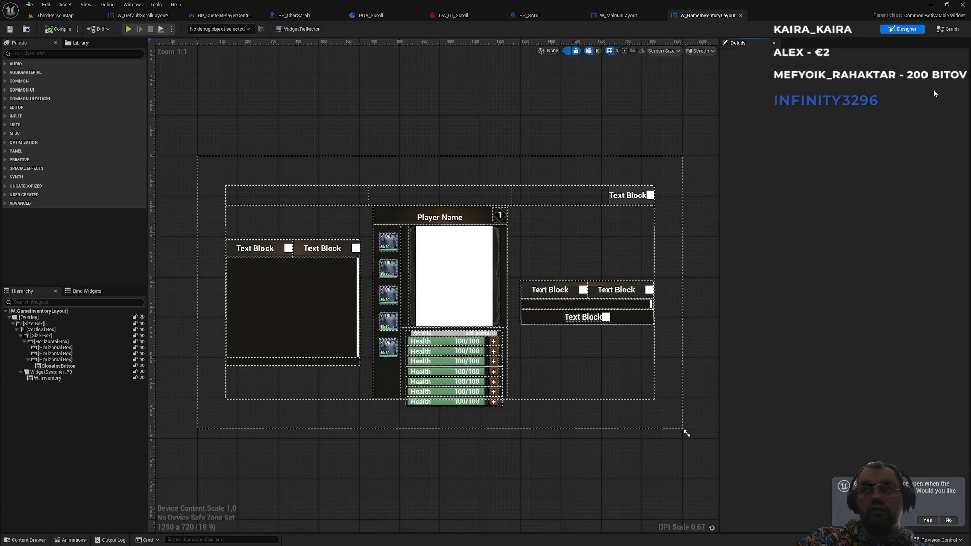
pyautogui.hotkey('ctrl', 'shift', 'g')
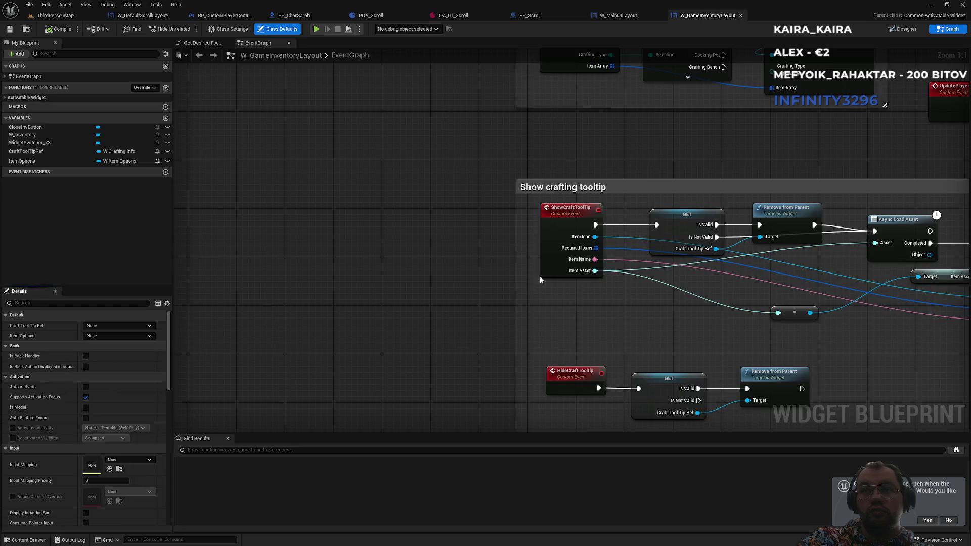
pyautogui.click(562, 214)
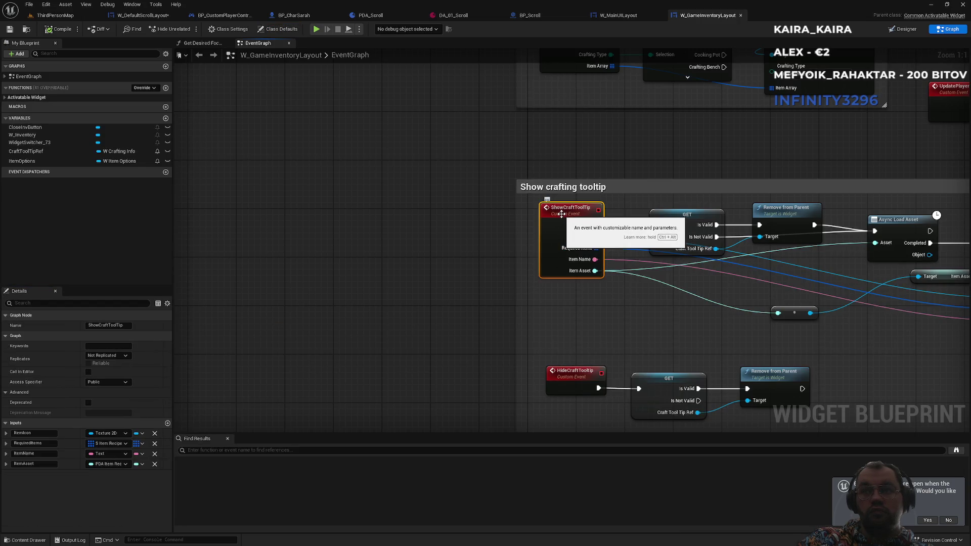
pyautogui.rightClick(561, 214)
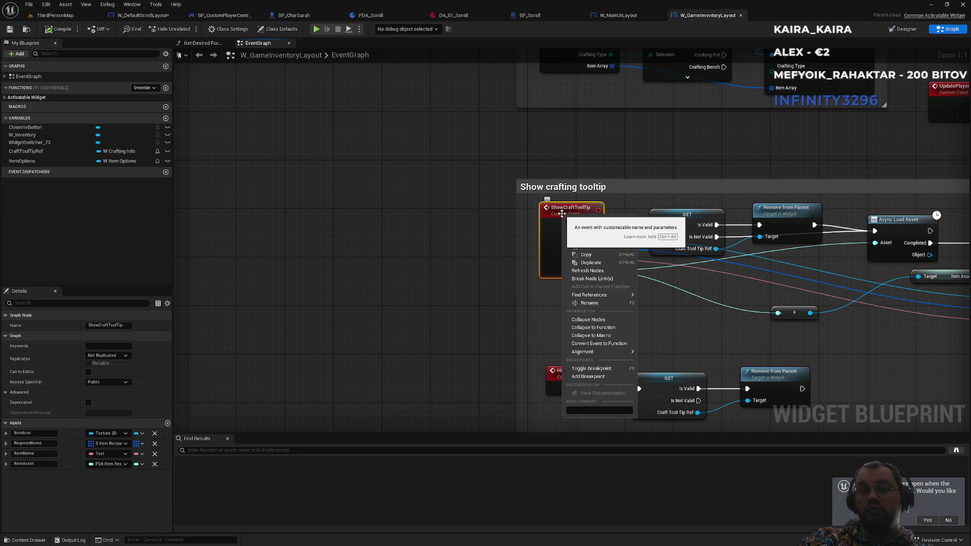
pyautogui.moveTo(622, 295)
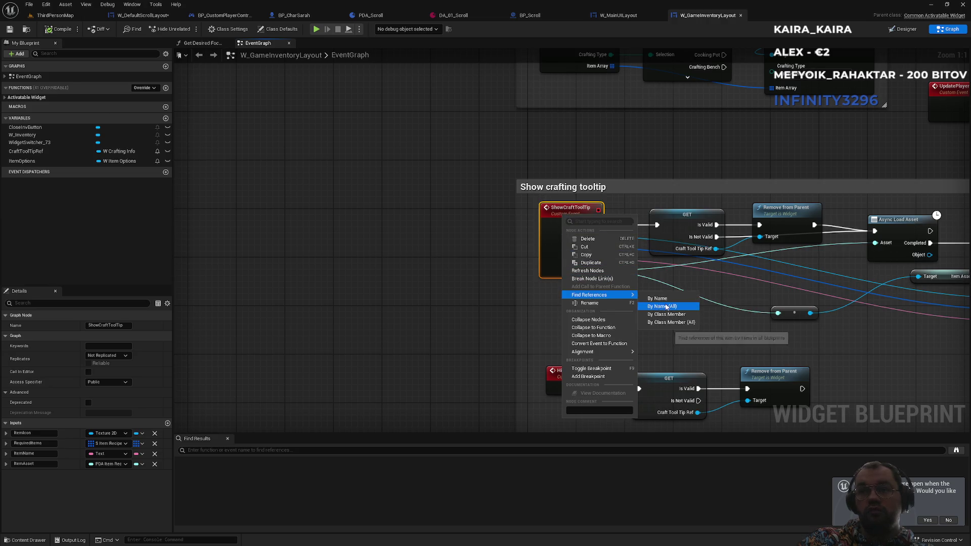
pyautogui.click(666, 306)
# Jump to the player controller's Show Craft Tool Tip call, then go to W_DefaultScrollLayout
pyautogui.click(284, 315)
pyautogui.click(291, 336)
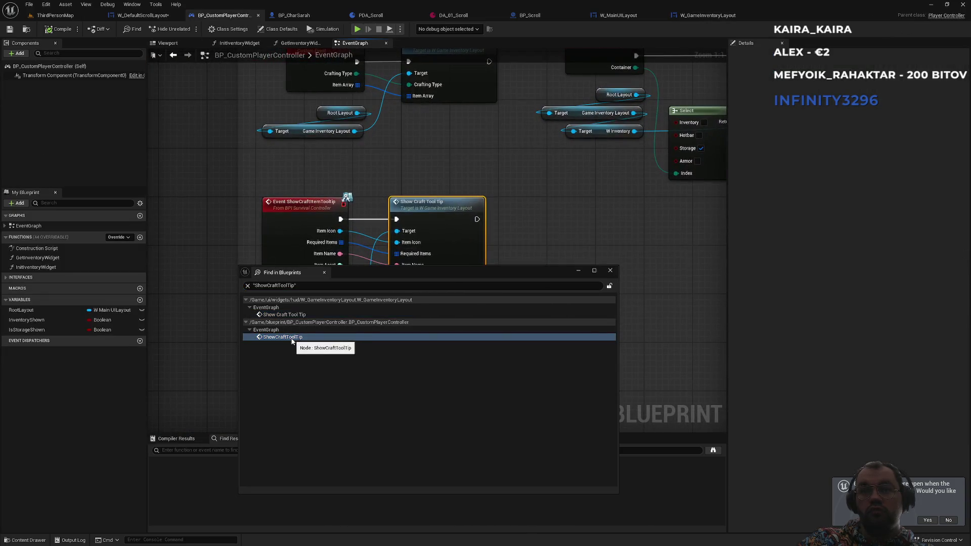
pyautogui.moveTo(375, 189)
pyautogui.mouseDown()
pyautogui.moveTo(437, 91)
pyautogui.moveTo(450, 117)
pyautogui.mouseUp()
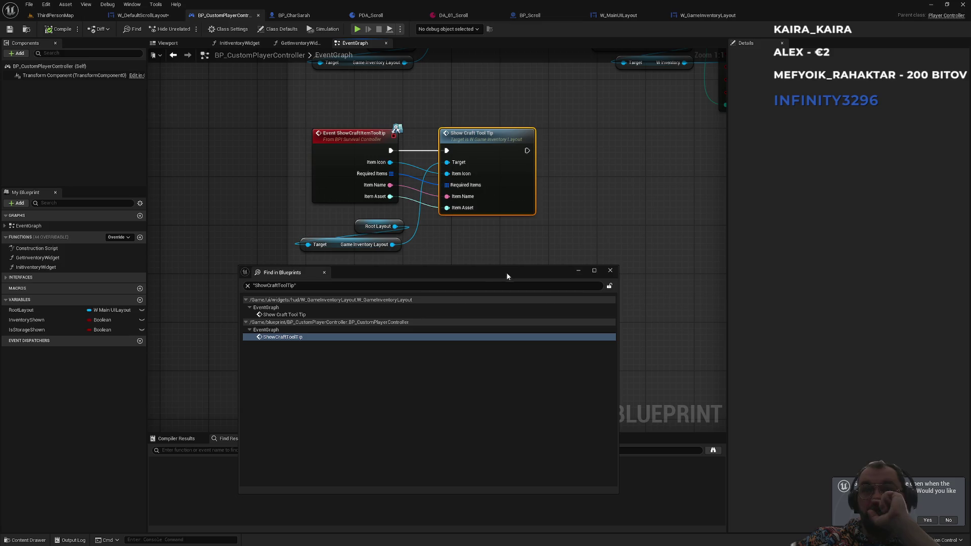
pyautogui.click(610, 273)
pyautogui.click(152, 19)
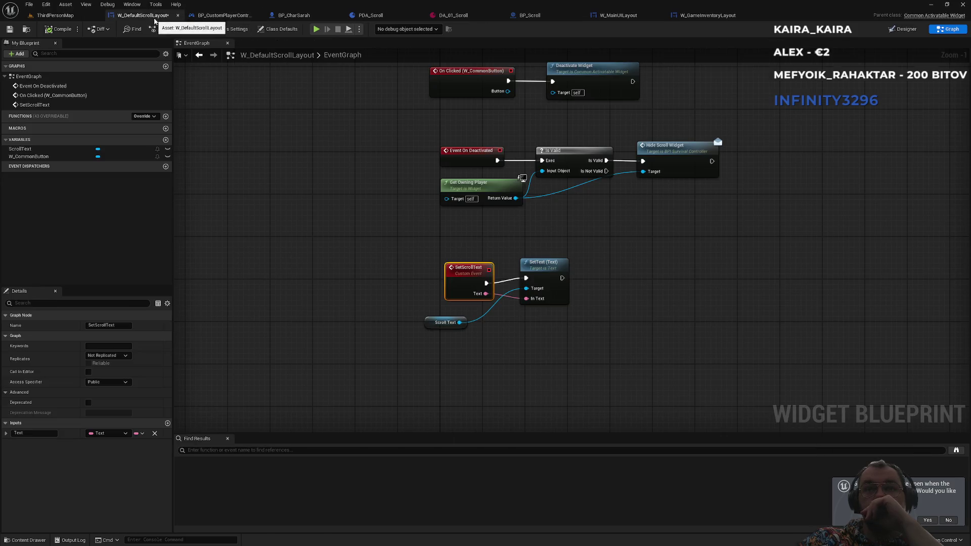
# Set the scroll Push Widget's Activatable Widget Class to W_DefaultScrollLayout in W_MainUILayout
pyautogui.click(612, 18)
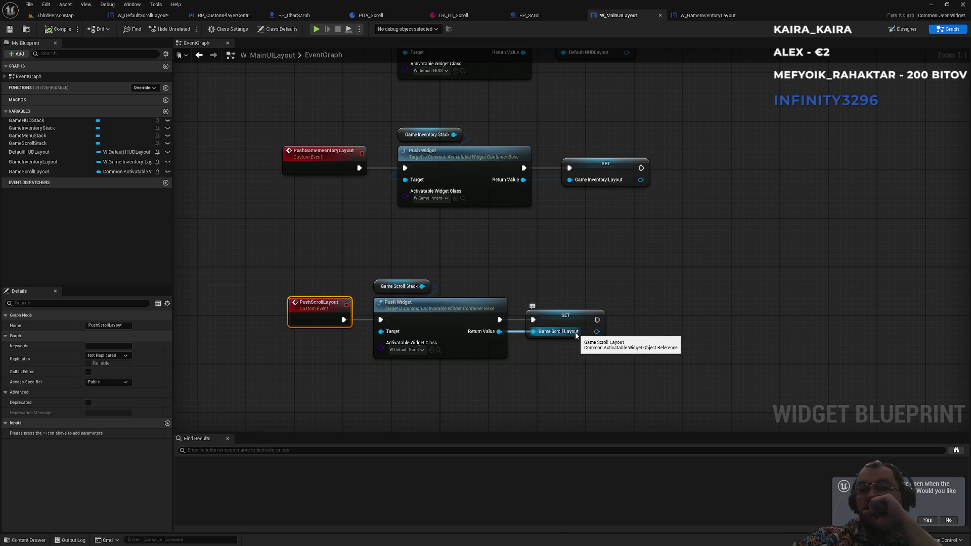
pyautogui.click(415, 350)
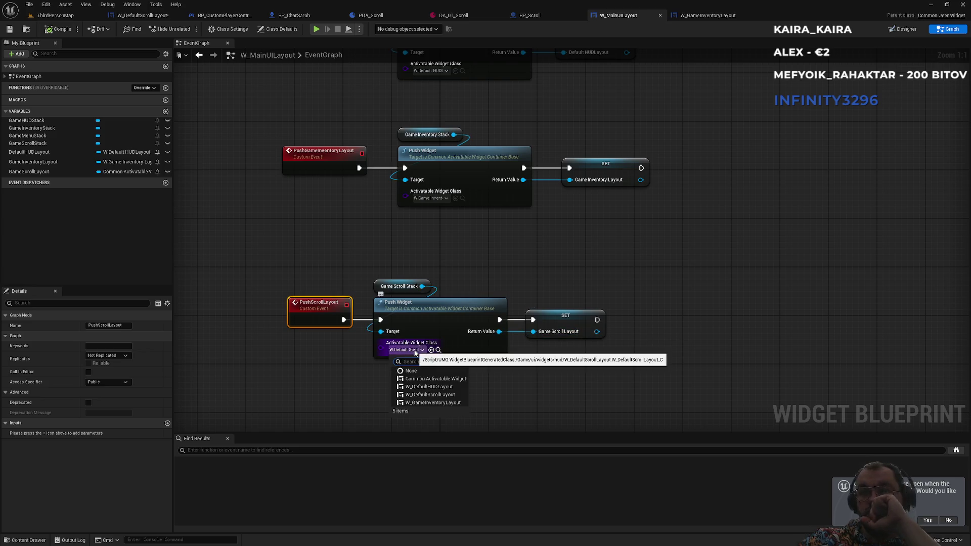
pyautogui.click(438, 397)
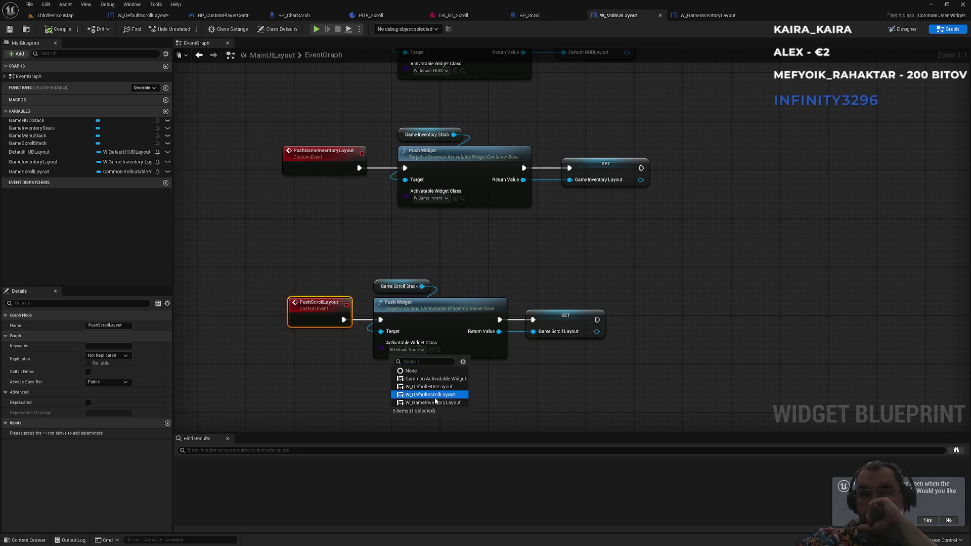
pyautogui.click(474, 395)
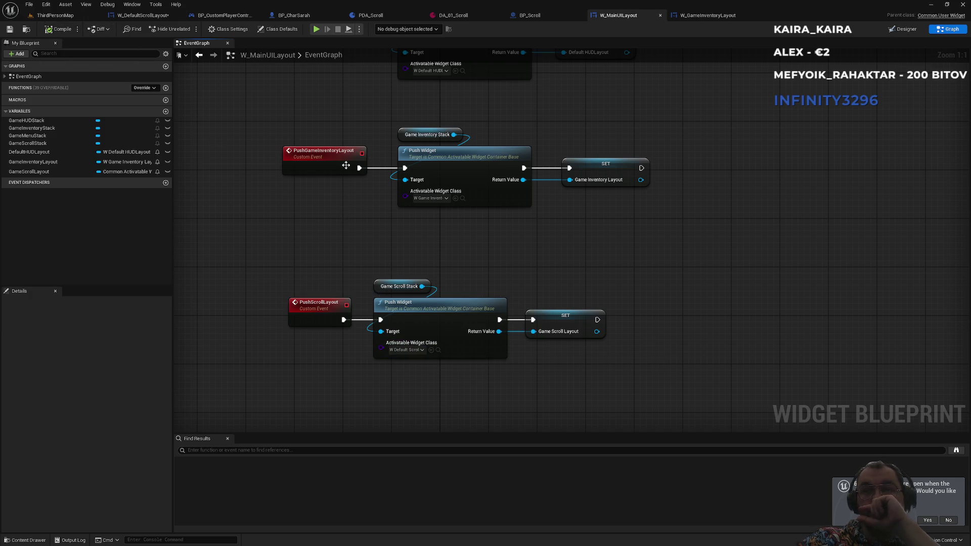
pyautogui.click(213, 15)
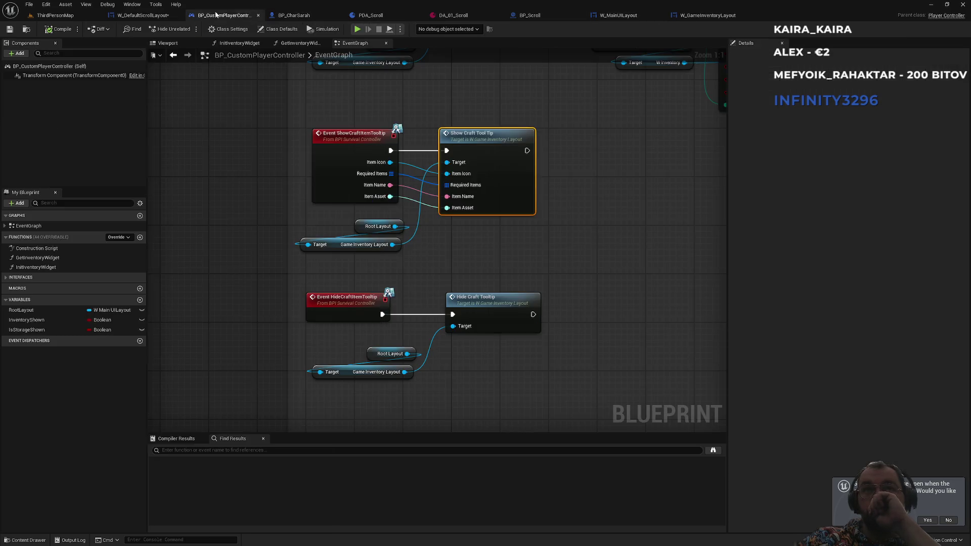
pyautogui.click(143, 16)
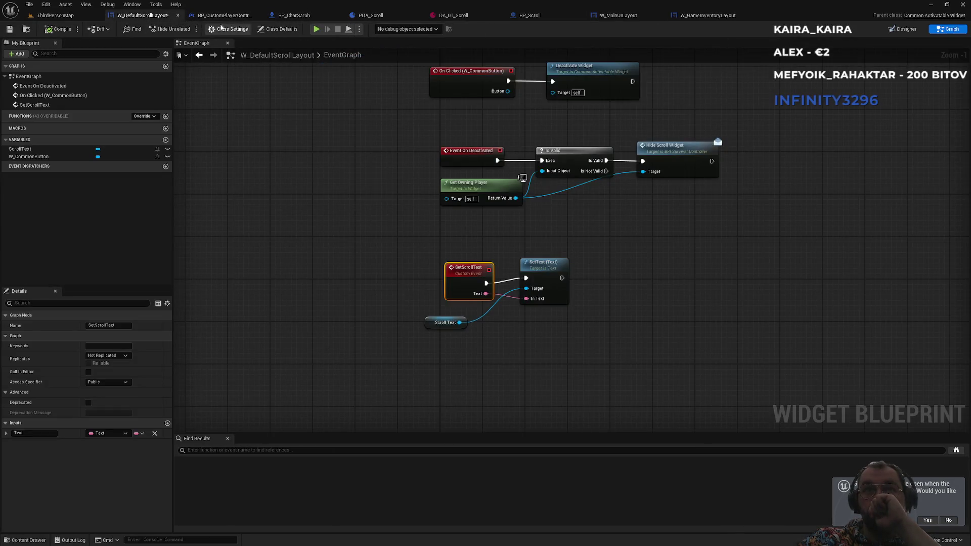
pyautogui.click(223, 16)
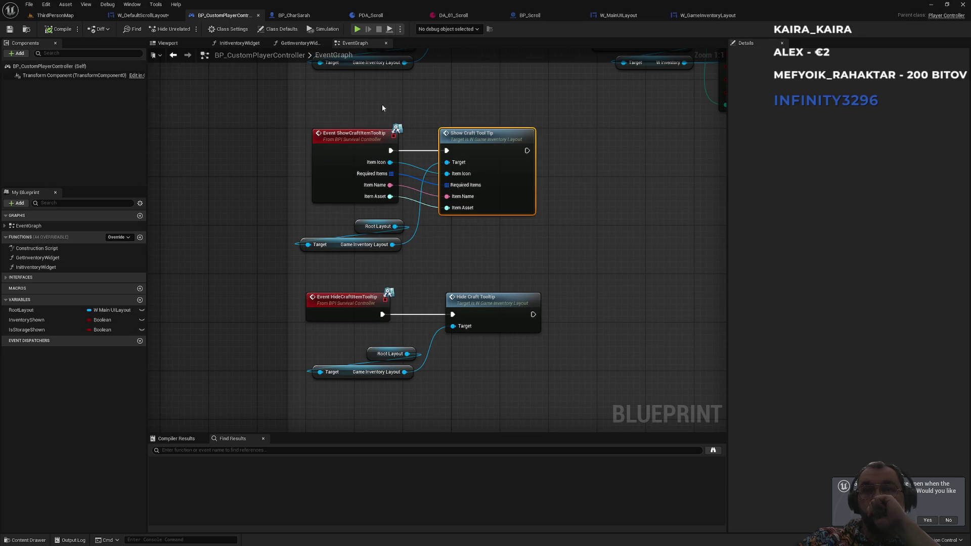
pyautogui.moveTo(475, 267)
pyautogui.mouseDown()
pyautogui.moveTo(431, 201)
pyautogui.moveTo(370, 298)
pyautogui.mouseUp()
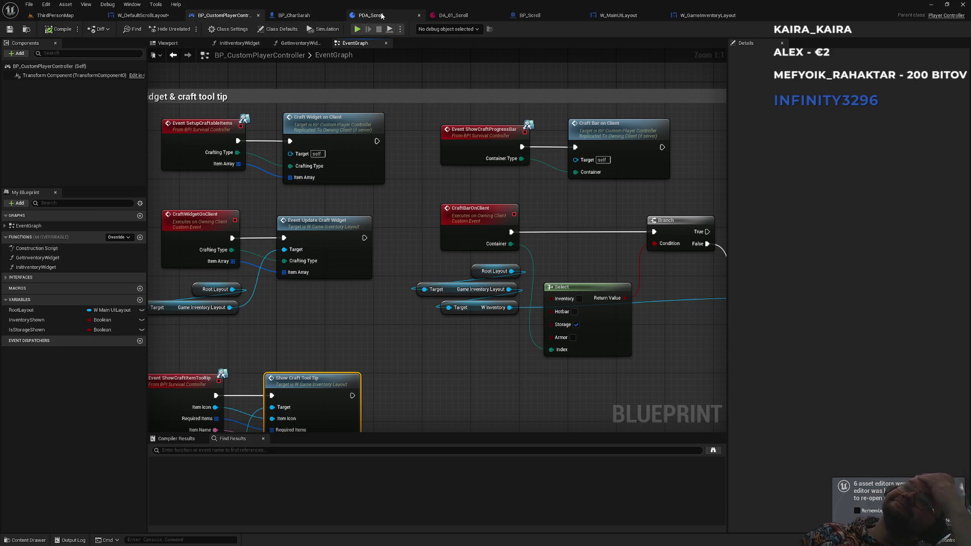
pyautogui.click(382, 17)
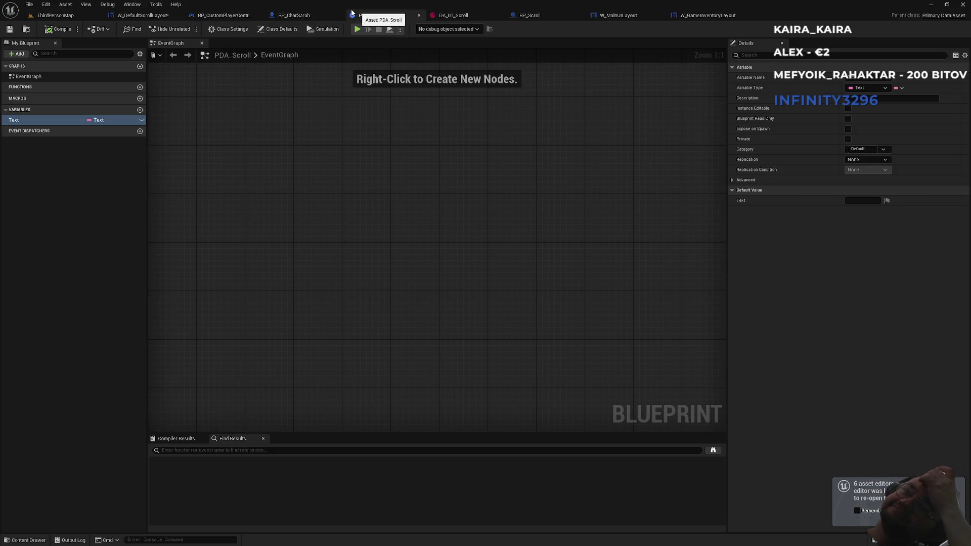
pyautogui.click(305, 16)
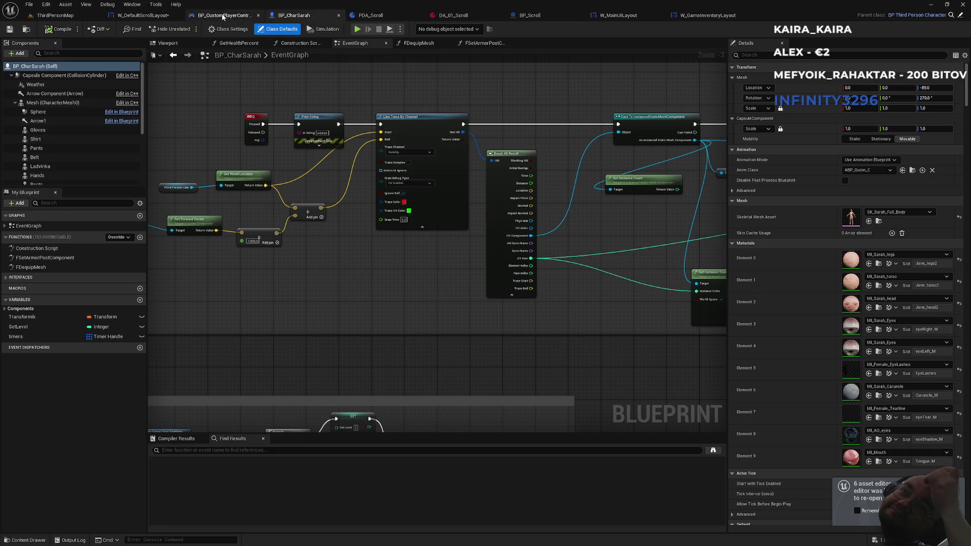
pyautogui.click(223, 15)
pyautogui.click(131, 17)
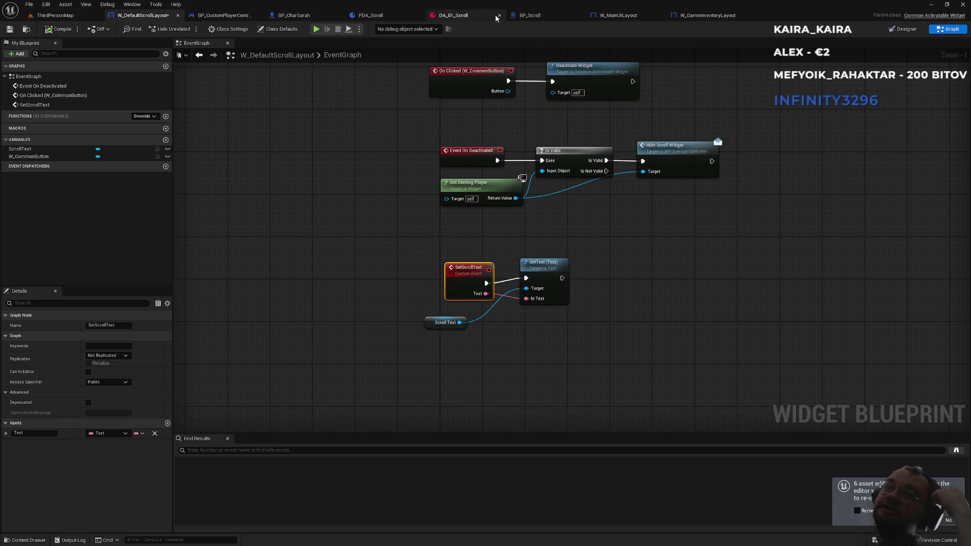
pyautogui.click(618, 18)
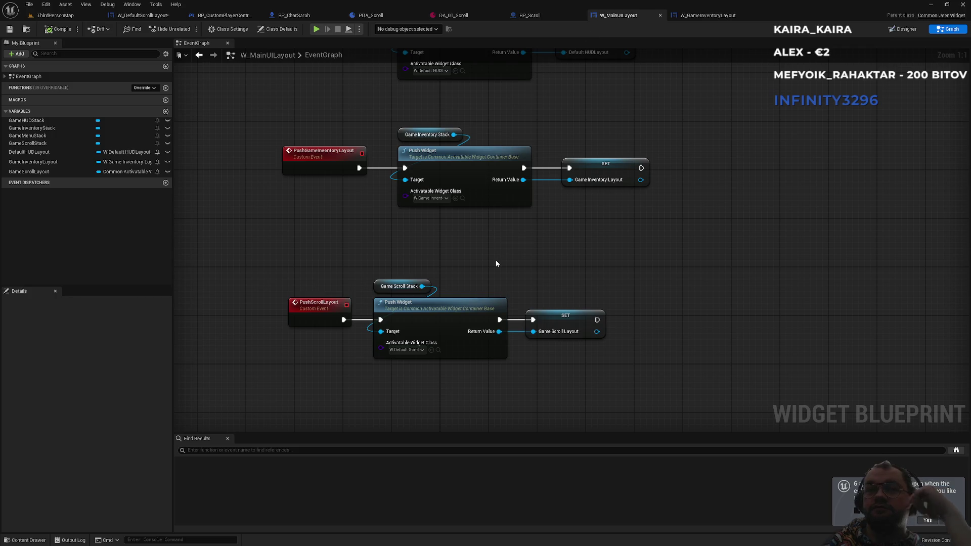
pyautogui.click(697, 17)
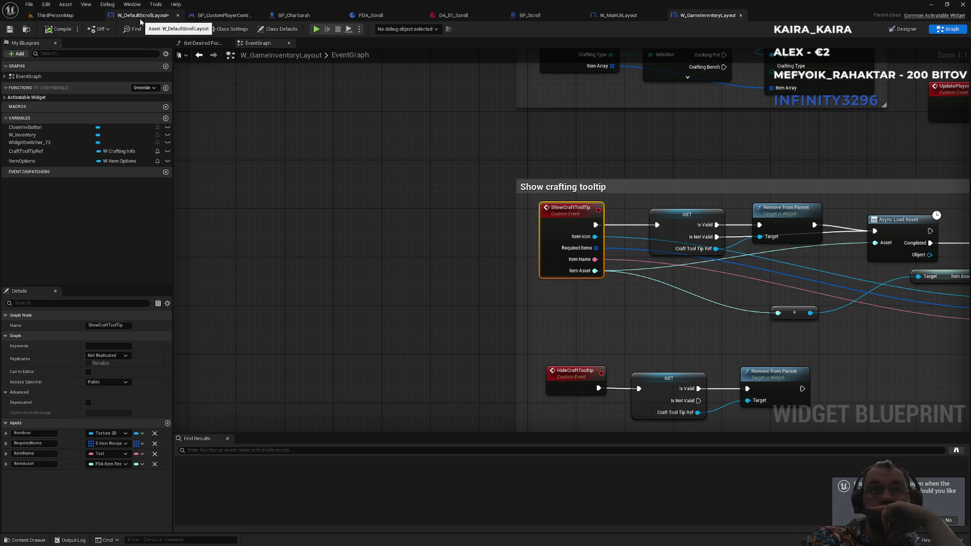
pyautogui.click(205, 17)
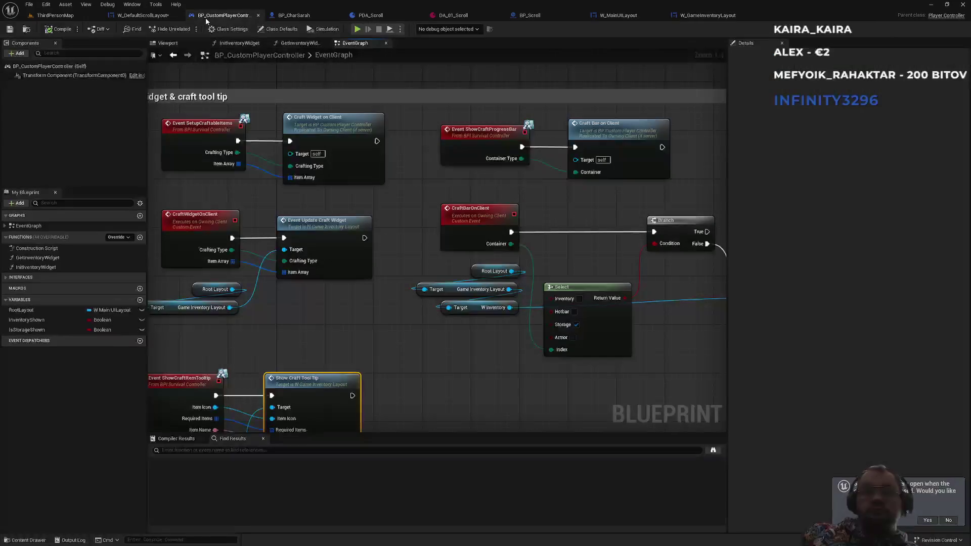
# Add an Is Valid check on the Game Scroll Layout reference
pyautogui.scroll(-5, 375, 221)
pyautogui.scroll(3, 471, 190)
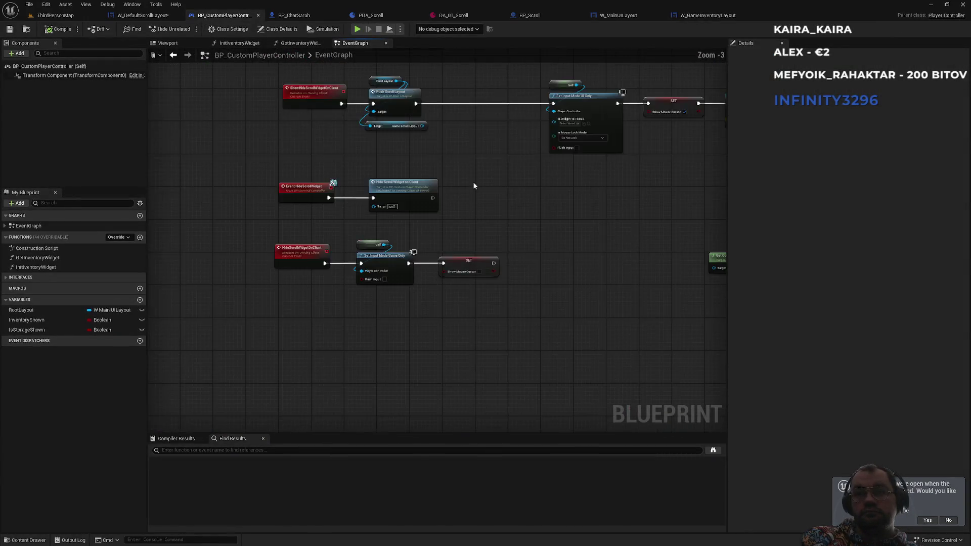
pyautogui.moveTo(472, 191); pyautogui.dragTo(312, 311)
pyautogui.moveTo(288, 278); pyautogui.dragTo(327, 305)
pyautogui.write('val')
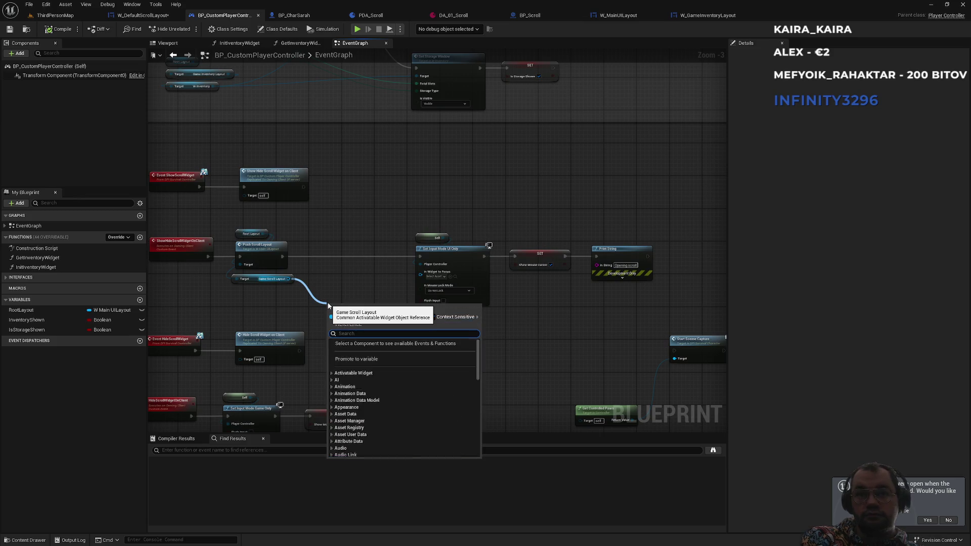
pyautogui.press('Up')
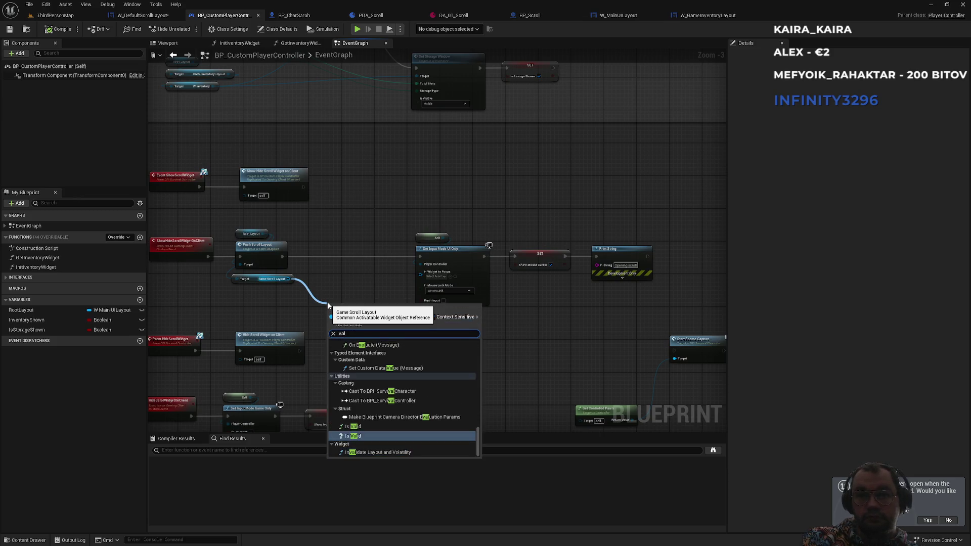
pyautogui.press('Return')
# Add a Game Scroll Layout setter, then delete it
pyautogui.scroll(3, 274, 287)
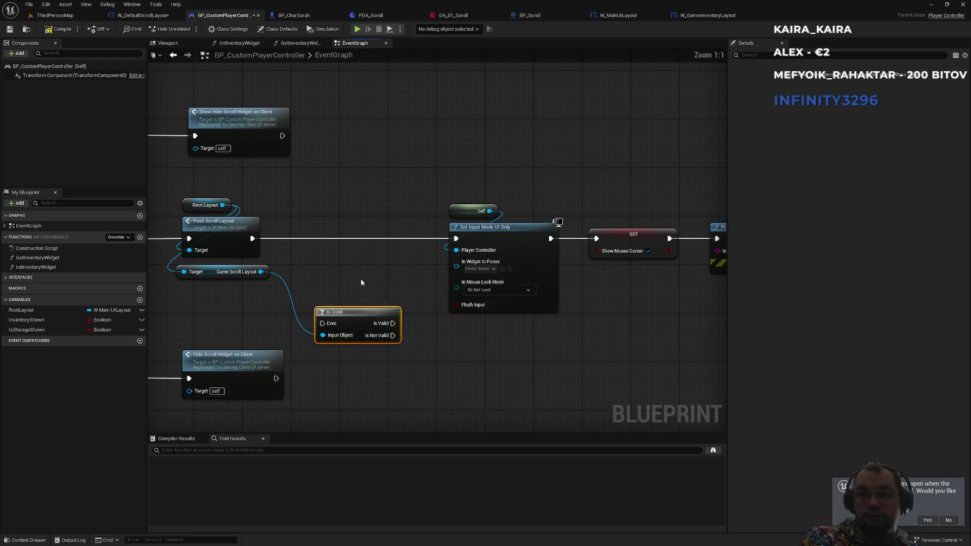
pyautogui.moveTo(273, 287)
pyautogui.mouseDown()
pyautogui.moveTo(270, 243)
pyautogui.moveTo(388, 307)
pyautogui.mouseUp()
pyautogui.write('games')
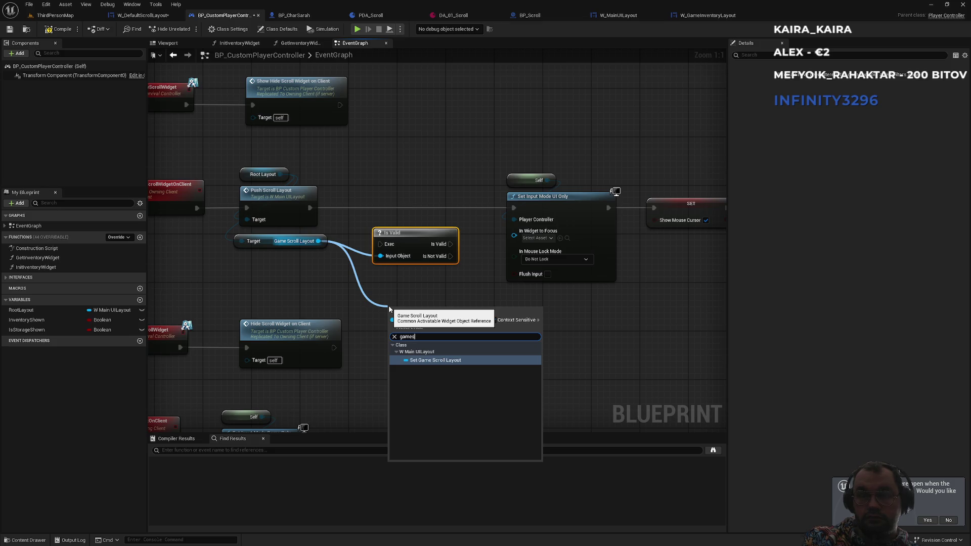
pyautogui.press('Return')
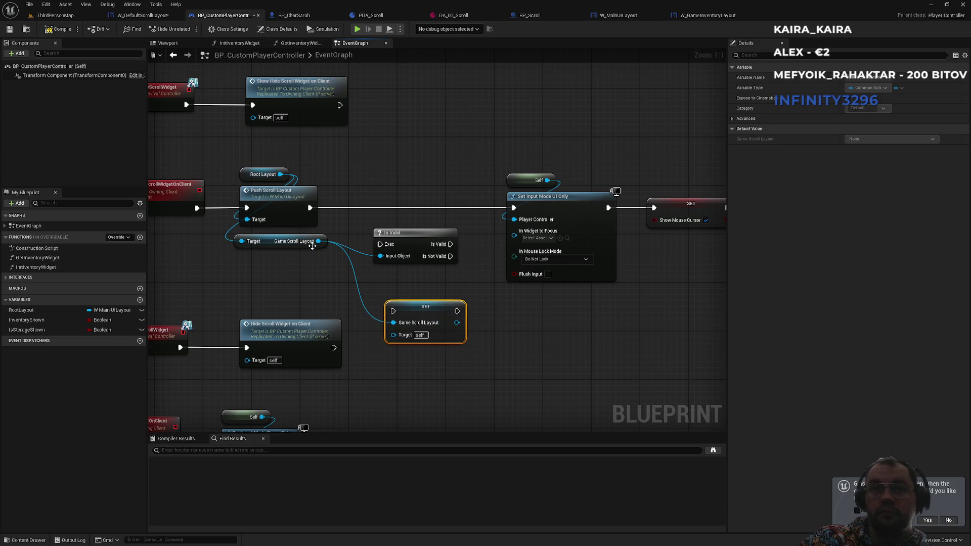
pyautogui.press('Delete')
# Search text actions on Game Scroll Layout without adding any, delete Is Valid, and go to ThirdPersonMap
pyautogui.moveTo(318, 241); pyautogui.dragTo(400, 340)
pyautogui.write('text')
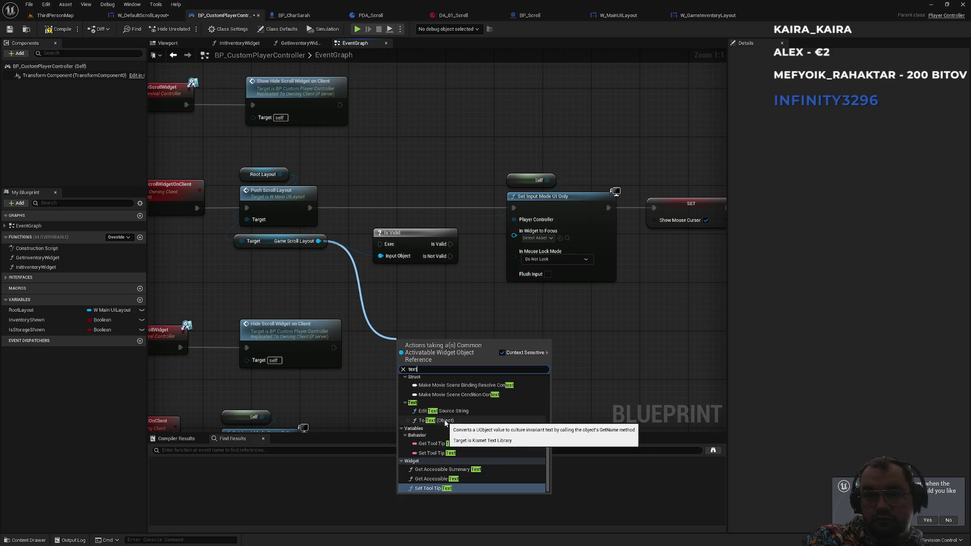
pyautogui.scroll(-10, 445, 424)
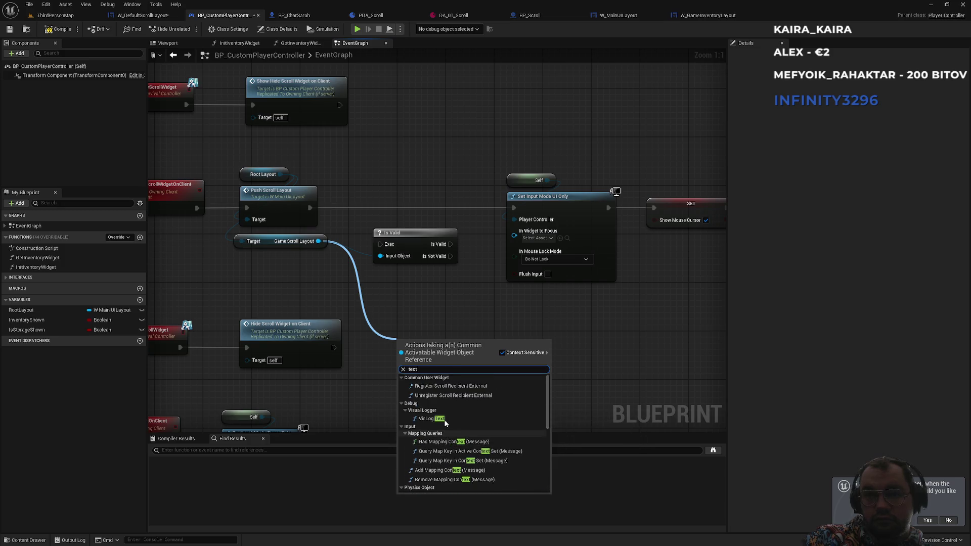
pyautogui.click(417, 301)
pyautogui.click(414, 234)
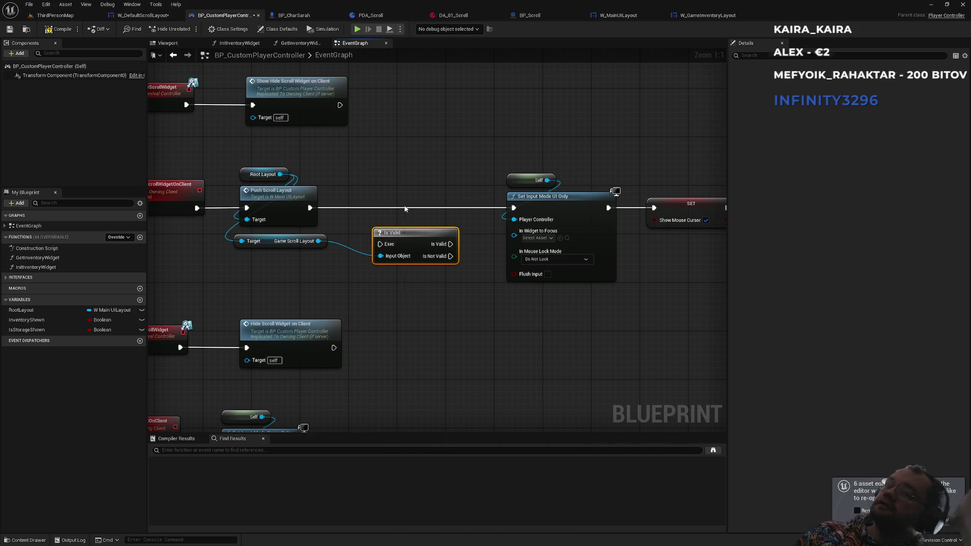
pyautogui.press('Delete')
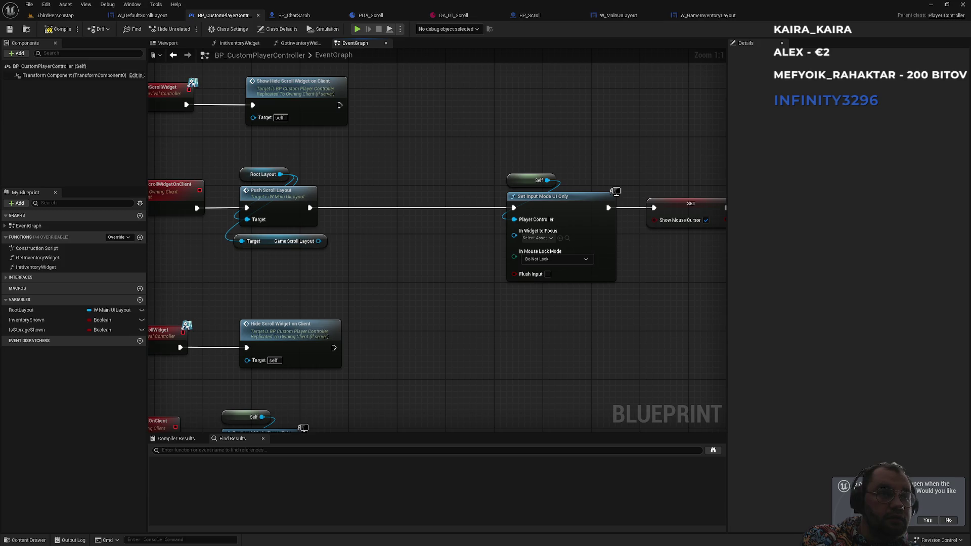
pyautogui.hotkey('ctrl', 'Tab')
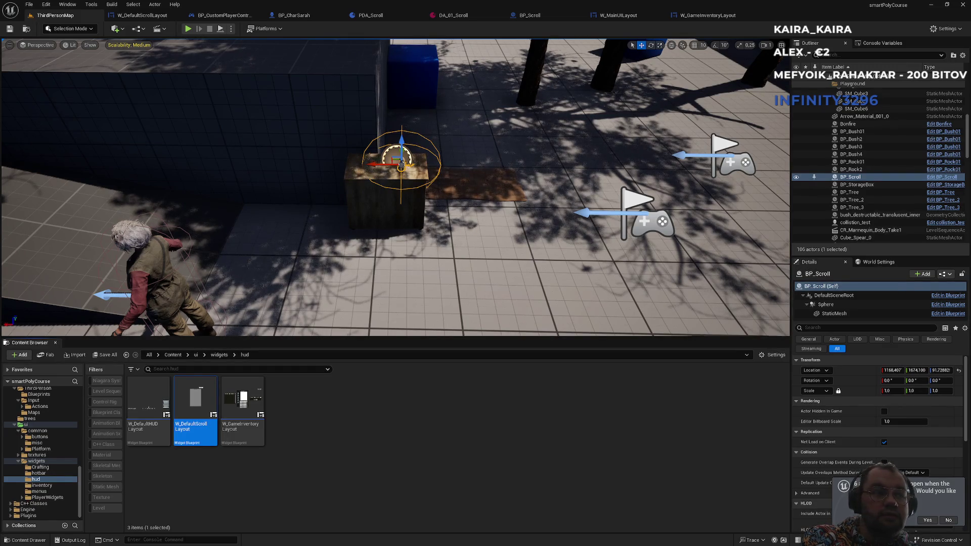
# Close the Unreal Editor and relaunch smartPolyCourse from the Launcher Library, dismissing the launch warning
pyautogui.click(510, 396)
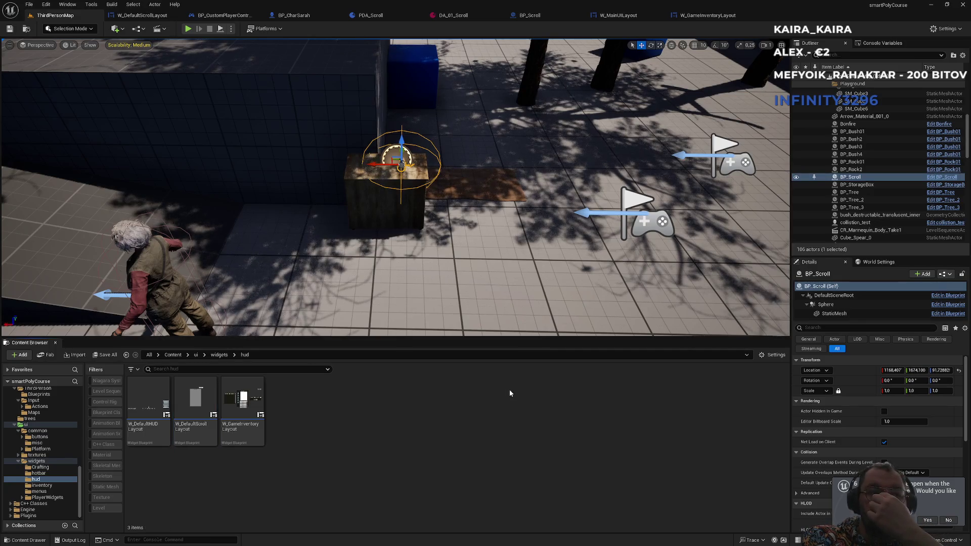
pyautogui.click(964, 8)
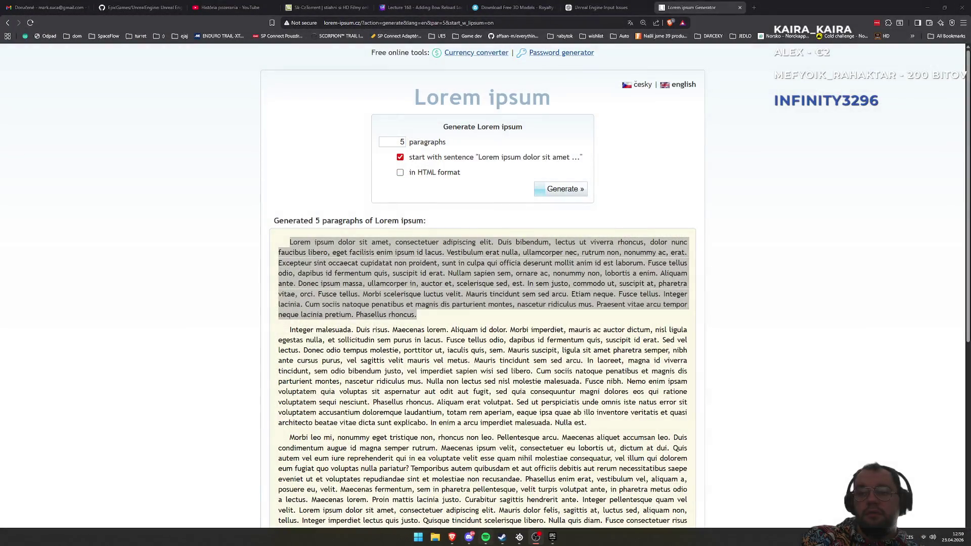
pyautogui.click(549, 538)
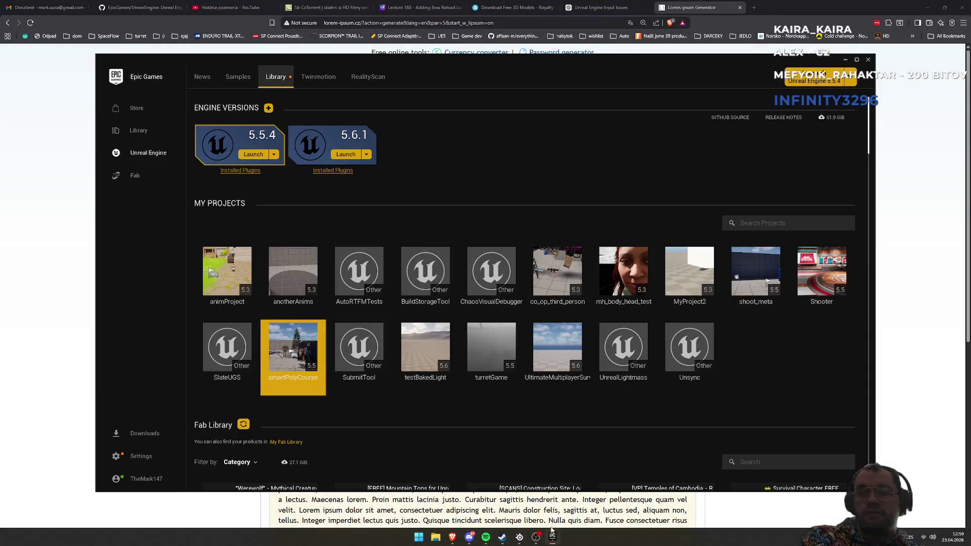
pyautogui.doubleClick(299, 364)
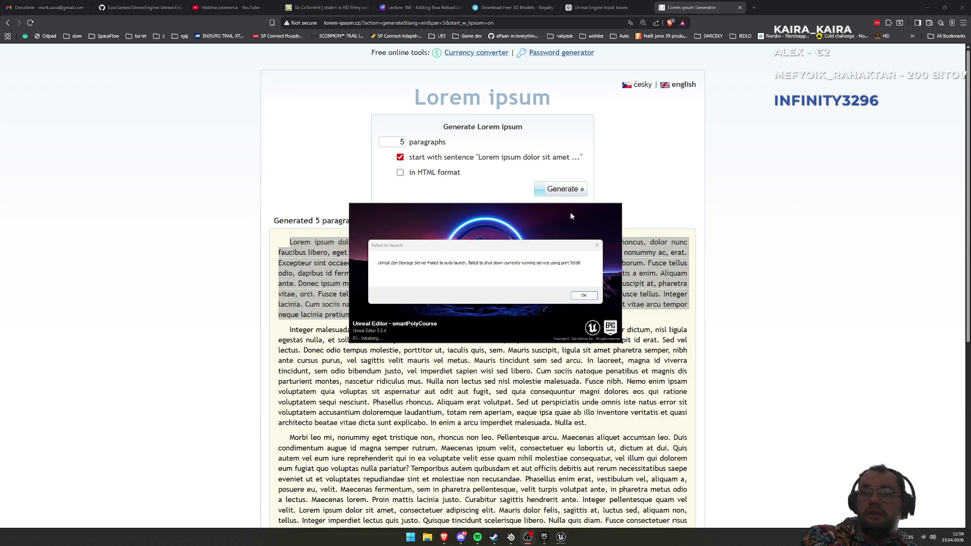
pyautogui.click(582, 295)
# While the project loads, close the lorem ipsum browser tab and minimize the browser
pyautogui.moveTo(470, 284)
pyautogui.mouseDown()
pyautogui.moveTo(490, 258)
pyautogui.moveTo(563, 255)
pyautogui.moveTo(197, 51)
pyautogui.moveTo(162, 102)
pyautogui.moveTo(111, 96)
pyautogui.moveTo(302, 302)
pyautogui.moveTo(417, 336)
pyautogui.moveTo(390, 314)
pyautogui.mouseUp()
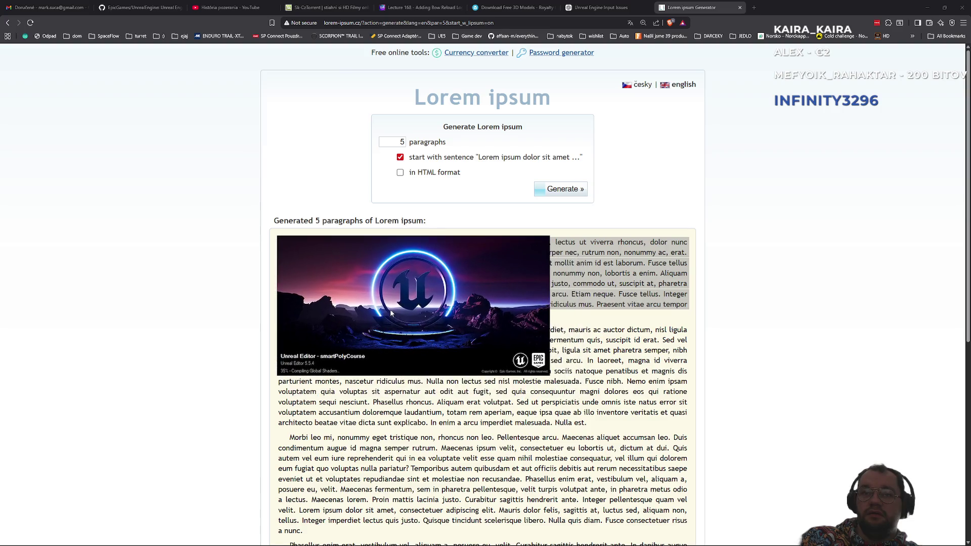
pyautogui.click(600, 240)
pyautogui.hotkey('ctrl', 'w')
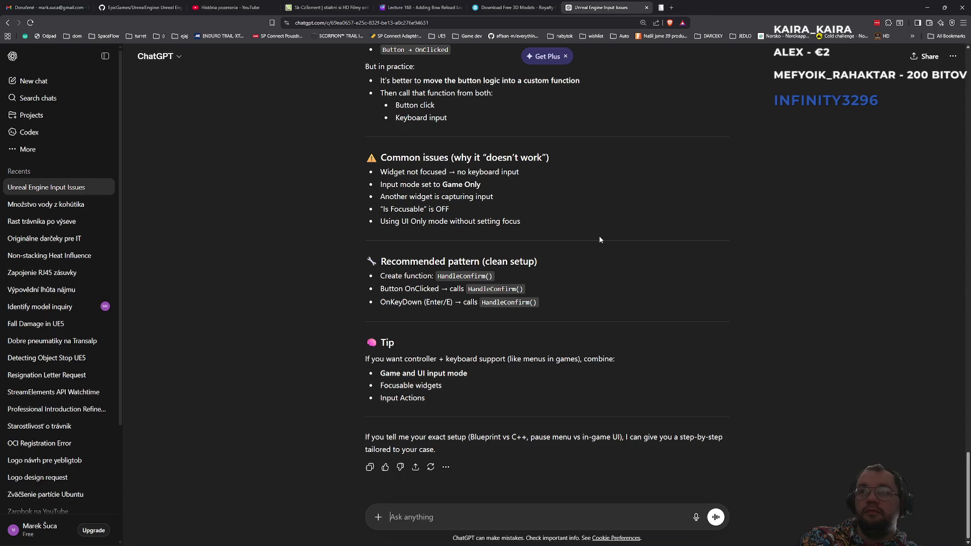
pyautogui.click(933, 4)
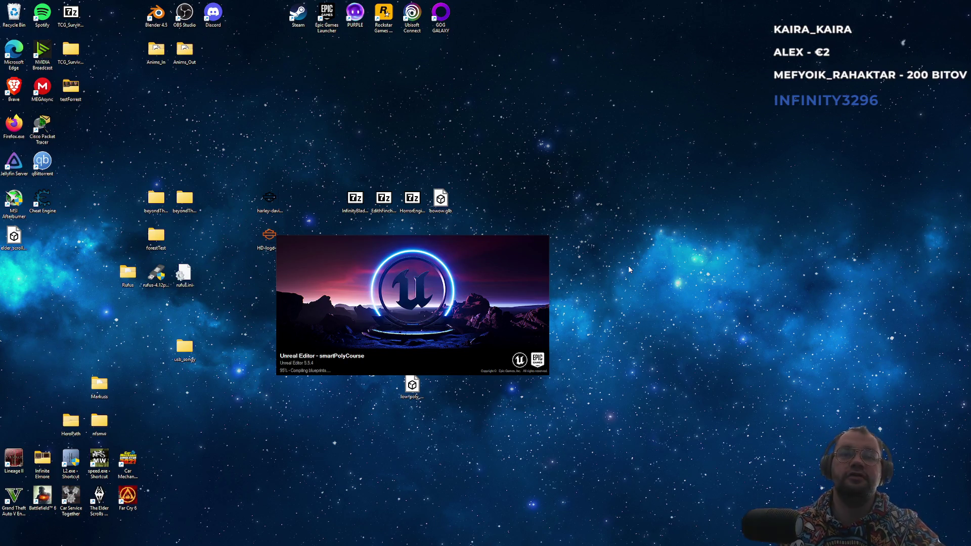
pyautogui.moveTo(473, 329)
pyautogui.mouseDown()
pyautogui.moveTo(551, 299)
pyautogui.moveTo(890, 342)
pyautogui.moveTo(673, 237)
pyautogui.moveTo(491, 288)
pyautogui.moveTo(547, 290)
pyautogui.mouseUp()
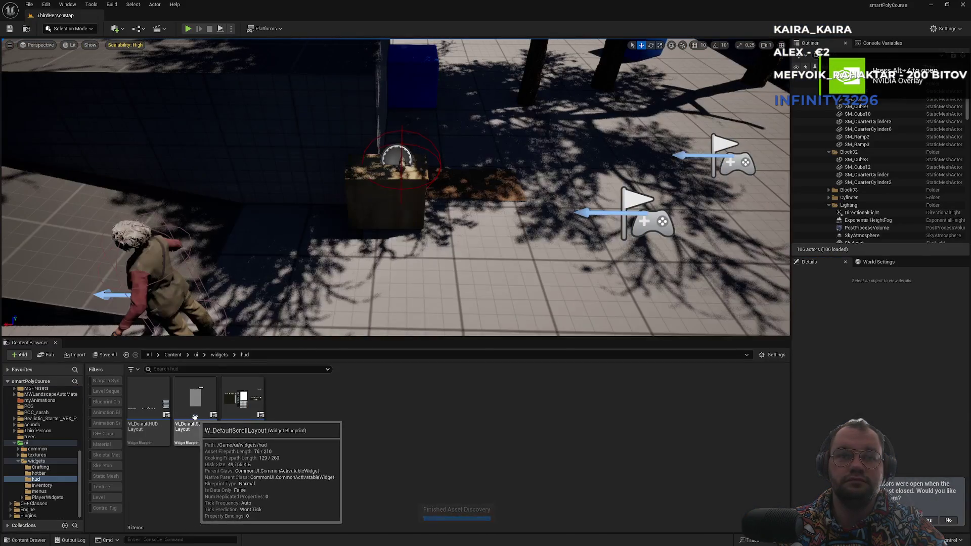
# In W_DefaultScrollLayout's graph, place Scroll Text above SetText and shift the SetScrollText group left
pyautogui.click(198, 436)
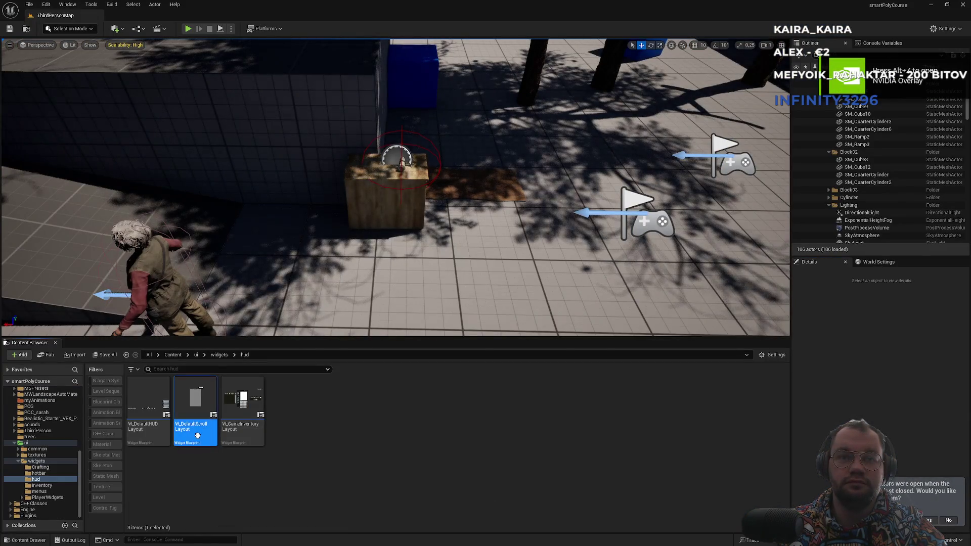
pyautogui.doubleClick(198, 437)
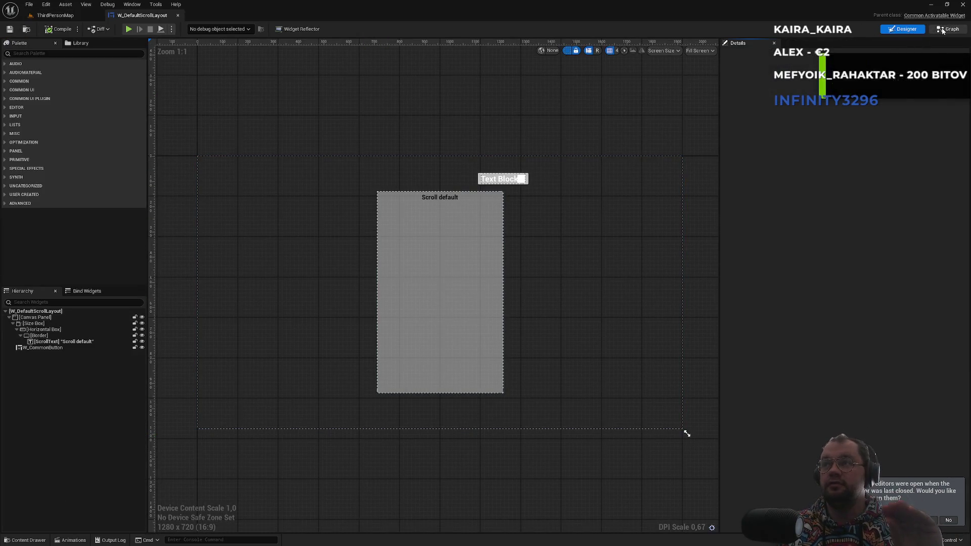
pyautogui.click(948, 29)
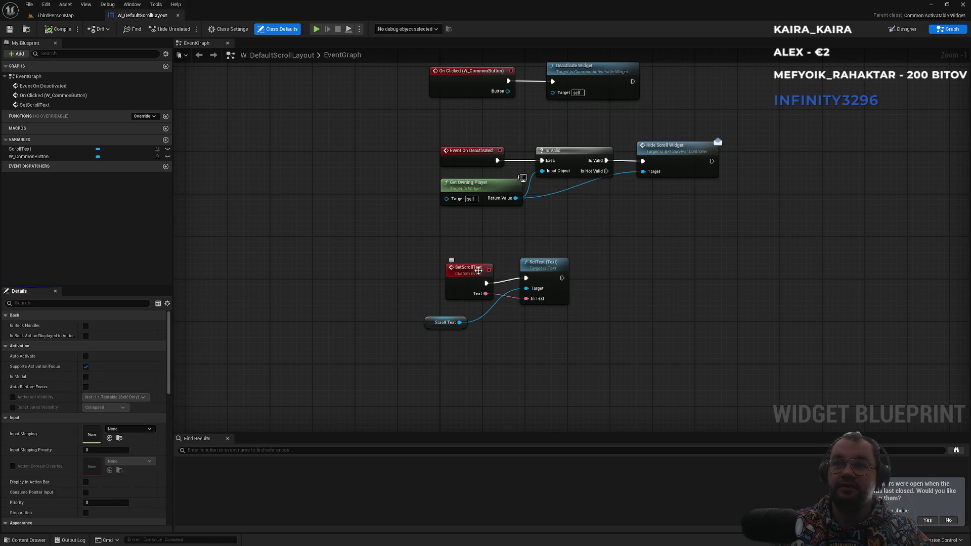
pyautogui.moveTo(544, 262); pyautogui.dragTo(549, 267)
pyautogui.click(468, 268)
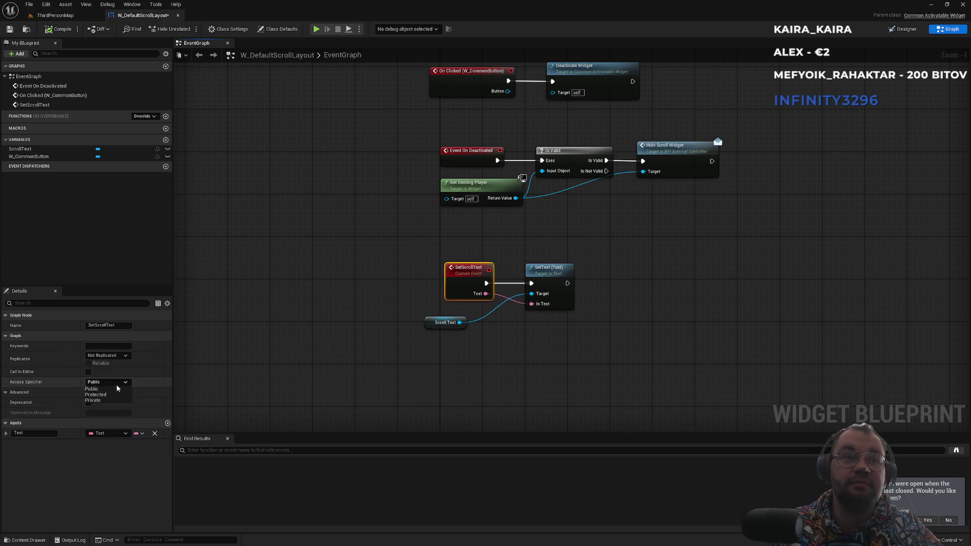
pyautogui.click(435, 335)
pyautogui.moveTo(430, 326)
pyautogui.mouseDown()
pyautogui.moveTo(543, 257)
pyautogui.moveTo(440, 314)
pyautogui.mouseUp()
pyautogui.moveTo(549, 267); pyautogui.dragTo(533, 267)
pyautogui.click(334, 219)
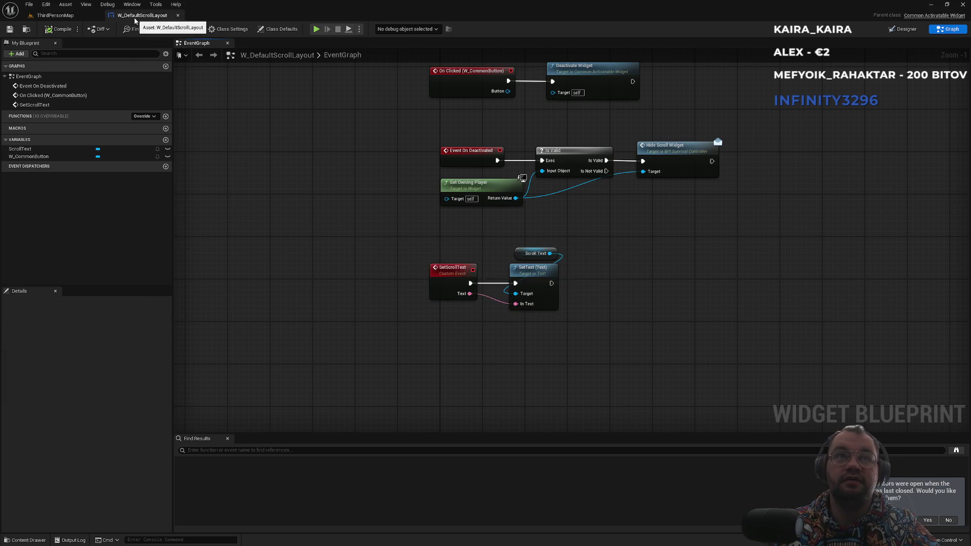
# Open the W_MainUILayout widget blueprint from the Content Browser
pyautogui.click(71, 15)
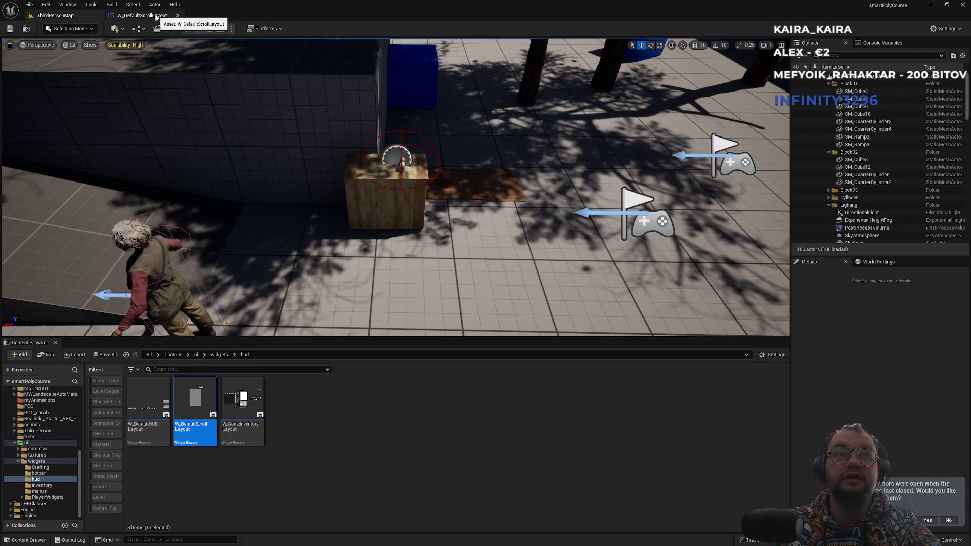
pyautogui.click(218, 356)
pyautogui.doubleClick(433, 427)
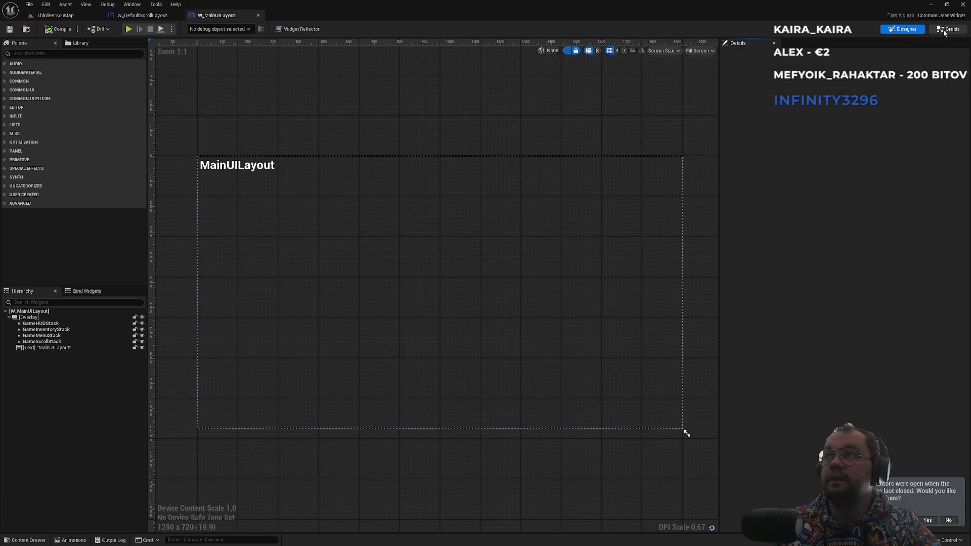
# Find PushScrollLayout references and open the call in BP_CustomPlayerController
pyautogui.click(944, 31)
pyautogui.click(453, 310)
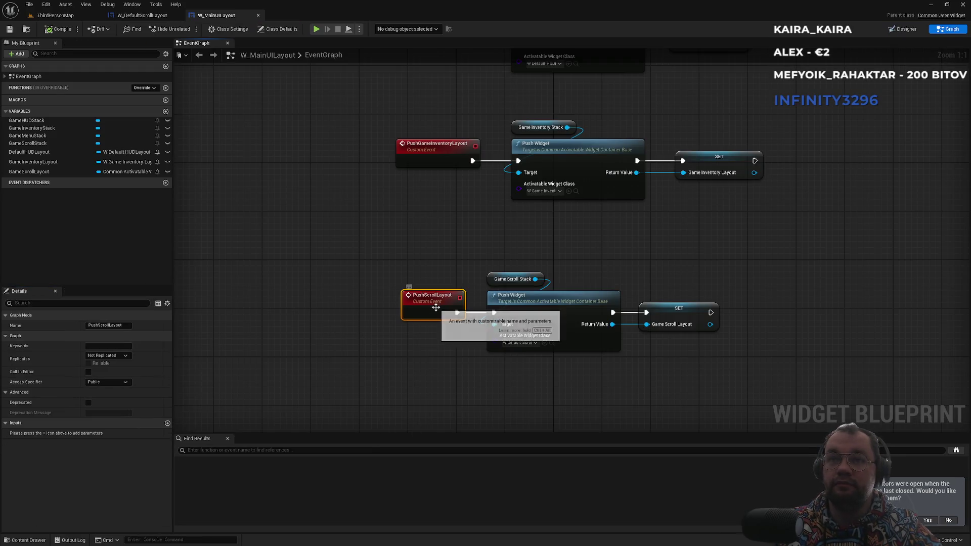
pyautogui.rightClick(423, 307)
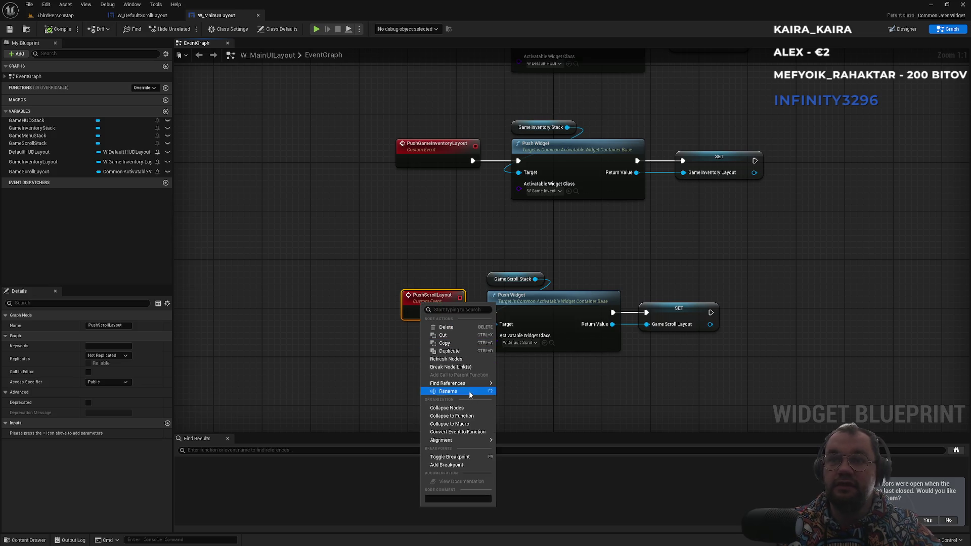
pyautogui.moveTo(455, 383)
pyautogui.click(521, 396)
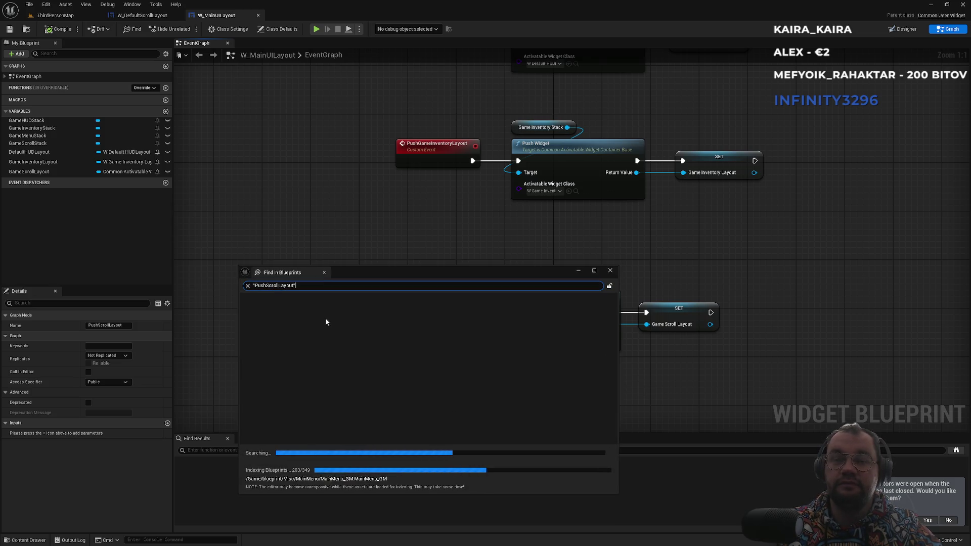
pyautogui.click(282, 315)
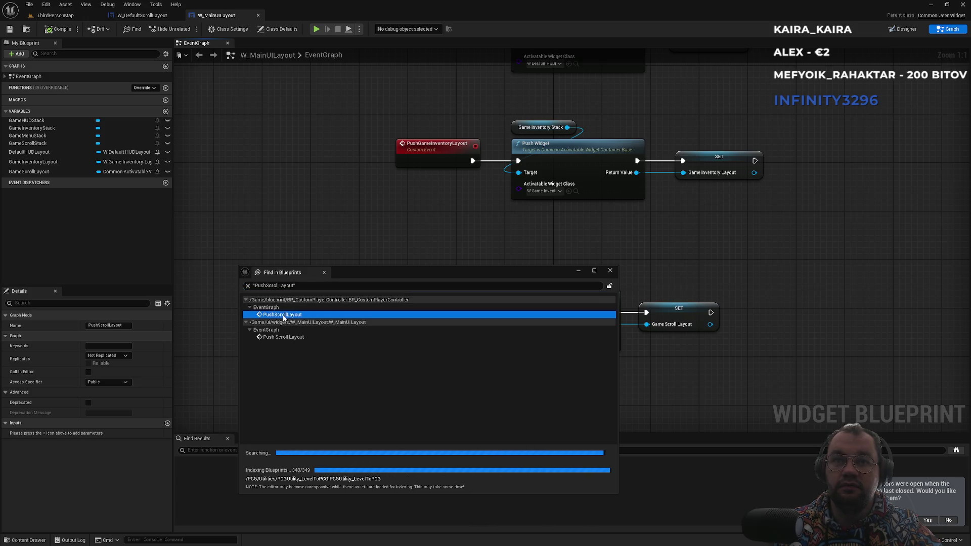
pyautogui.click(280, 338)
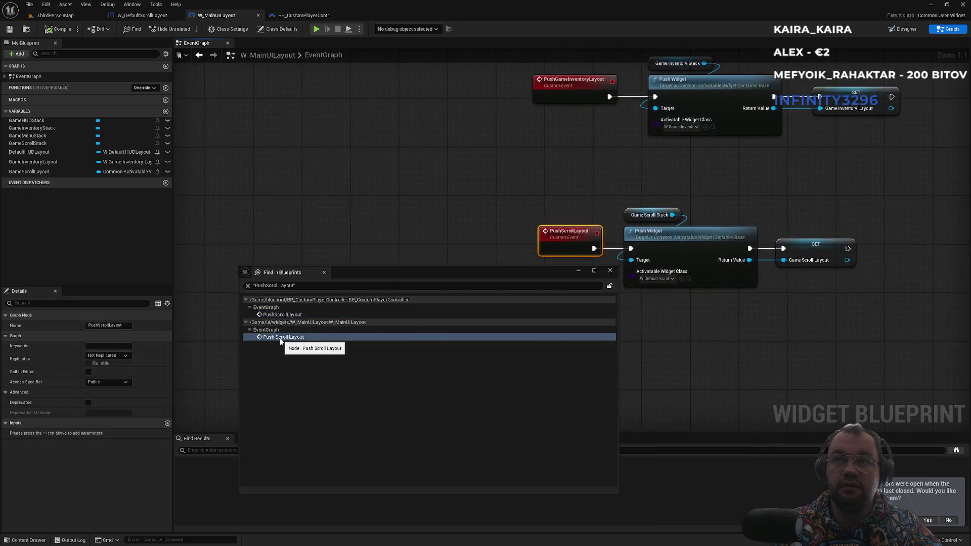
pyautogui.click(282, 315)
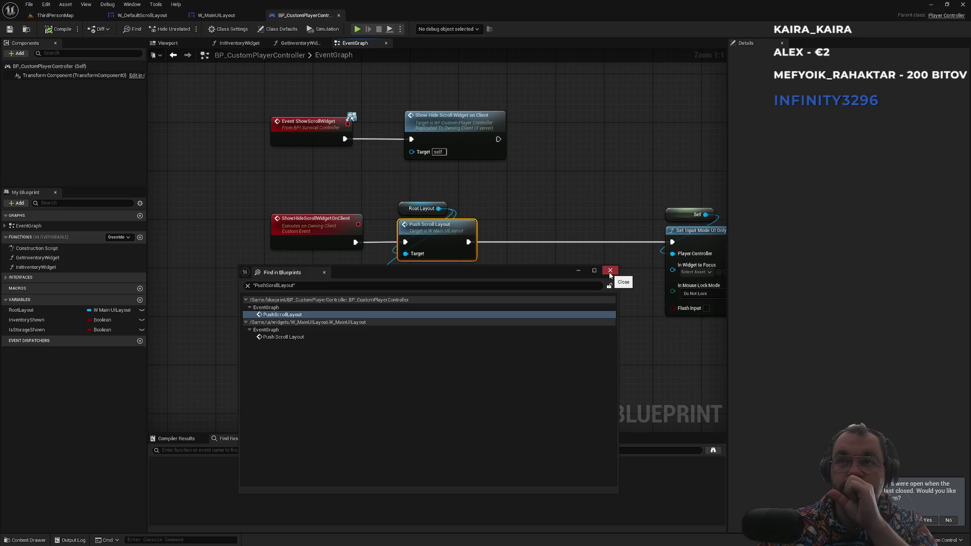
pyautogui.click(610, 272)
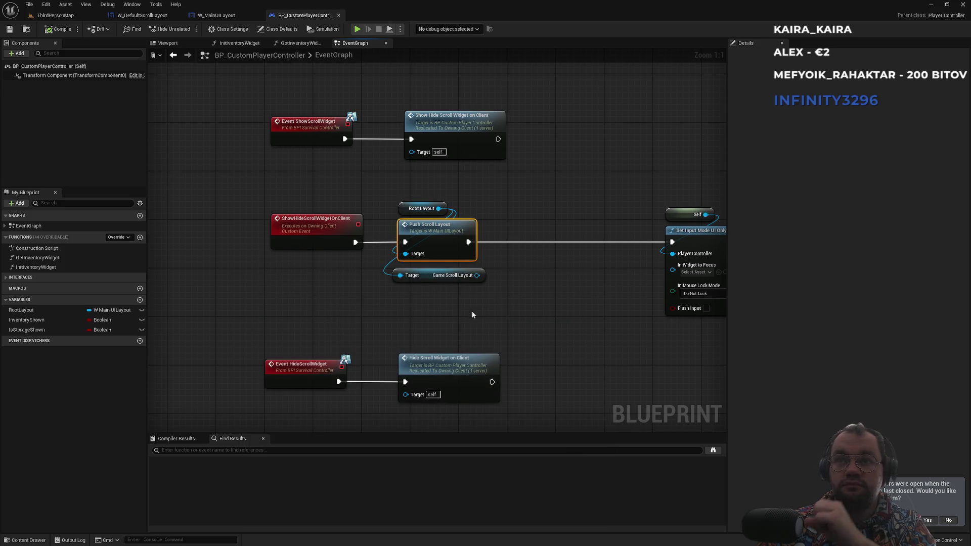
# Delete the Game Scroll Layout getter and paste a second Root Layout node to pull actions from
pyautogui.moveTo(530, 273)
pyautogui.mouseDown()
pyautogui.moveTo(510, 294)
pyautogui.moveTo(471, 294)
pyautogui.mouseUp()
pyautogui.press('Delete')
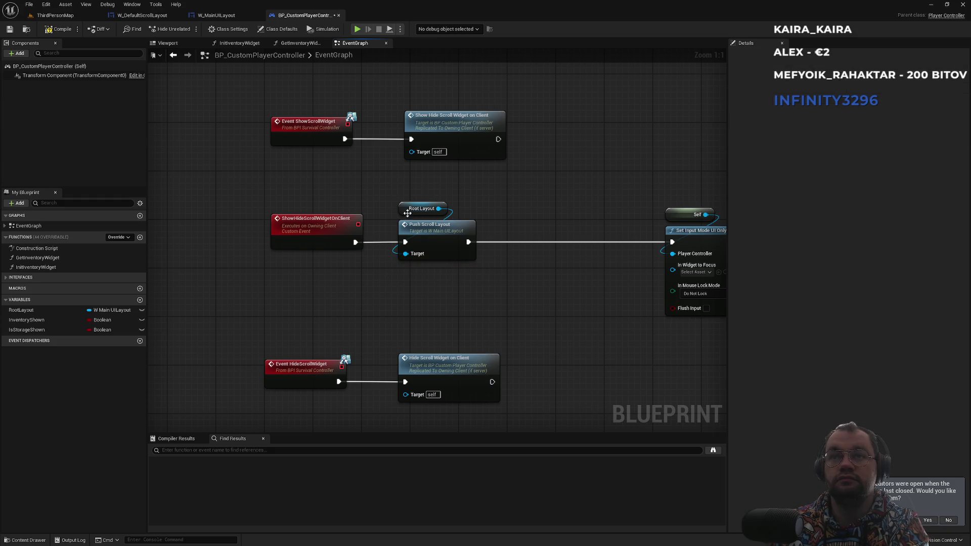
pyautogui.click(406, 215)
pyautogui.hotkey('ctrl', 'c')
pyautogui.hotkey('ctrl', 'v')
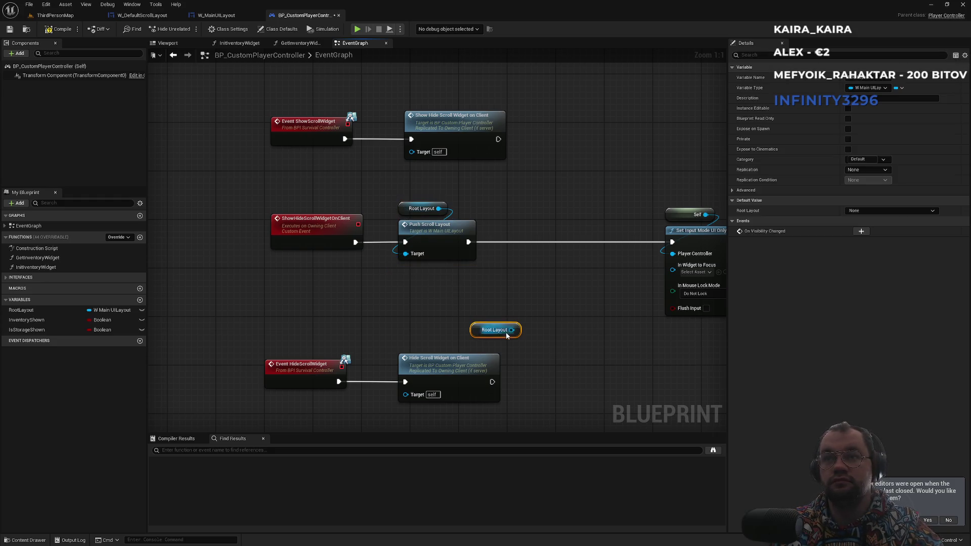
pyautogui.moveTo(512, 330); pyautogui.dragTo(541, 307)
pyautogui.write('push')
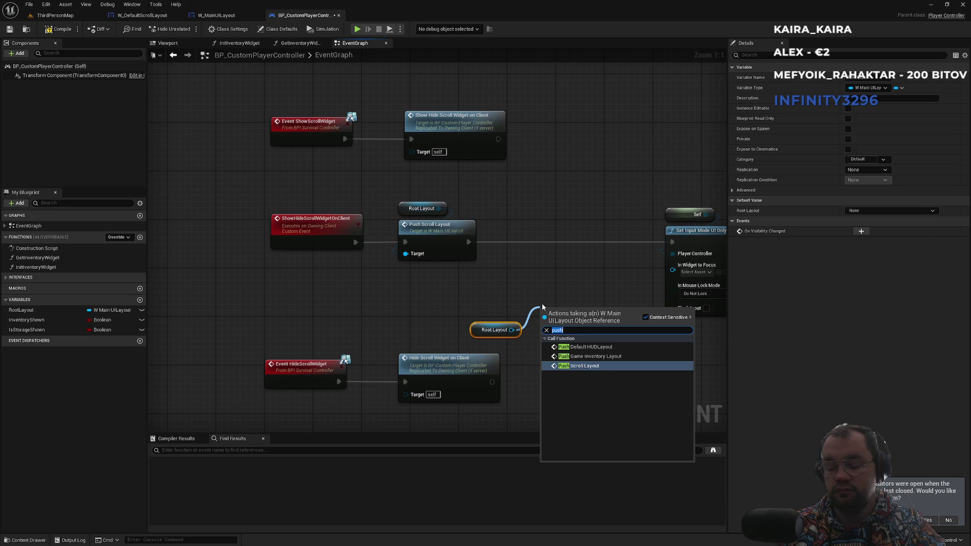
# Add Get Game Scroll Layout from the copied Root Layout and search its text actions without adding any
pyautogui.write('scrol')
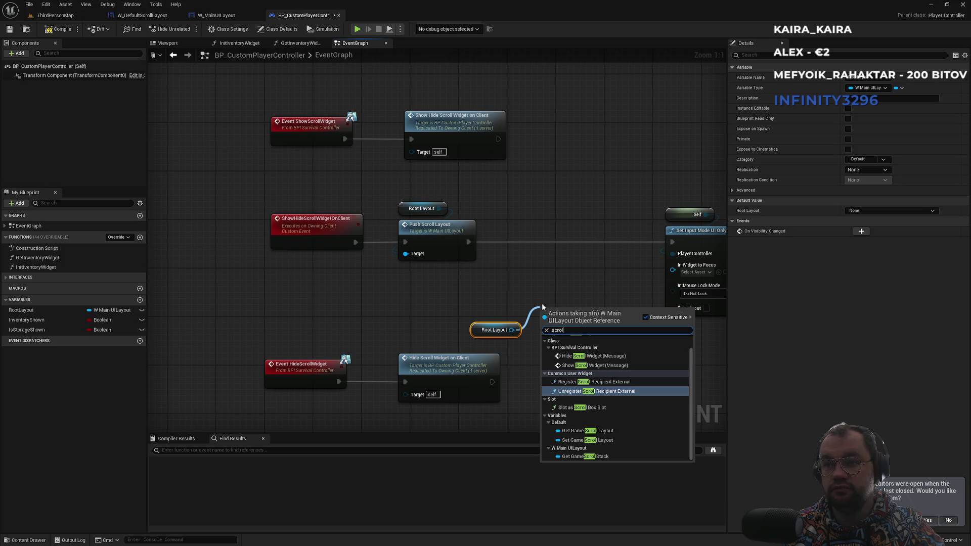
pyautogui.press('Down')
pyautogui.press('Down')
pyautogui.press('Down')
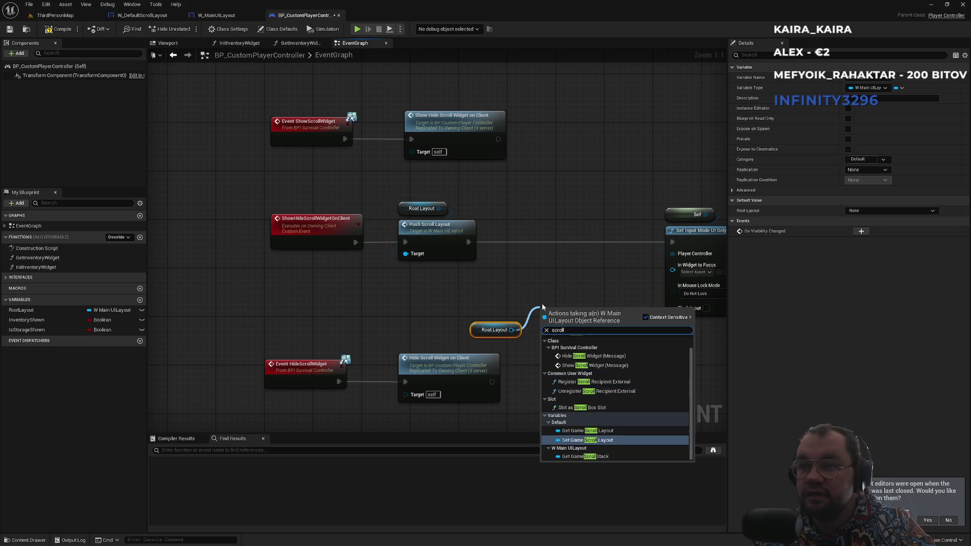
pyautogui.press('Up')
pyautogui.press('Return')
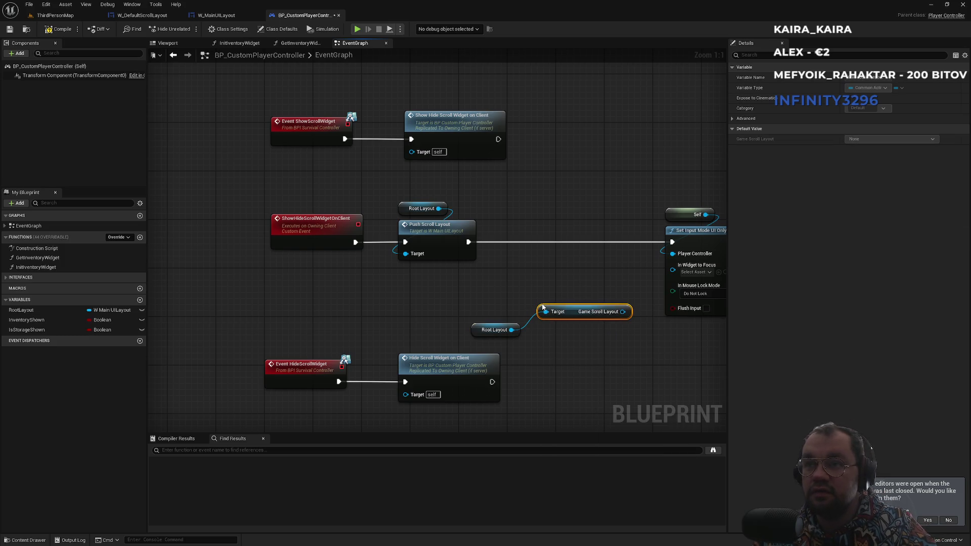
pyautogui.moveTo(542, 307); pyautogui.dragTo(433, 295)
pyautogui.moveTo(514, 300); pyautogui.dragTo(565, 320)
pyautogui.write('t')
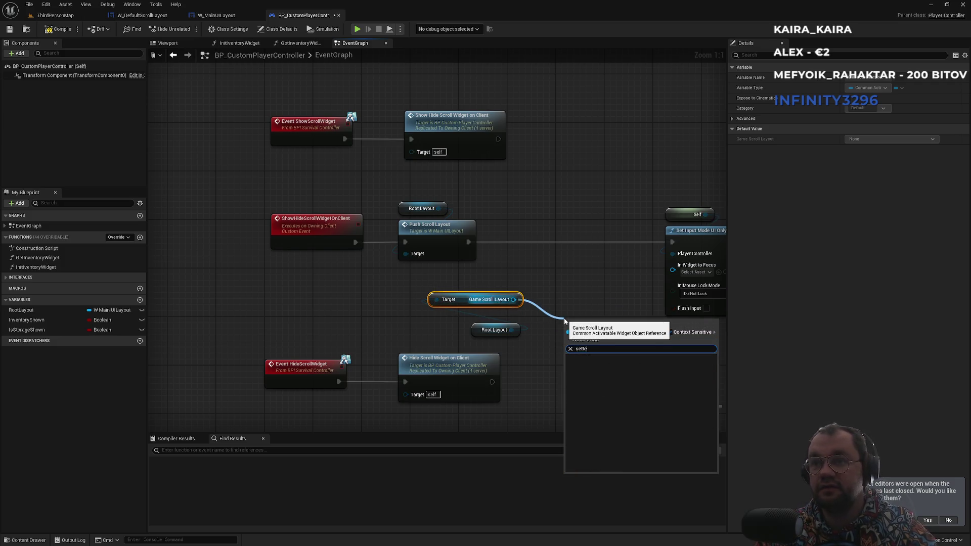
pyautogui.write('ext')
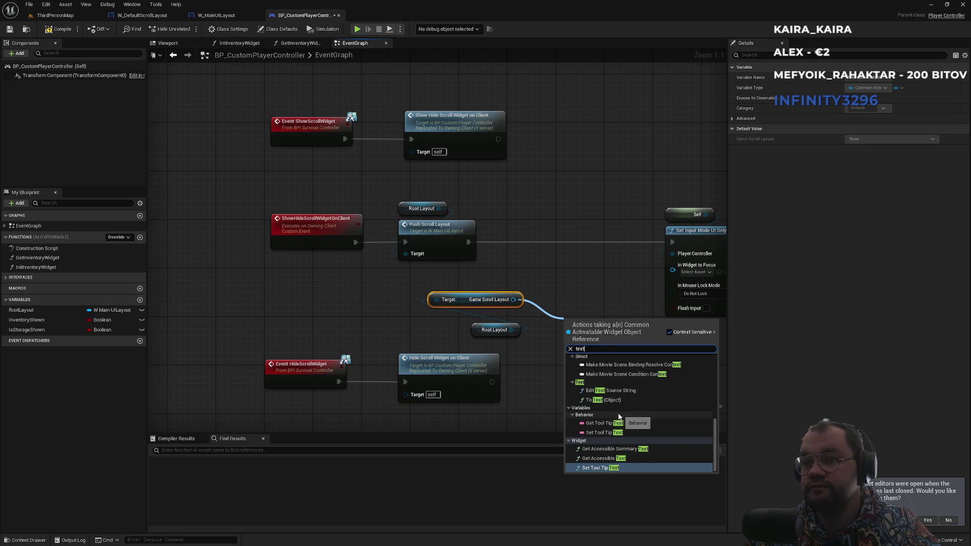
pyautogui.click(563, 302)
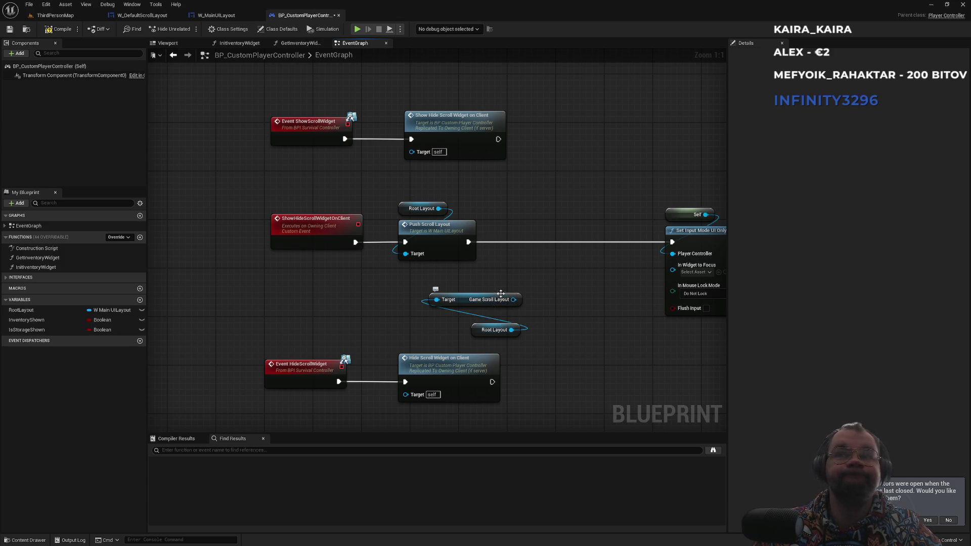
# Survey the controller graph, then open W_GameInventoryLayout's event graph from the Content Browser
pyautogui.scroll(-6, 529, 286)
pyautogui.scroll(5, 531, 288)
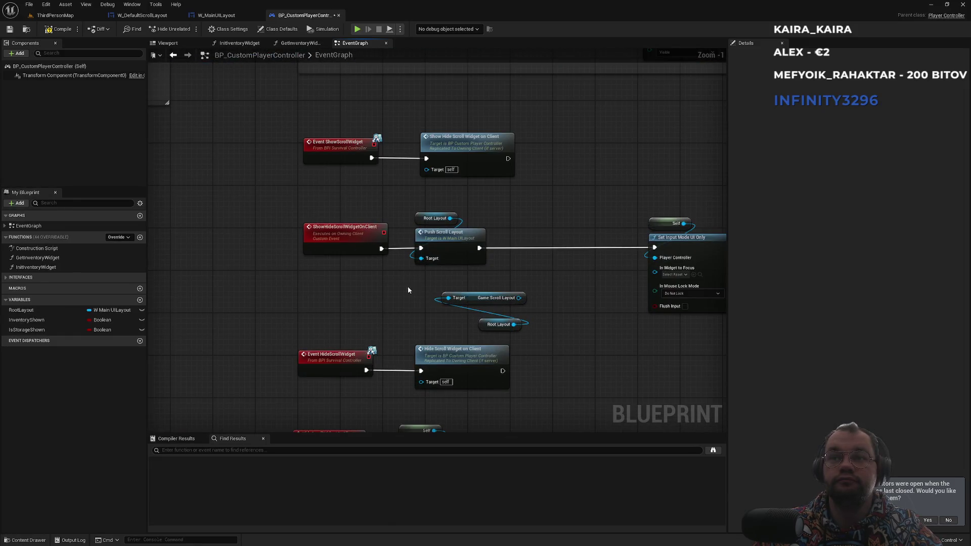
pyautogui.scroll(-3, 363, 245)
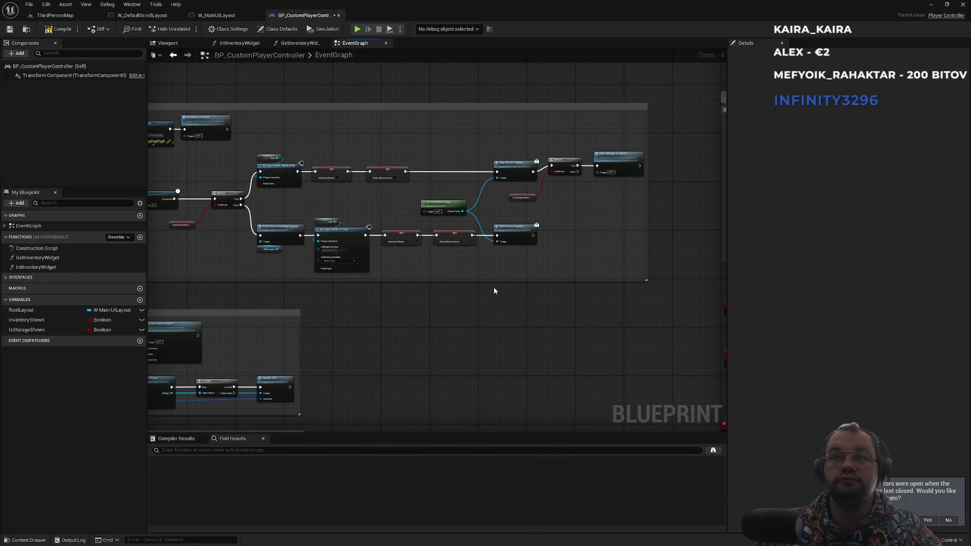
pyautogui.scroll(-3, 468, 329)
pyautogui.moveTo(501, 285); pyautogui.dragTo(515, 226)
pyautogui.scroll(6, 470, 378)
pyautogui.moveTo(510, 394); pyautogui.dragTo(473, 344)
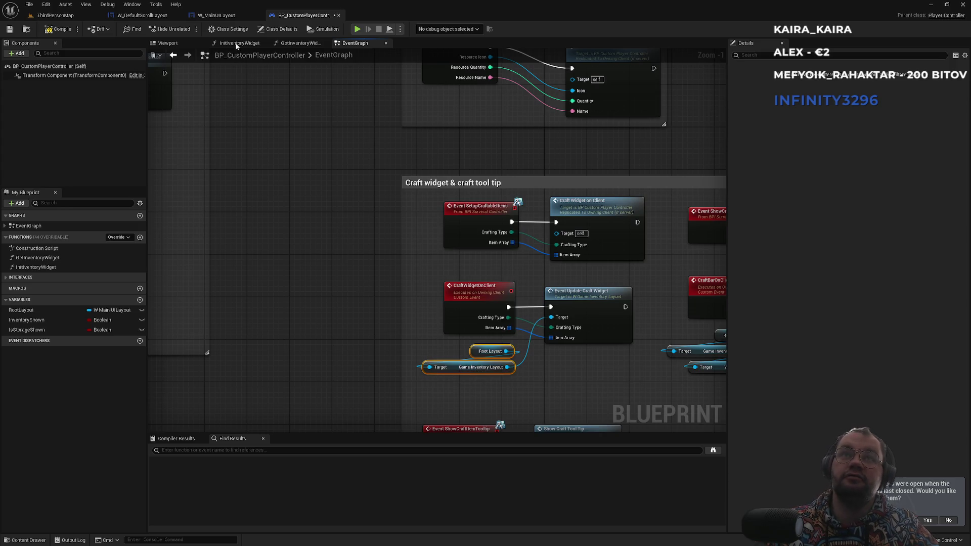
pyautogui.click(141, 15)
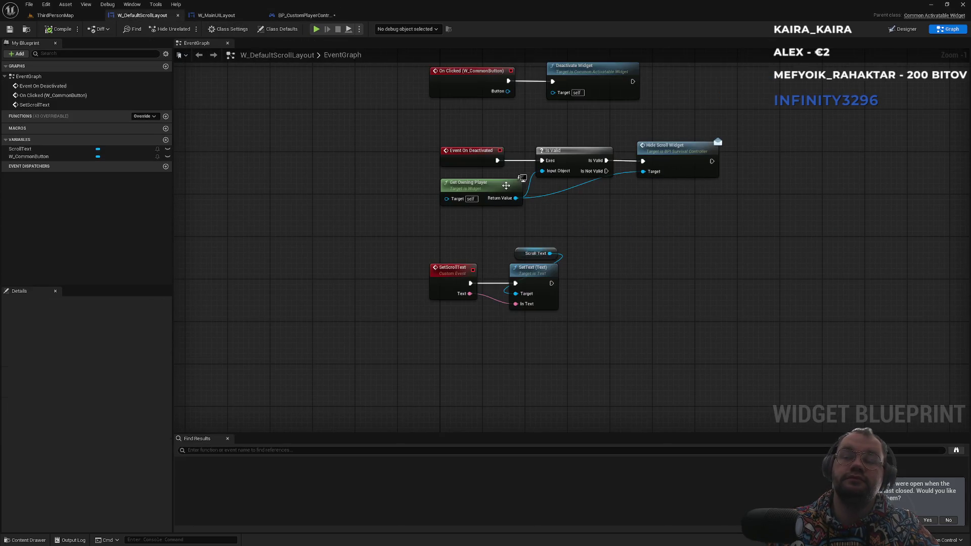
pyautogui.click(26, 29)
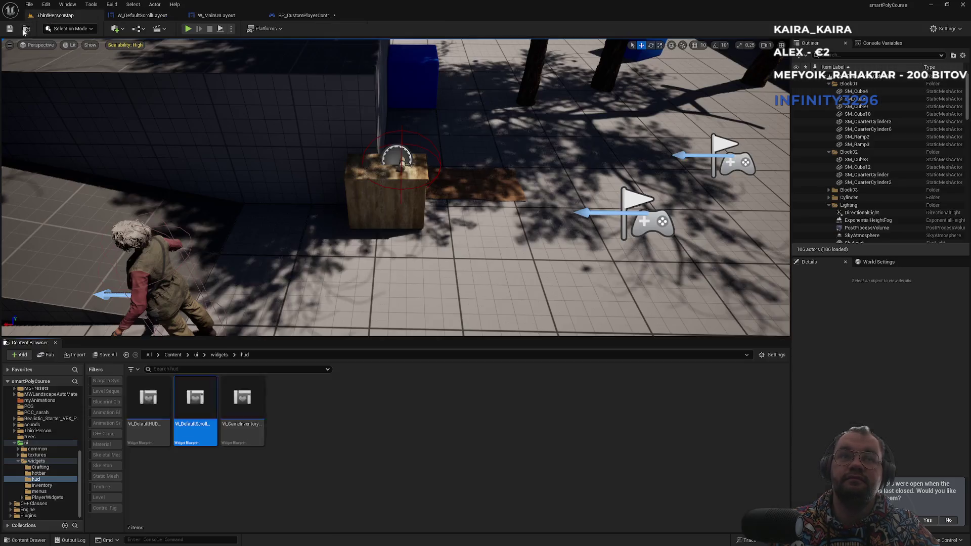
pyautogui.doubleClick(243, 407)
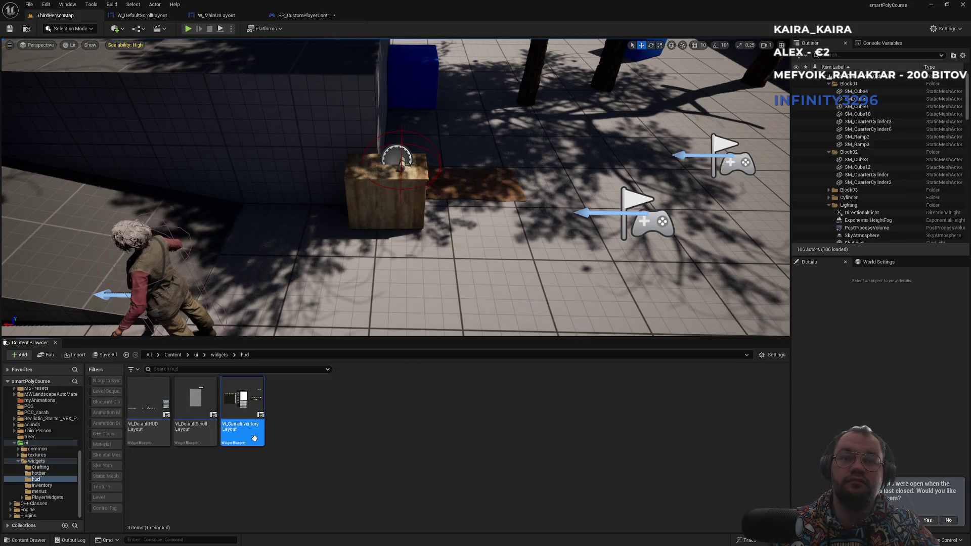
pyautogui.click(949, 28)
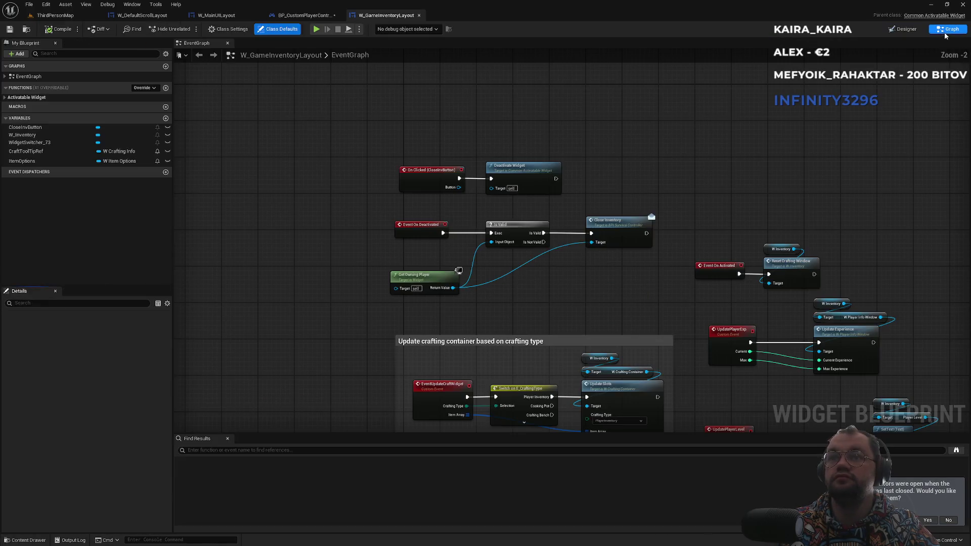
# Add a custom event named Blbosti to W_GameInventoryLayout's graph and compile the blueprint
pyautogui.scroll(1, 492, 176)
pyautogui.rightClick(410, 162)
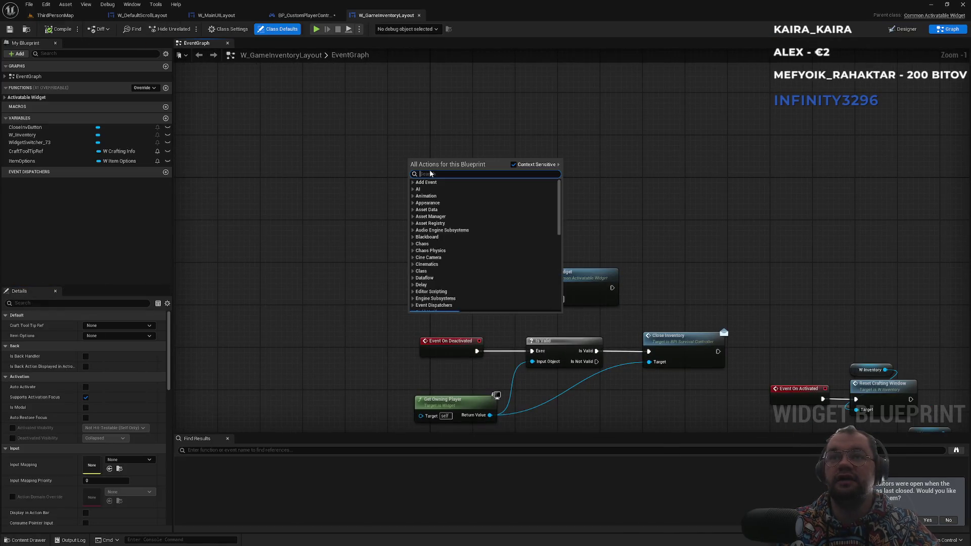
pyautogui.write('custom event')
pyautogui.press('Return')
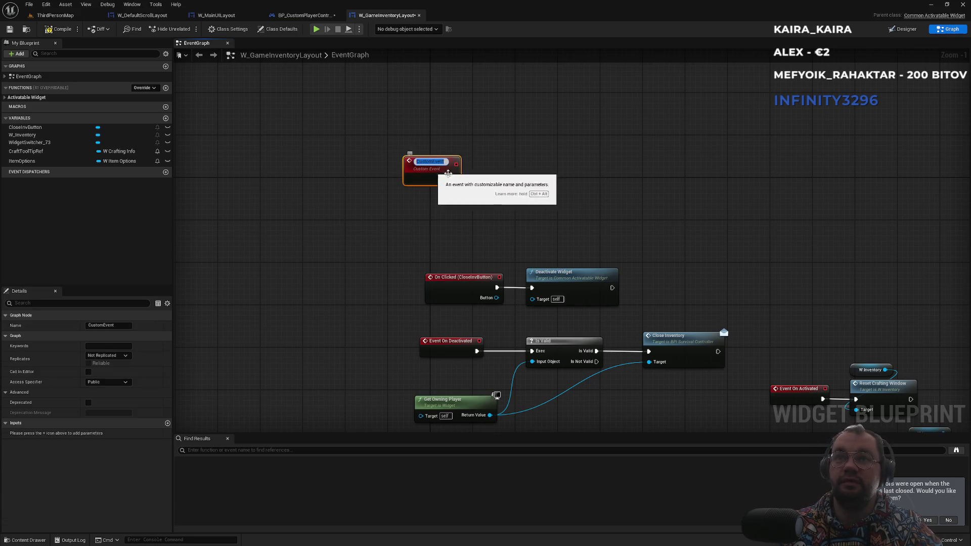
pyautogui.write('Z')
pyautogui.press('BackSpace')
pyautogui.press('BackSpace')
pyautogui.press('BackSpace')
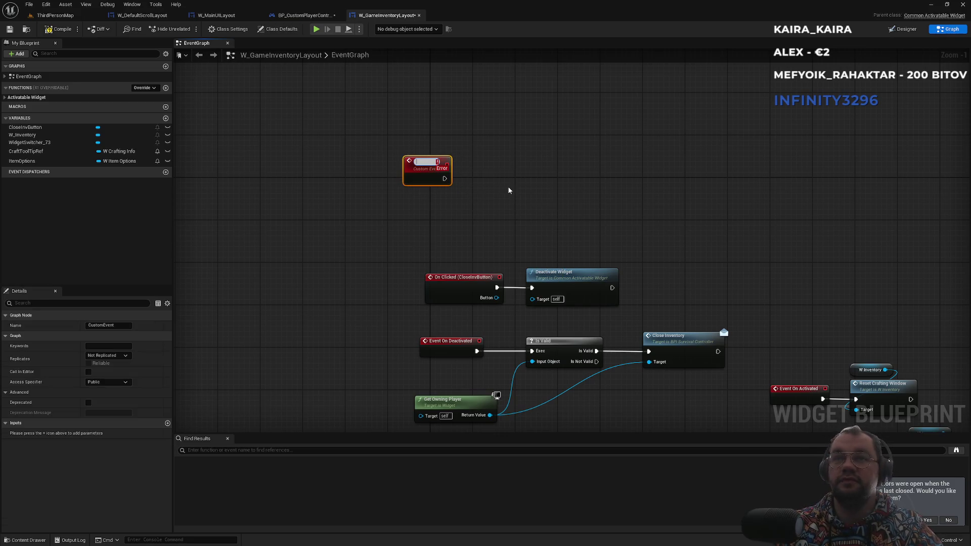
pyautogui.write('Bl')
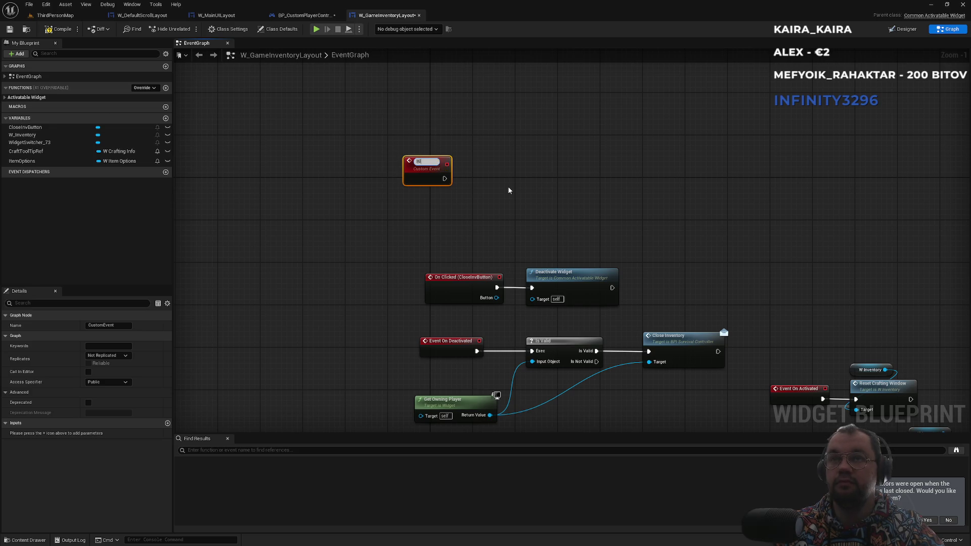
pyautogui.write('obistBl')
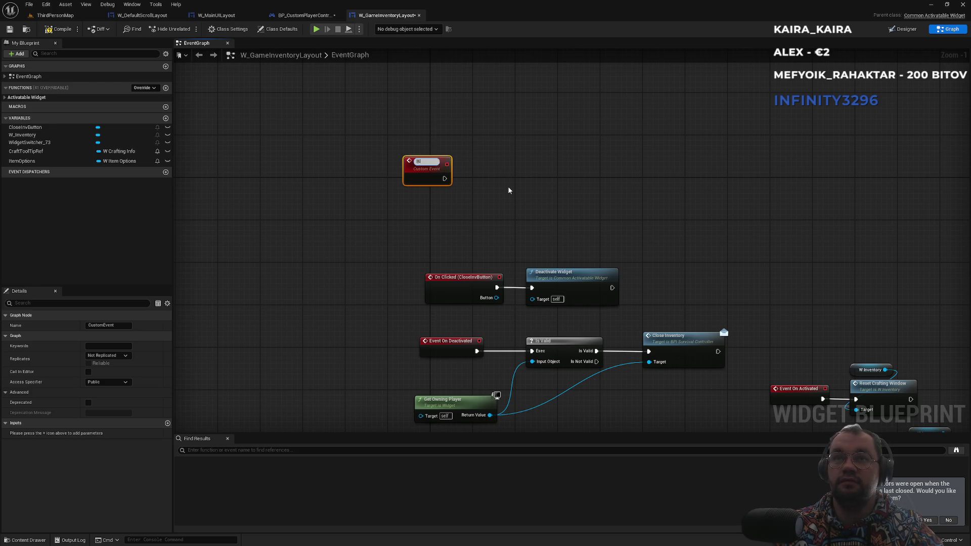
pyautogui.press('Return')
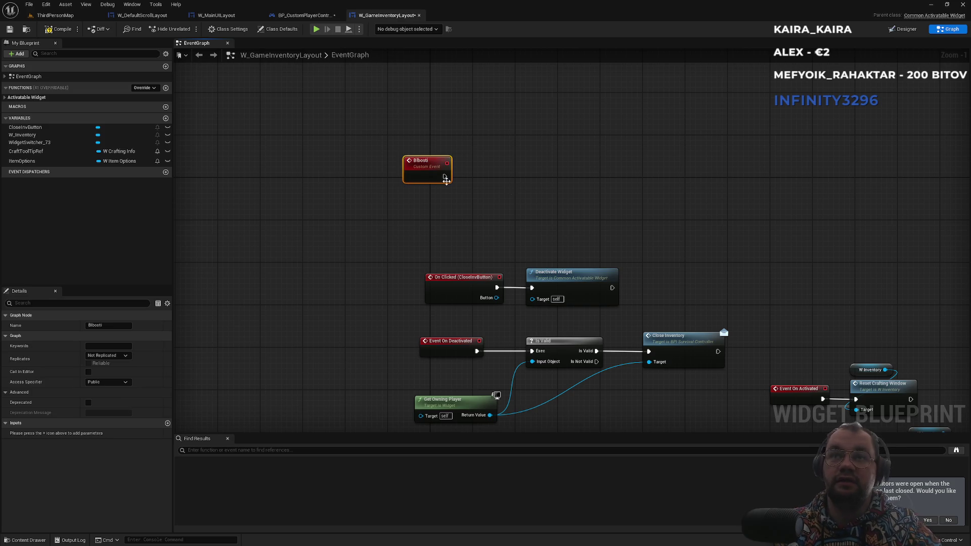
pyautogui.click(62, 33)
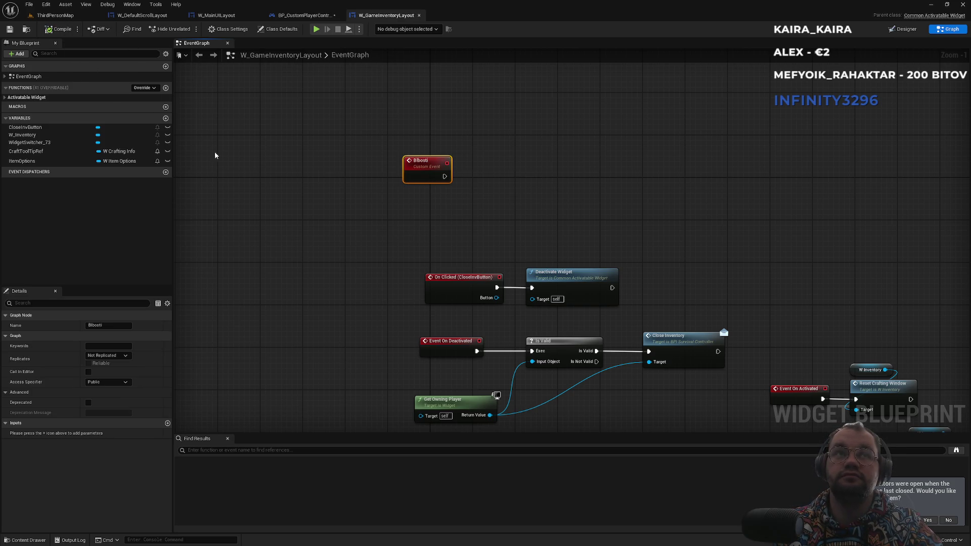
pyautogui.click(305, 15)
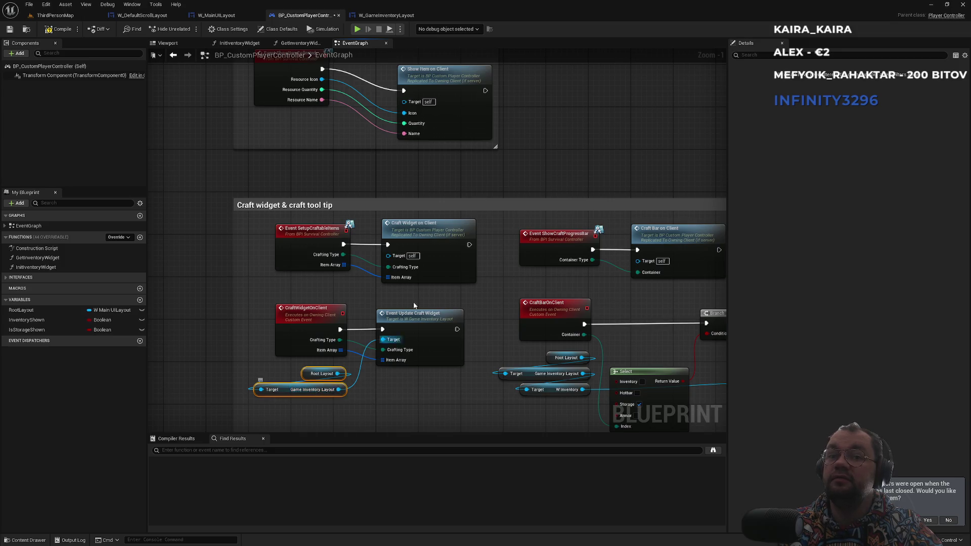
# Try a Blbosti call from the Game Inventory Layout reference, then delete it and its getter nodes
pyautogui.moveTo(314, 396); pyautogui.dragTo(470, 244)
pyautogui.moveTo(533, 255); pyautogui.dragTo(581, 244)
pyautogui.write('blbo')
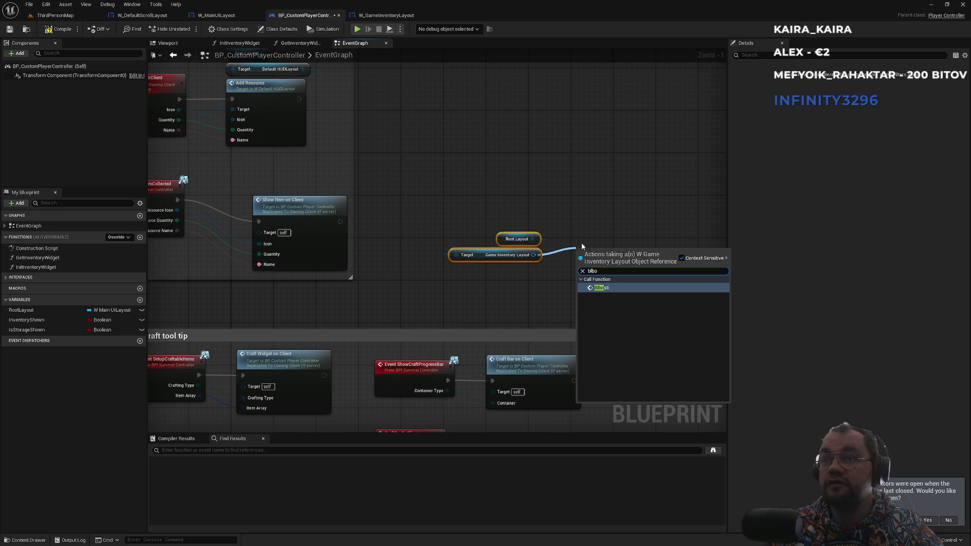
pyautogui.press('Return')
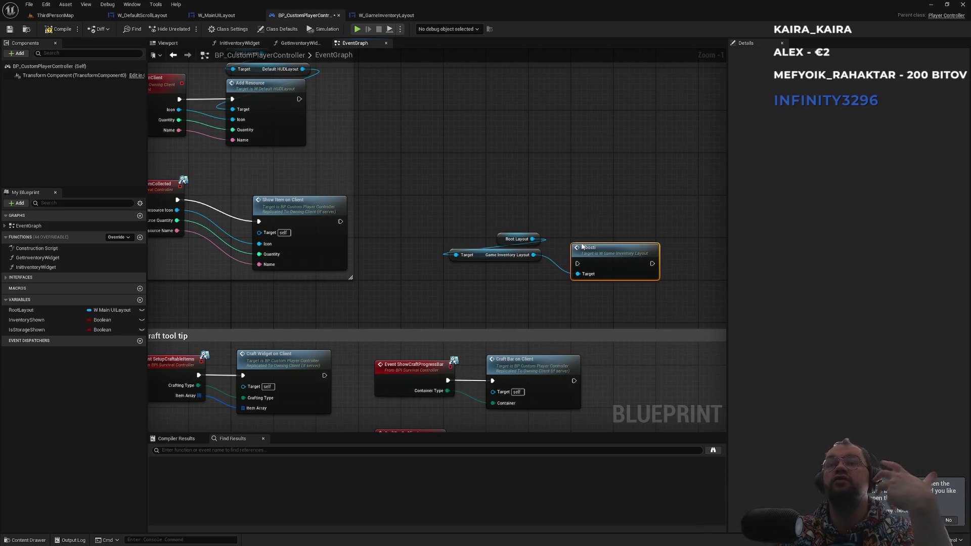
pyautogui.moveTo(622, 206); pyautogui.dragTo(487, 283)
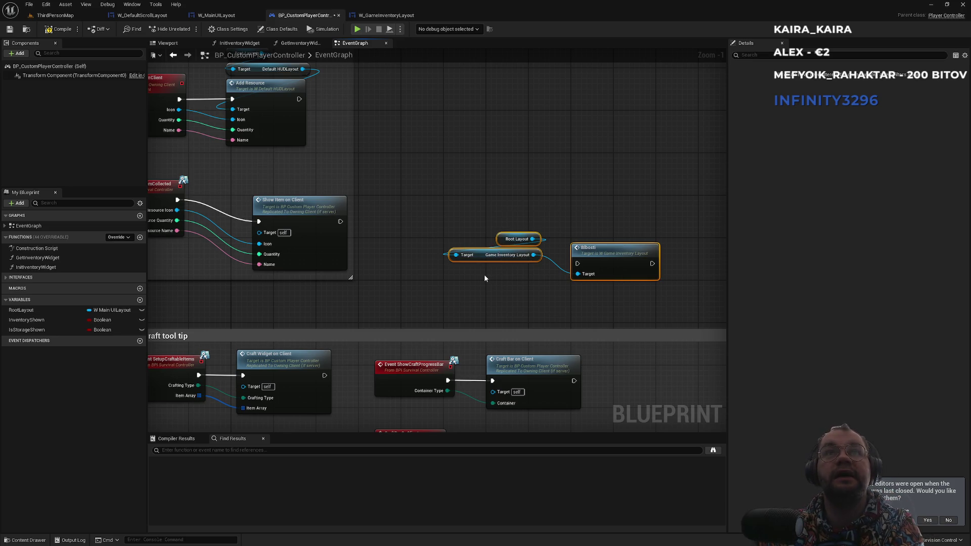
pyautogui.press('Delete')
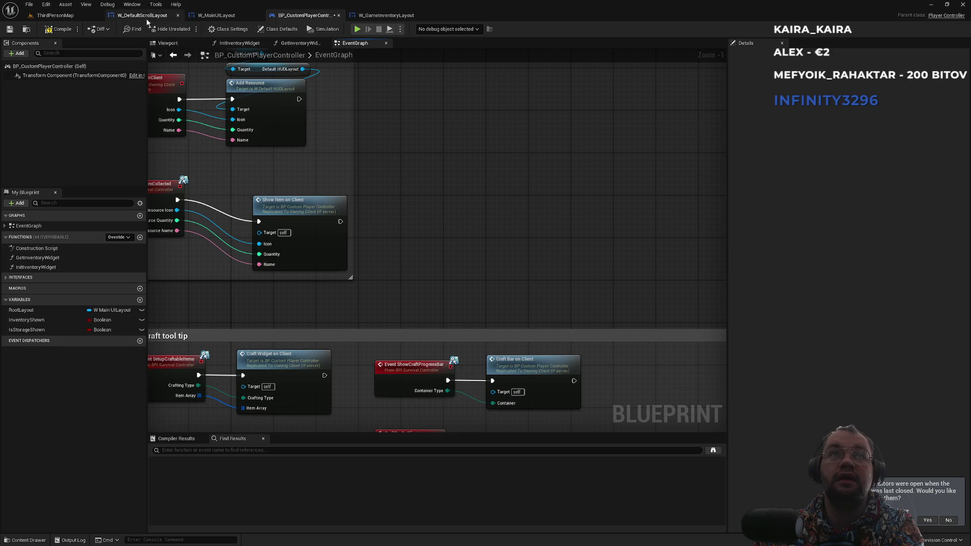
# Add a custom event named Picoviny to W_DefaultScrollLayout and compile the blueprint
pyautogui.click(145, 16)
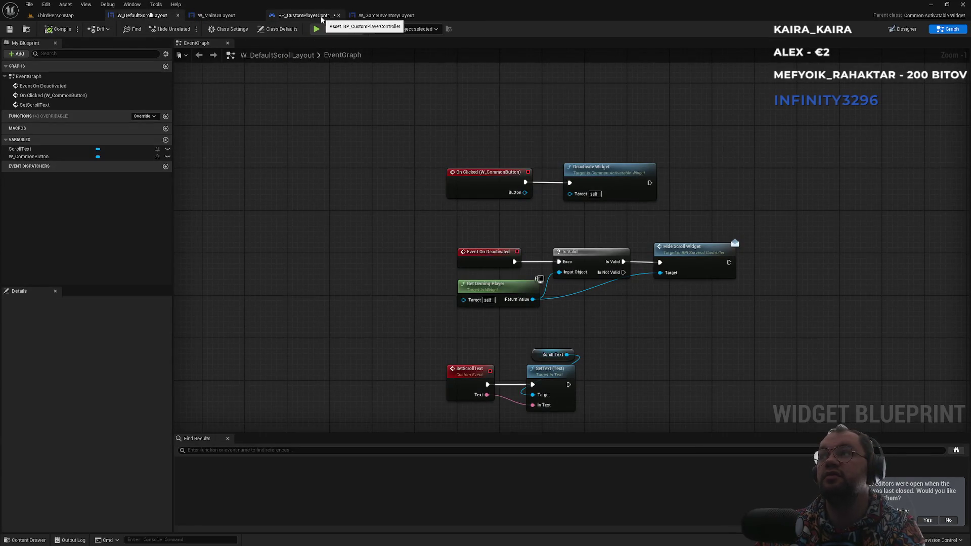
pyautogui.click(405, 15)
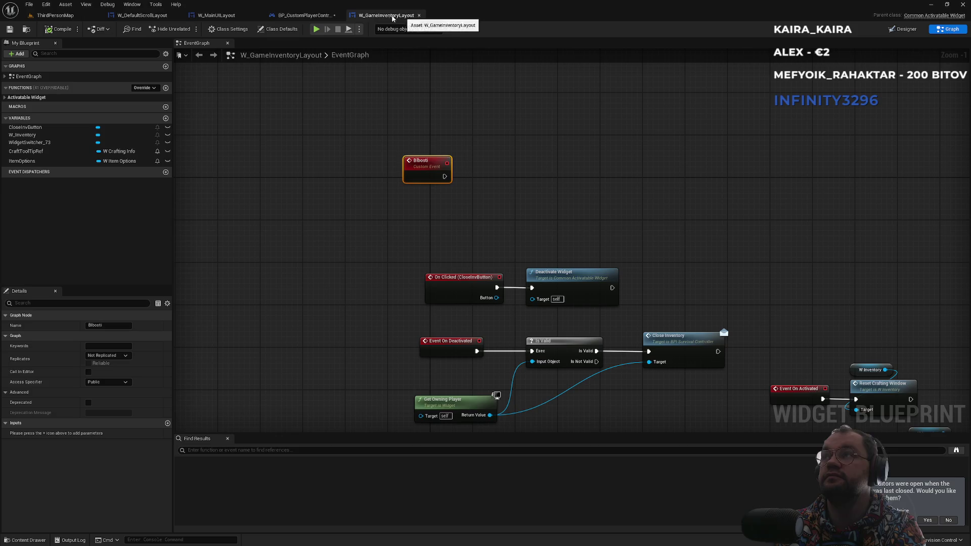
pyautogui.click(145, 16)
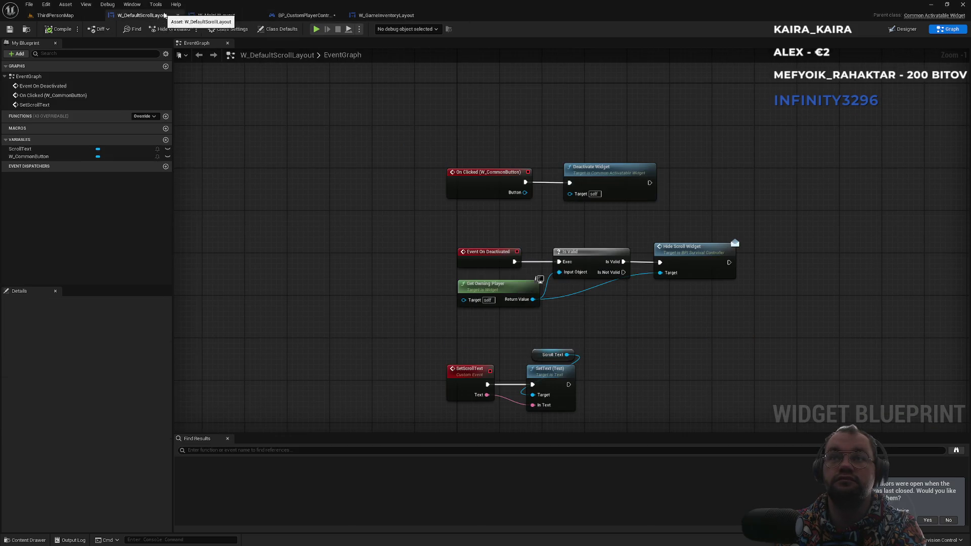
pyautogui.moveTo(413, 143); pyautogui.dragTo(408, 149)
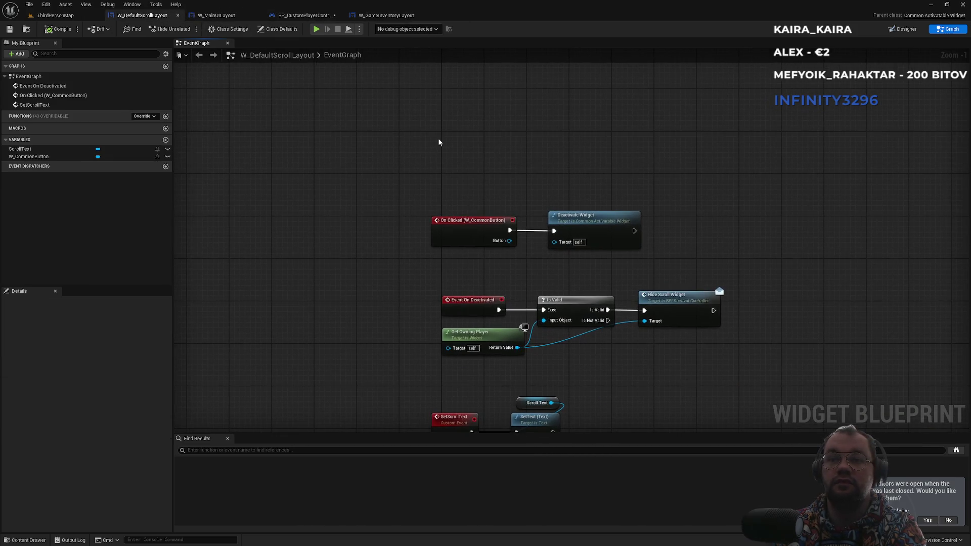
pyautogui.rightClick(439, 142)
pyautogui.write('custom event')
pyautogui.press('Return')
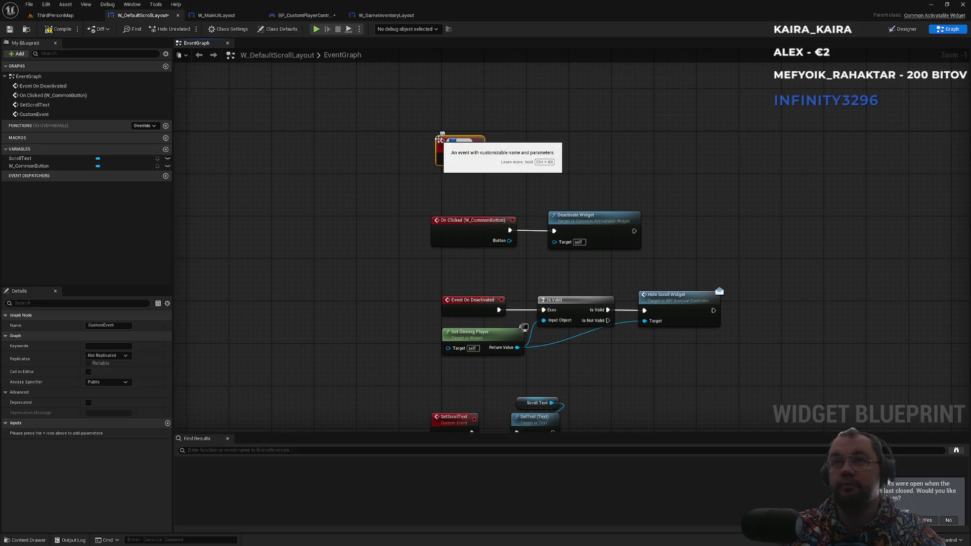
pyautogui.write('Picoviny')
pyautogui.press('Return')
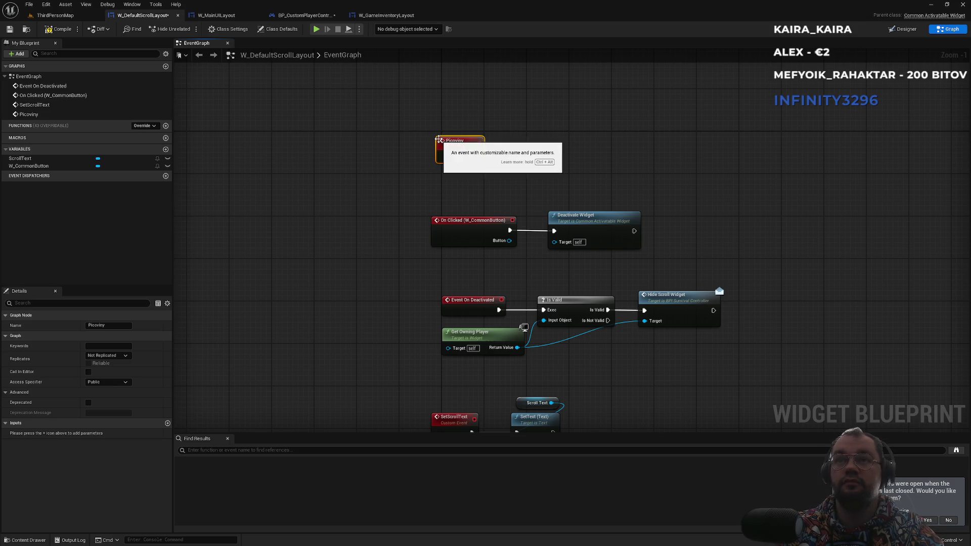
pyautogui.click(59, 30)
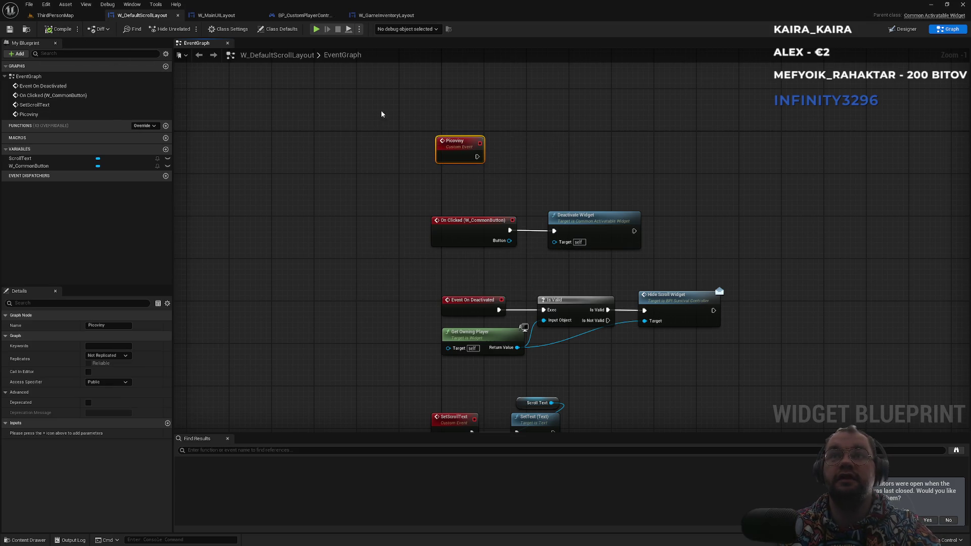
pyautogui.click(394, 16)
pyautogui.click(306, 16)
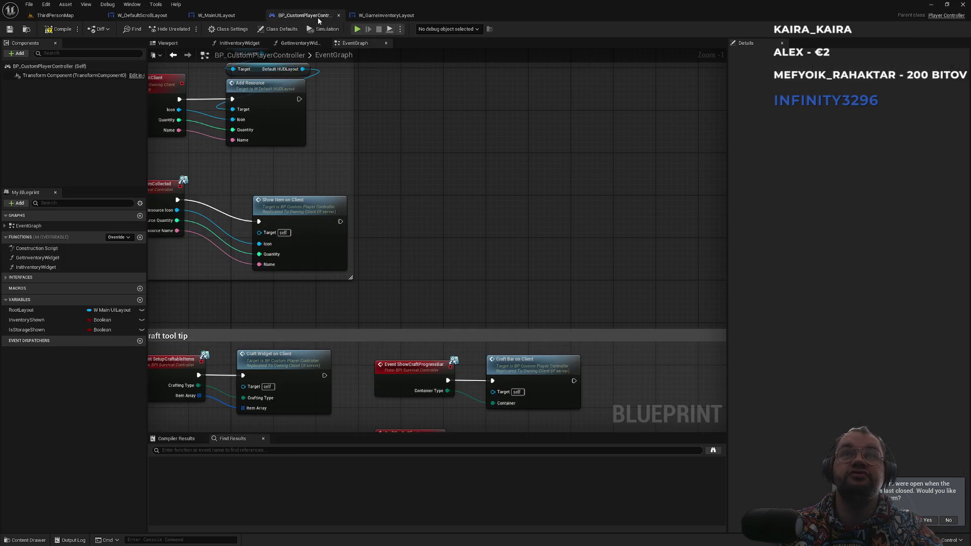
# Place a Get Root Layout node below the scroll events in the player controller graph
pyautogui.click(230, 19)
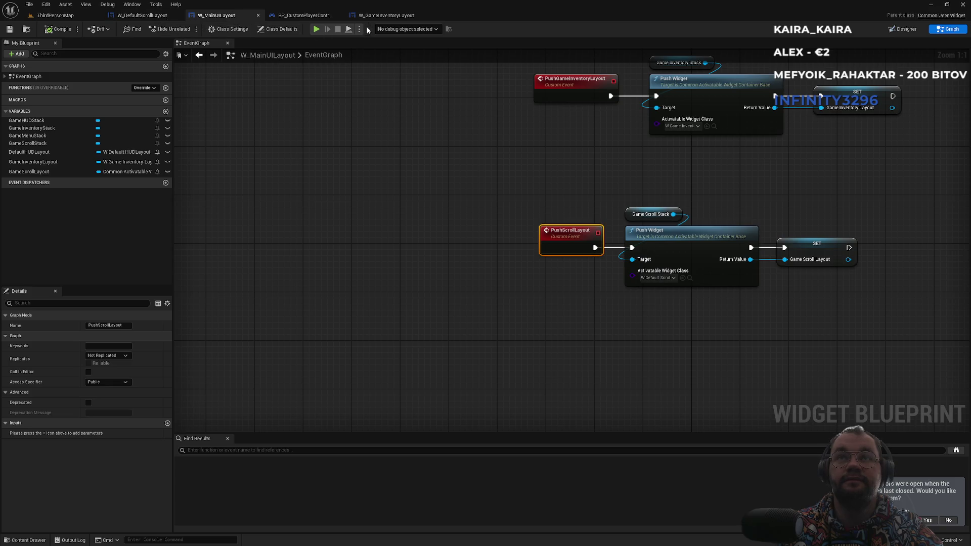
pyautogui.click(306, 16)
pyautogui.scroll(-5, 489, 296)
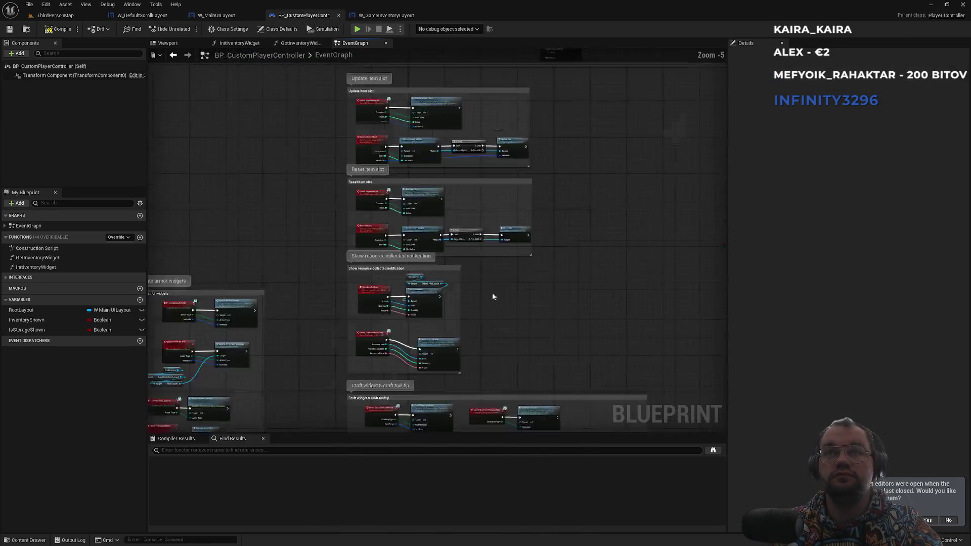
pyautogui.scroll(4, 482, 193)
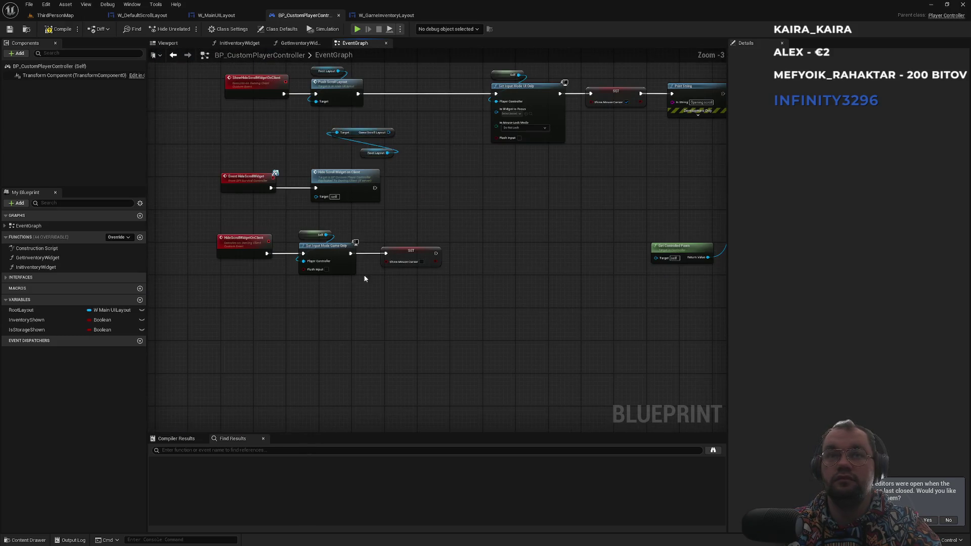
pyautogui.moveTo(410, 369); pyautogui.dragTo(364, 332)
pyautogui.rightClick(361, 340)
pyautogui.write('root layout')
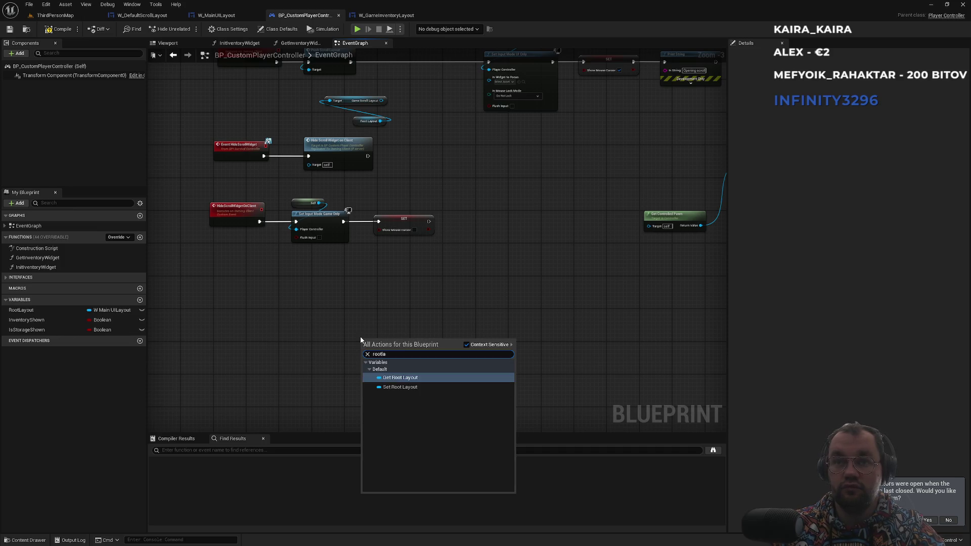
pyautogui.press('Return')
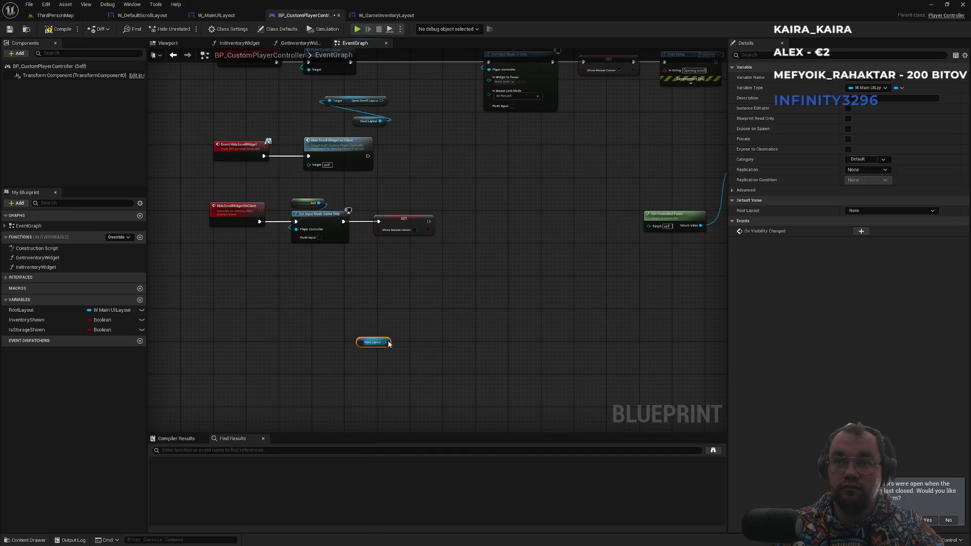
# Wire Get Game Scroll Layout from Root Layout, then search 'pico' from its pin
pyautogui.moveTo(387, 343); pyautogui.dragTo(425, 328)
pyautogui.write('scrol')
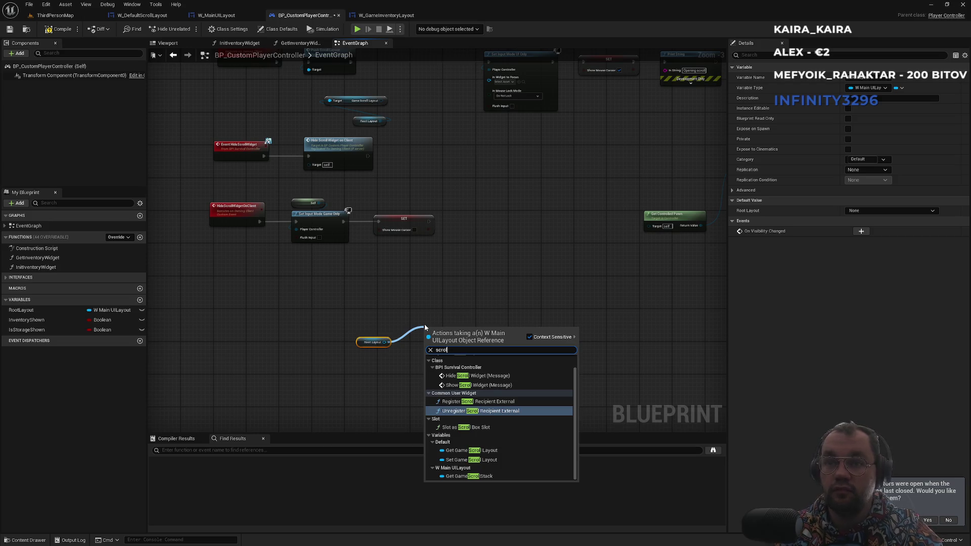
pyautogui.press('Down')
pyautogui.press('Down')
pyautogui.press('Down')
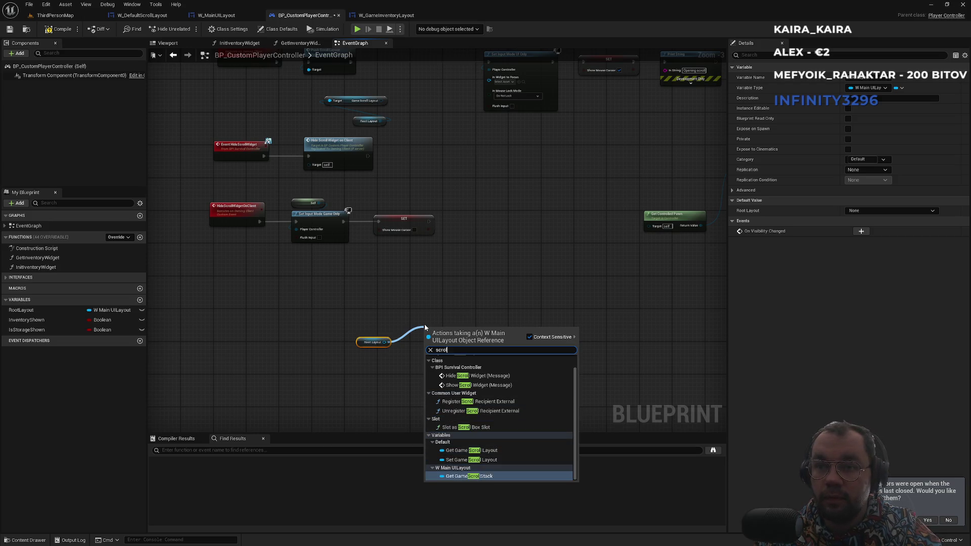
pyautogui.press('Up')
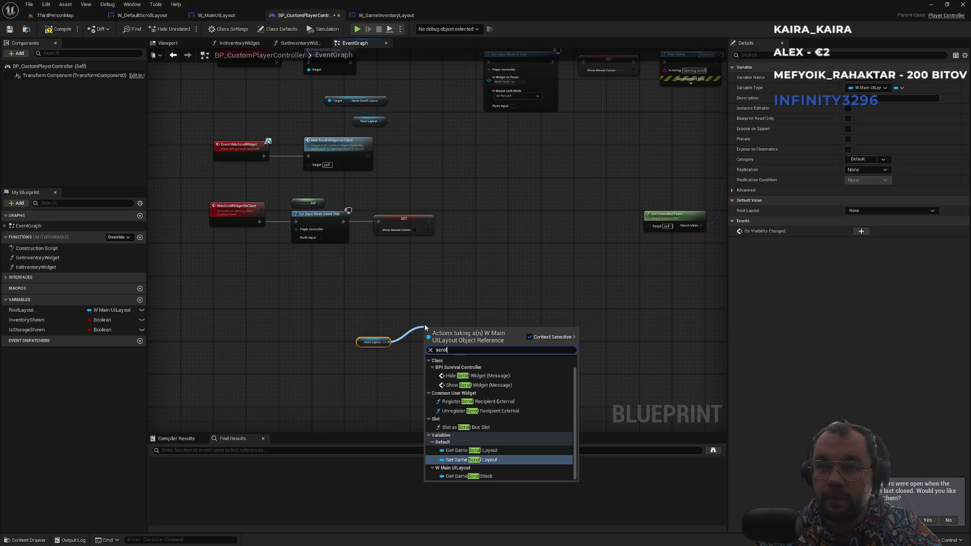
pyautogui.press('Up')
pyautogui.press('Return')
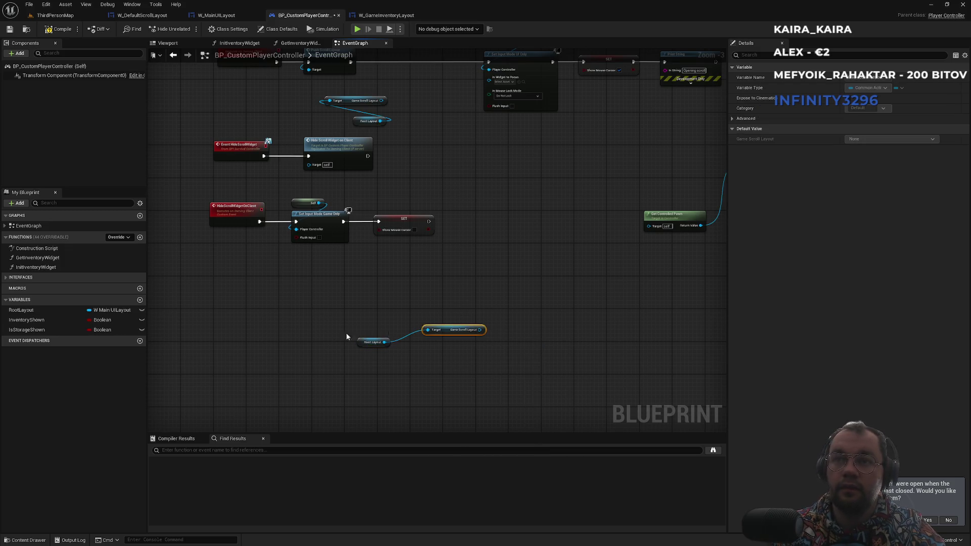
pyautogui.scroll(3, 389, 332)
pyautogui.moveTo(455, 339); pyautogui.dragTo(511, 314)
pyautogui.write('pico')
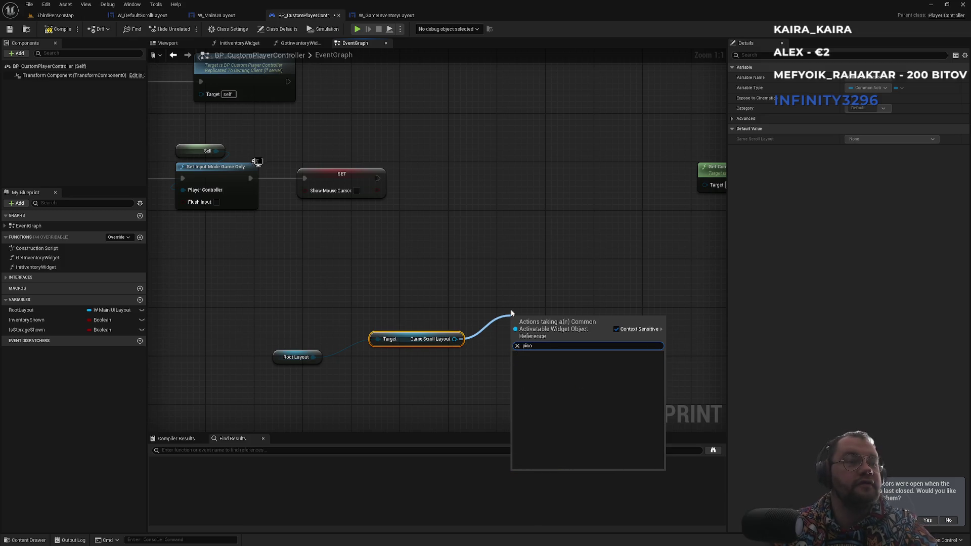
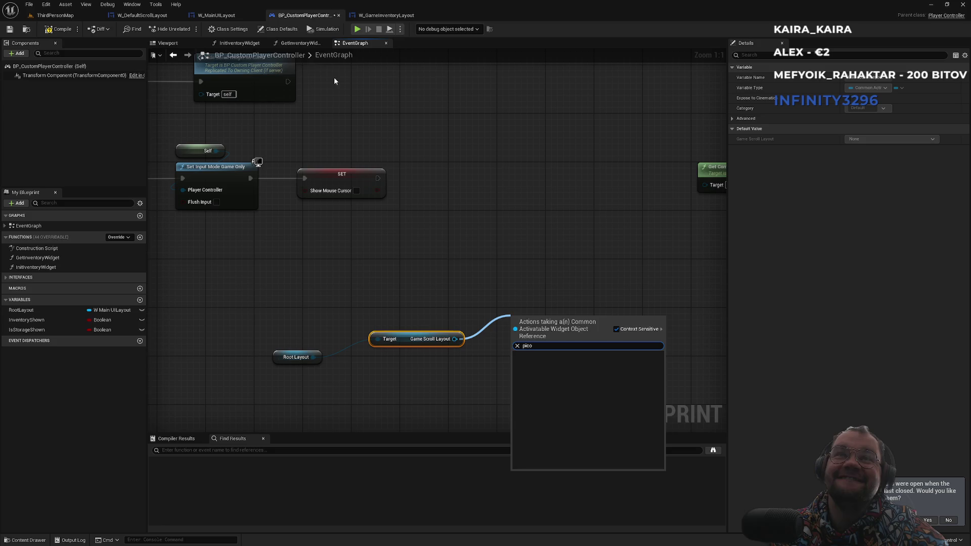
# Compare the W_DefaultScrollLayout and W_GameInventoryLayout blueprints, ending on W_MainUILayout's EventGraph
pyautogui.click(164, 17)
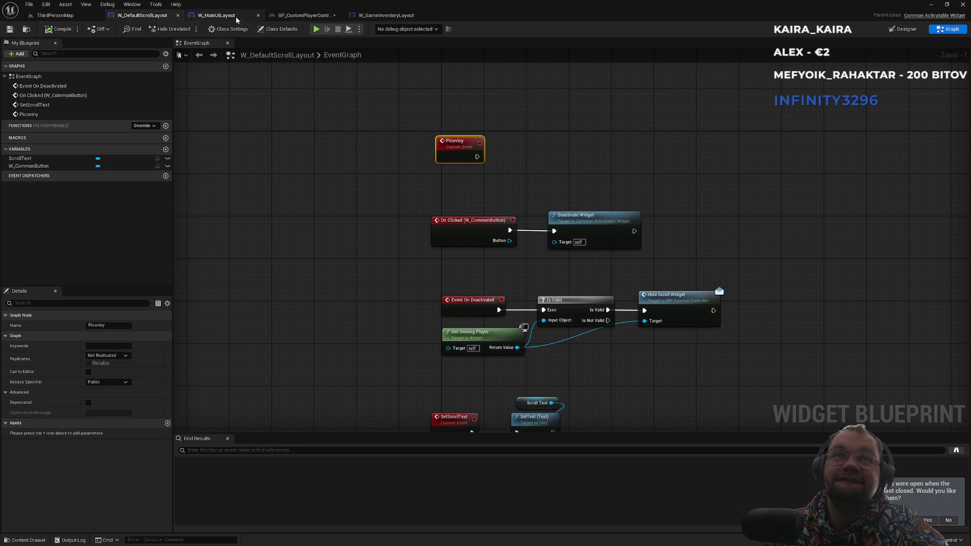
pyautogui.click(364, 19)
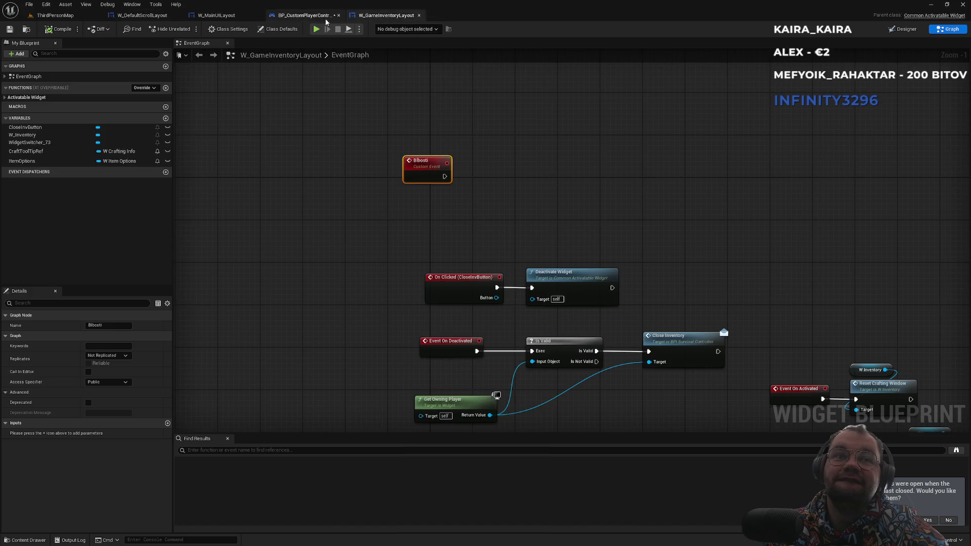
pyautogui.click(157, 17)
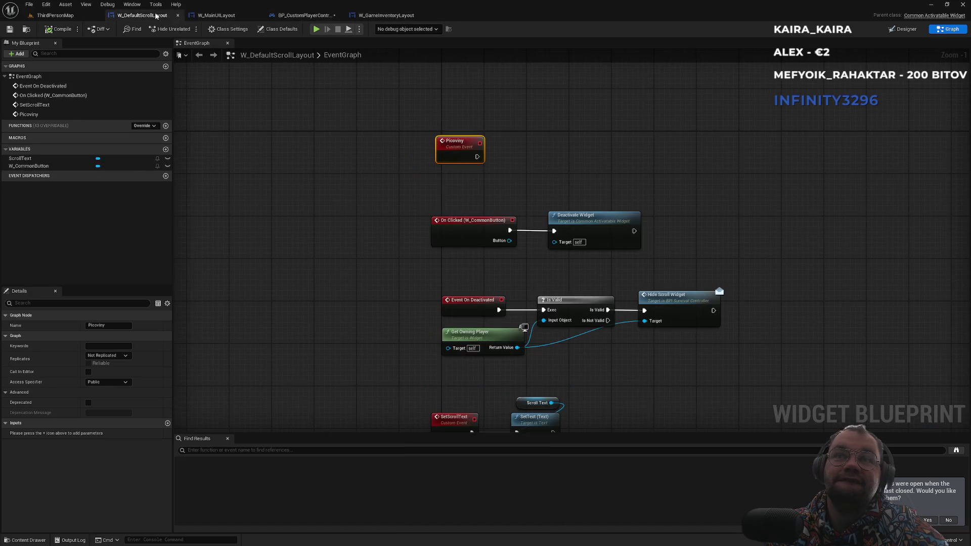
pyautogui.click(391, 19)
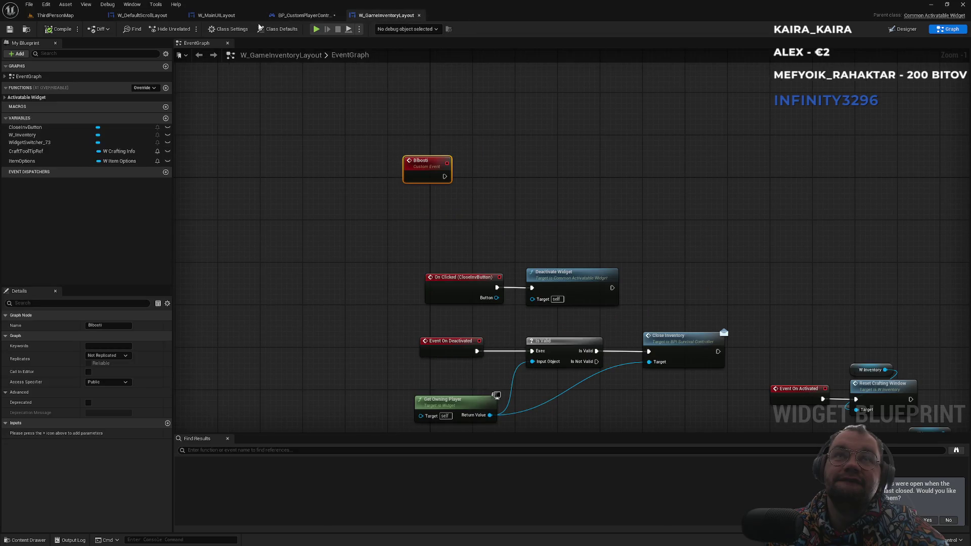
pyautogui.click(144, 16)
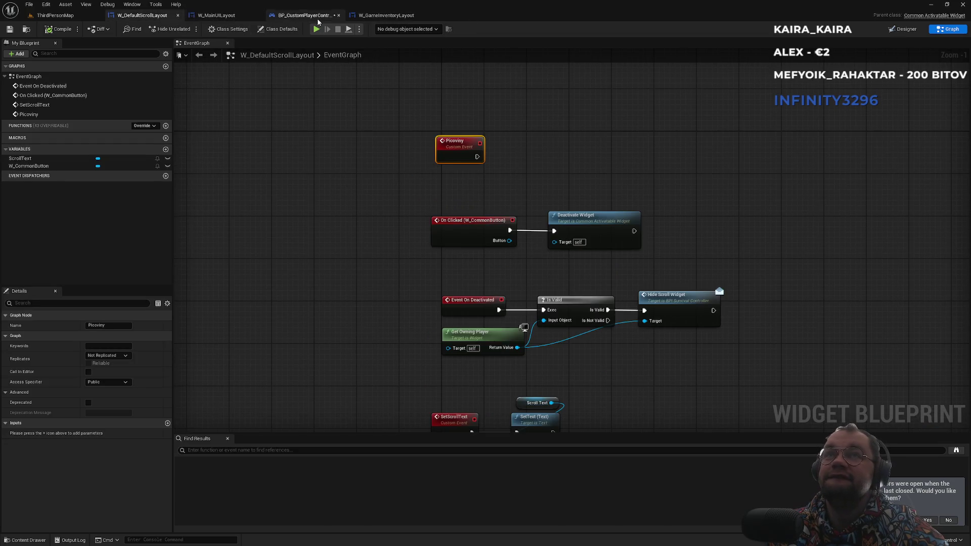
pyautogui.click(394, 18)
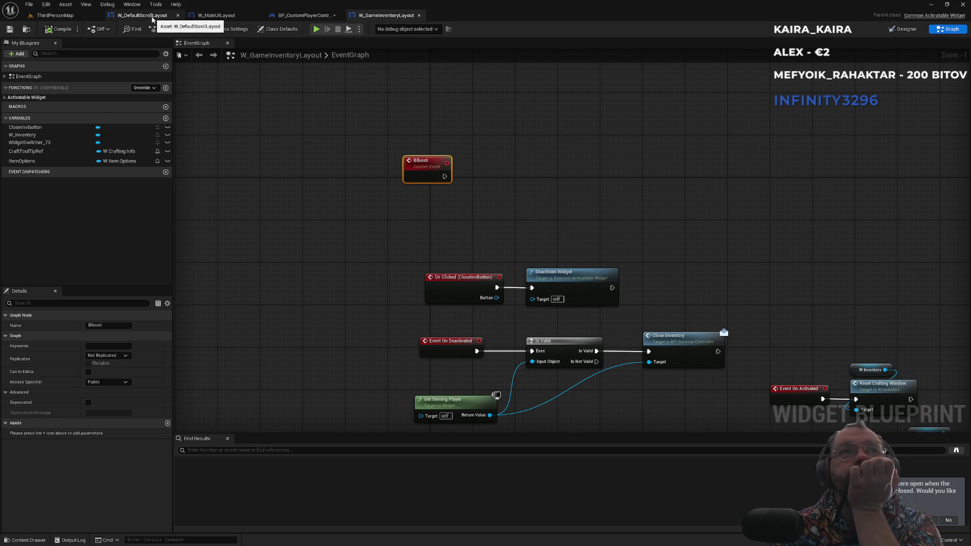
pyautogui.click(153, 18)
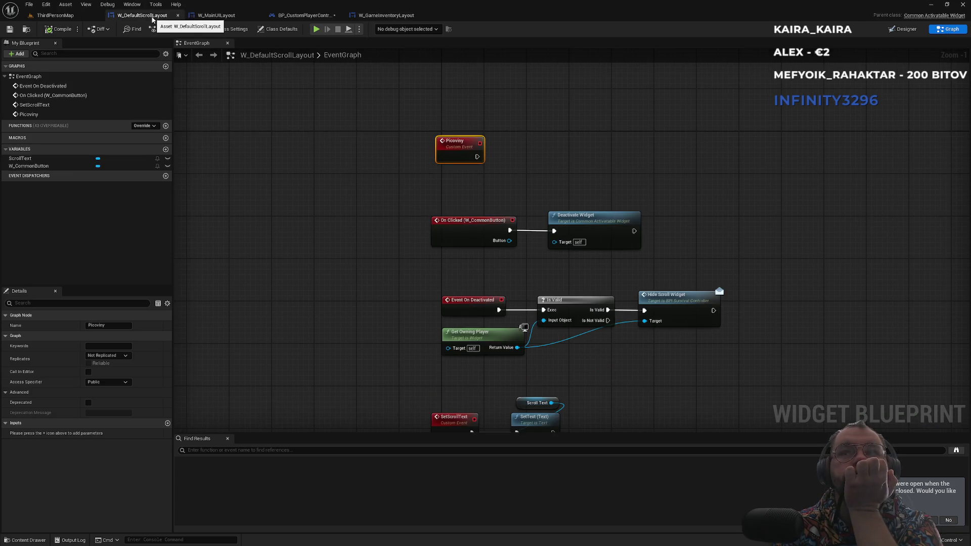
pyautogui.click(216, 15)
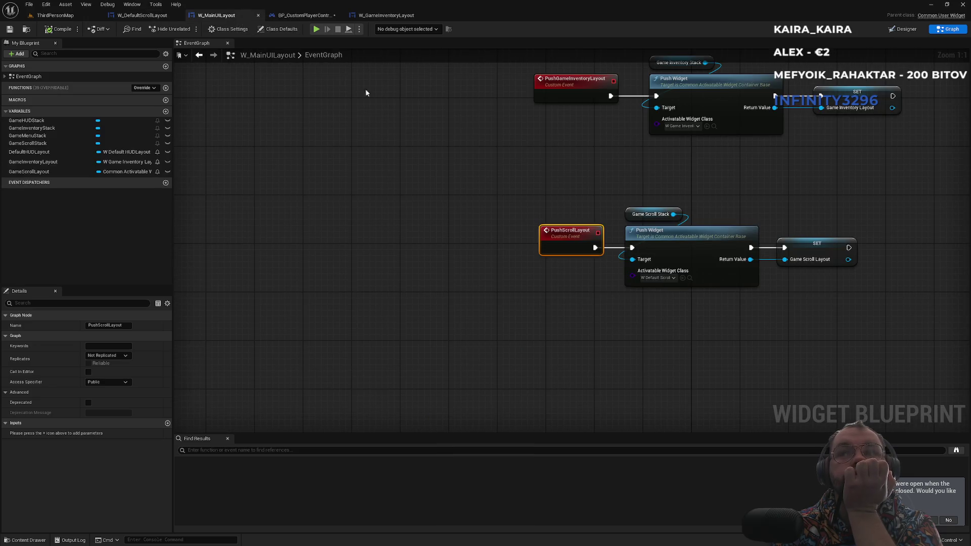
# Review the PushGameInventoryLayout and PushScrollLayout events, then return to W_DefaultScrollLayout's designer
pyautogui.moveTo(597, 175); pyautogui.dragTo(368, 272)
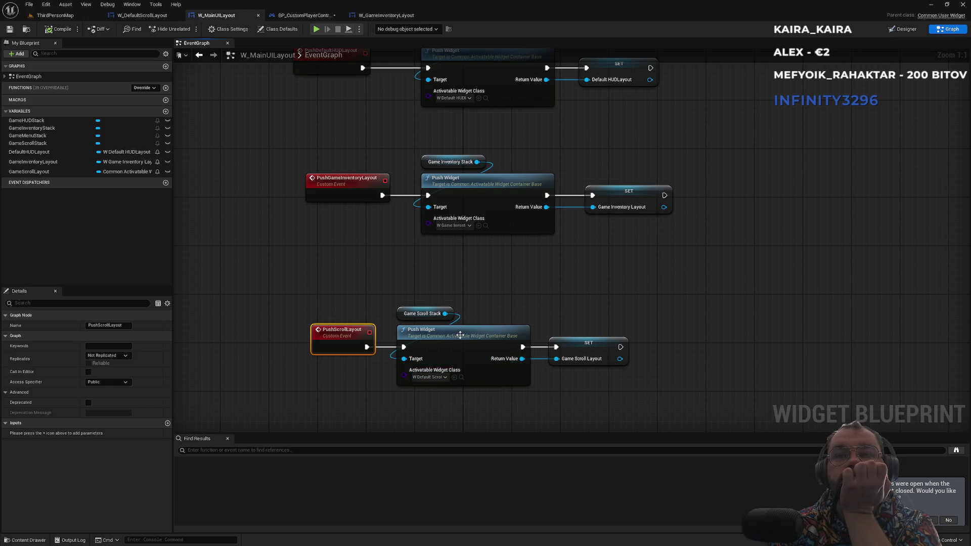
pyautogui.click(342, 190)
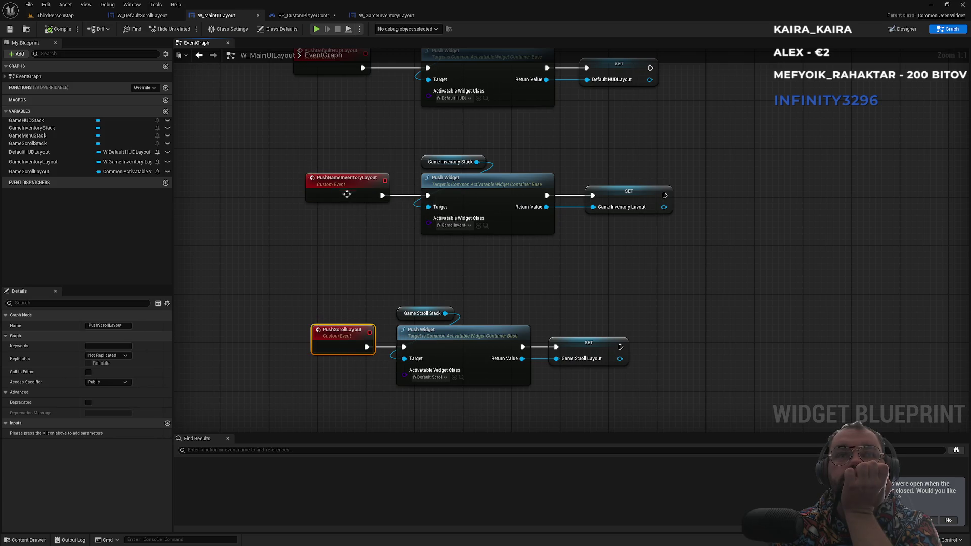
pyautogui.click(330, 329)
pyautogui.click(303, 15)
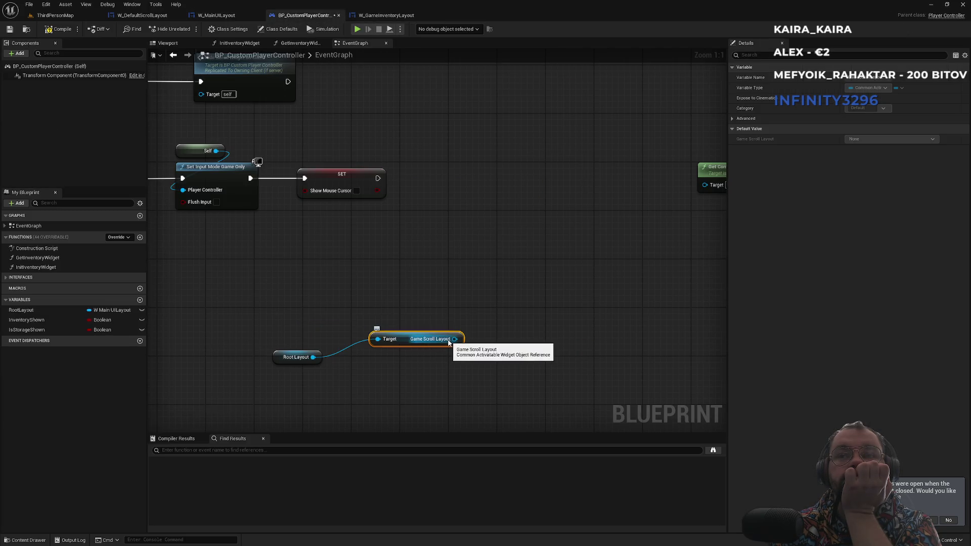
pyautogui.click(226, 17)
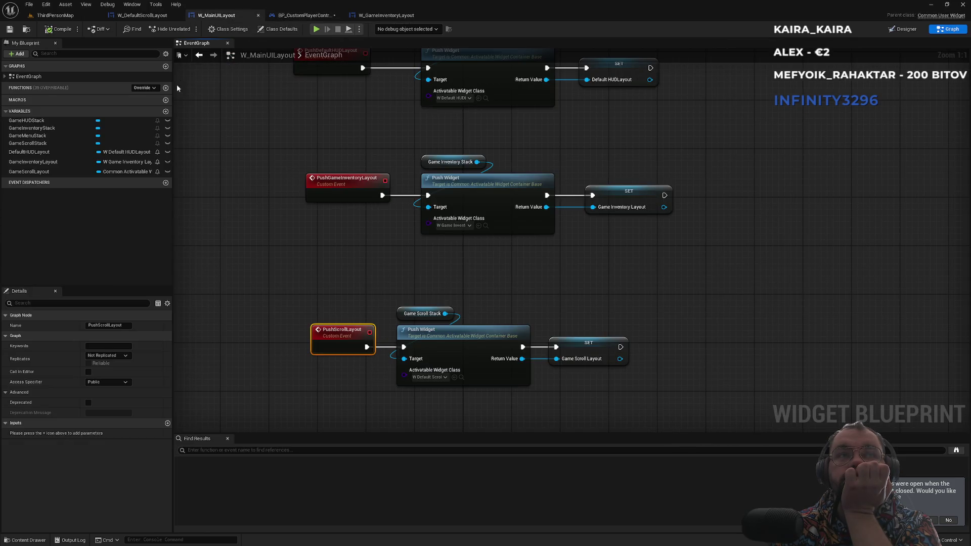
pyautogui.click(142, 15)
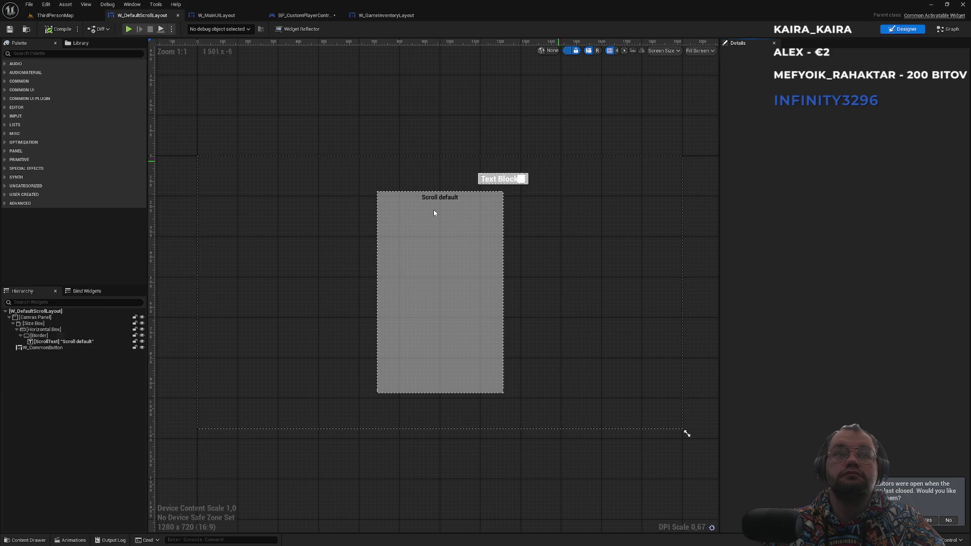
# Check the scroll layout's widget bindings and search its class settings for focus options
pyautogui.click(76, 291)
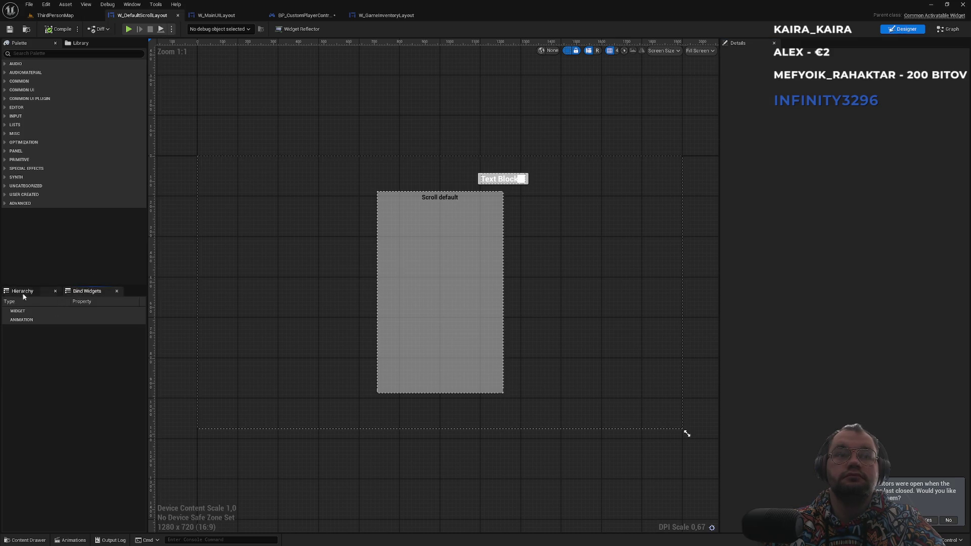
pyautogui.click(22, 292)
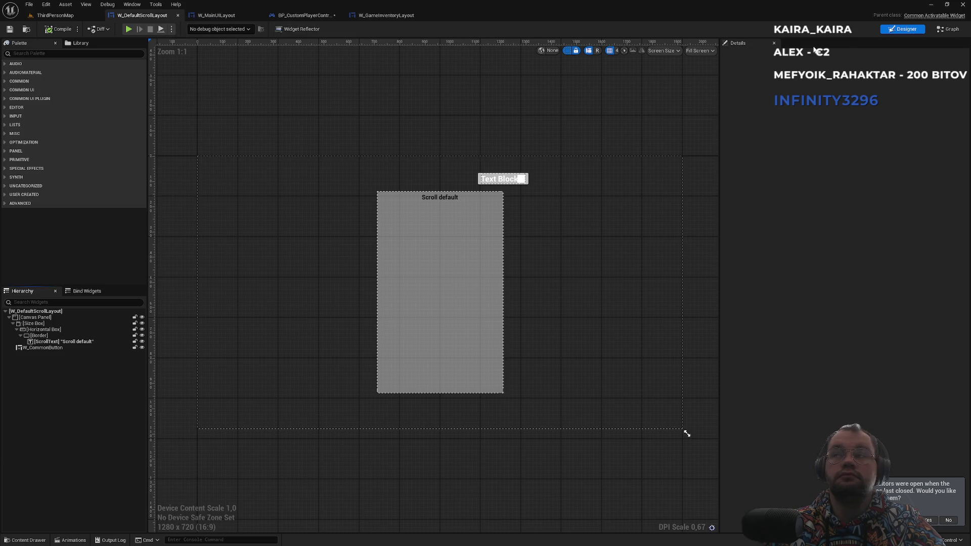
pyautogui.click(949, 29)
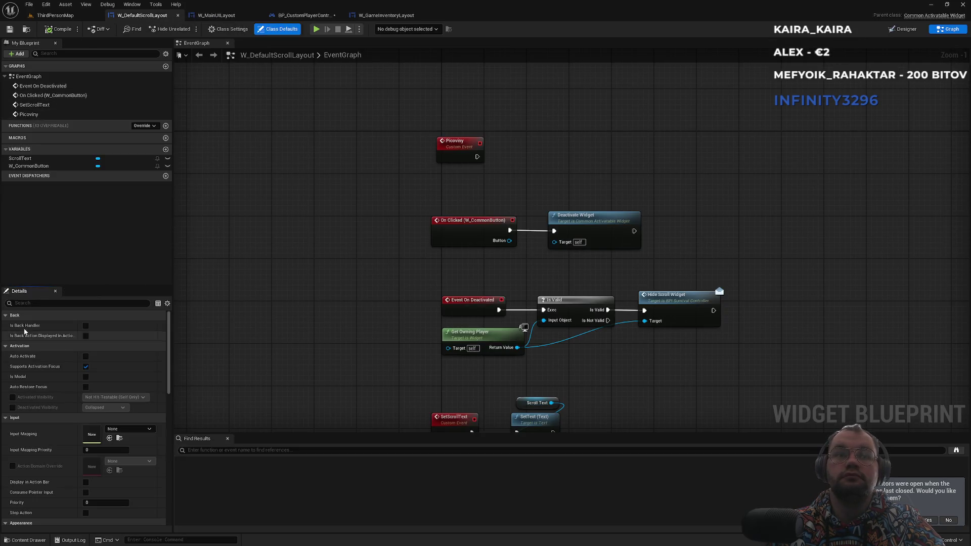
pyautogui.click(227, 29)
pyautogui.click(40, 303)
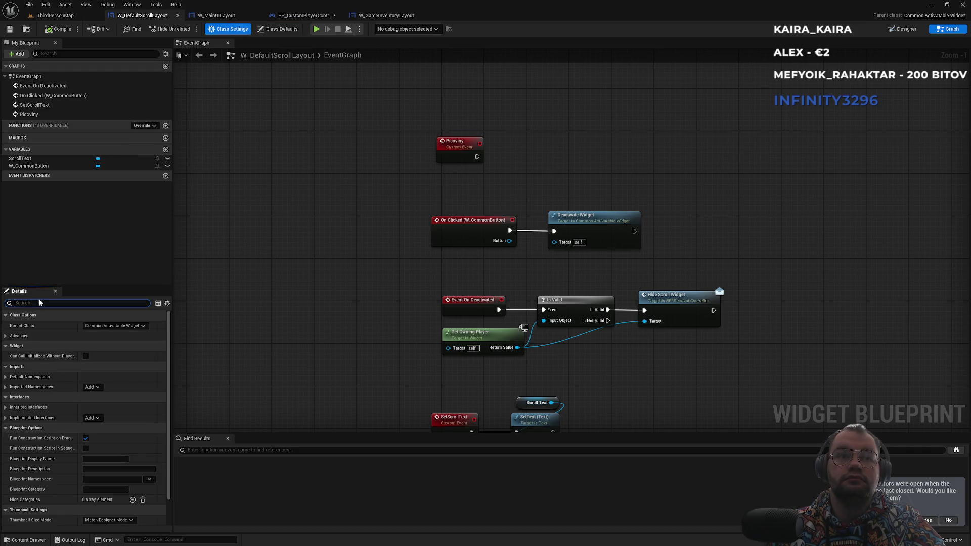
pyautogui.write('foo')
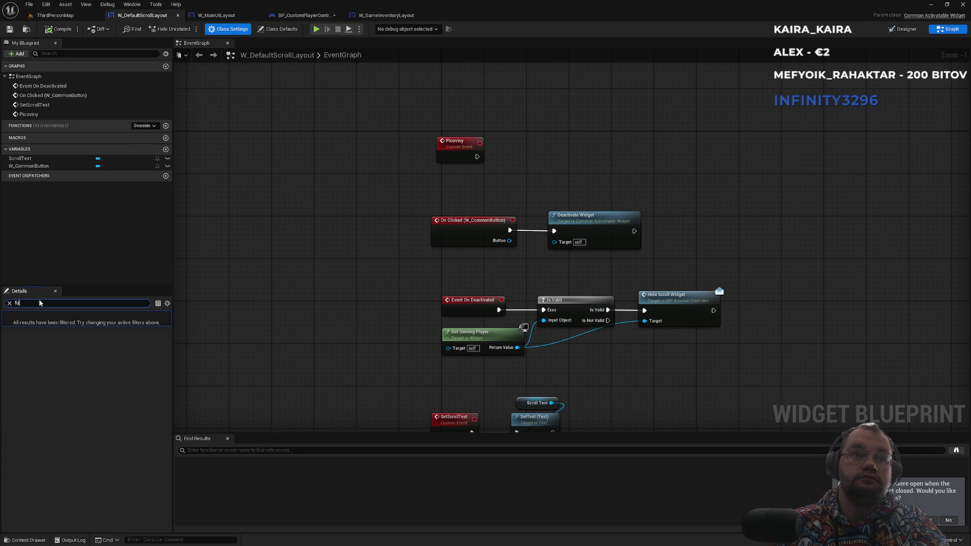
pyautogui.press('BackSpace')
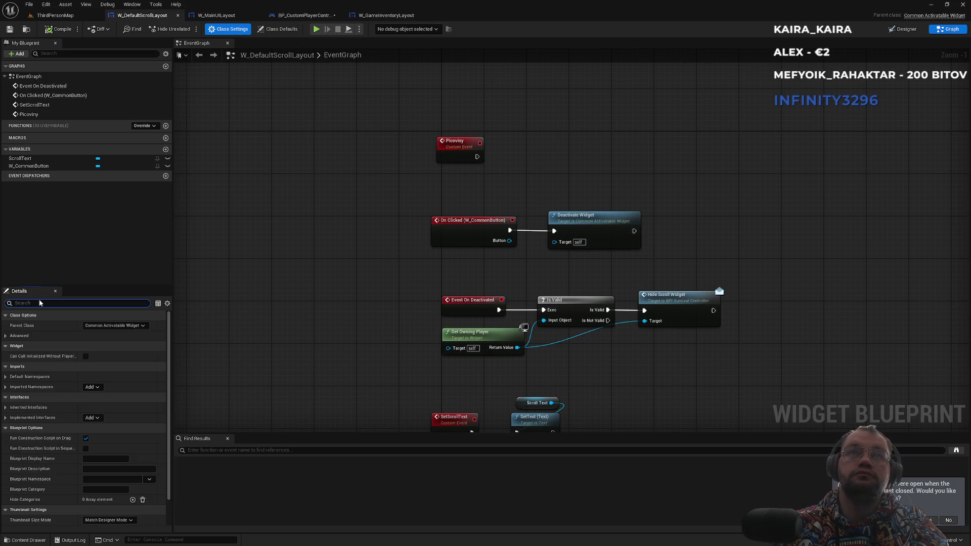
# Search the scroll layout's class defaults for focus-related properties
pyautogui.click(277, 29)
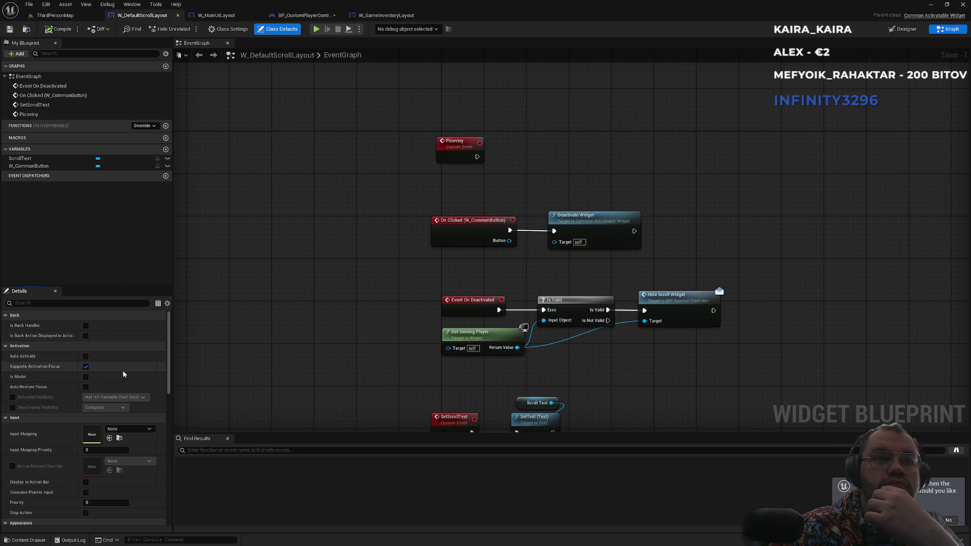
pyautogui.click(54, 302)
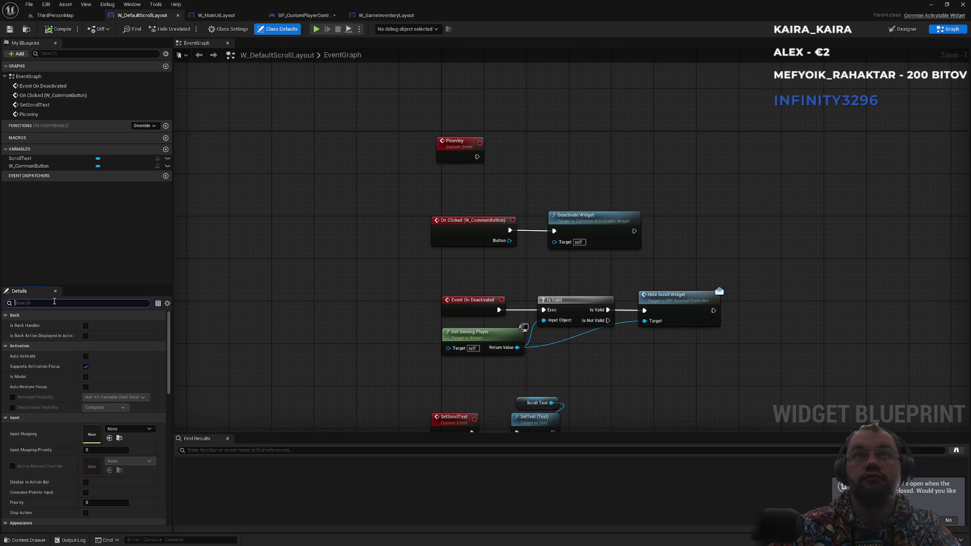
pyautogui.write('focu')
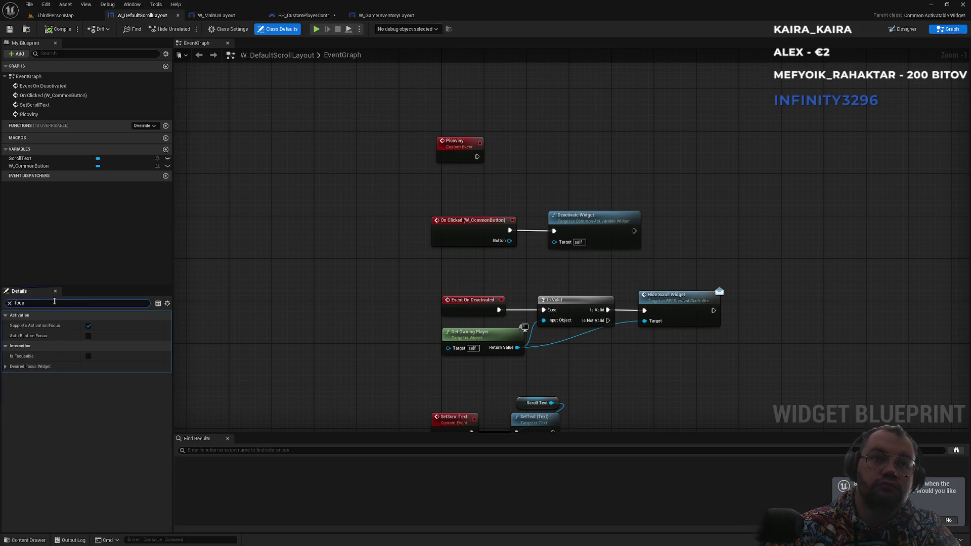
pyautogui.click(382, 16)
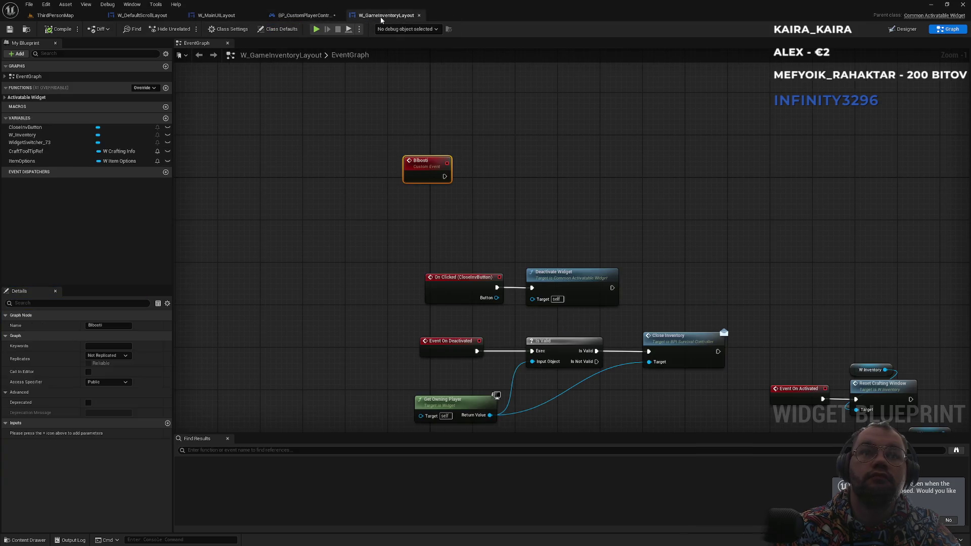
# Search W_GameInventoryLayout's class settings and class defaults for 'focu' properties
pyautogui.click(228, 29)
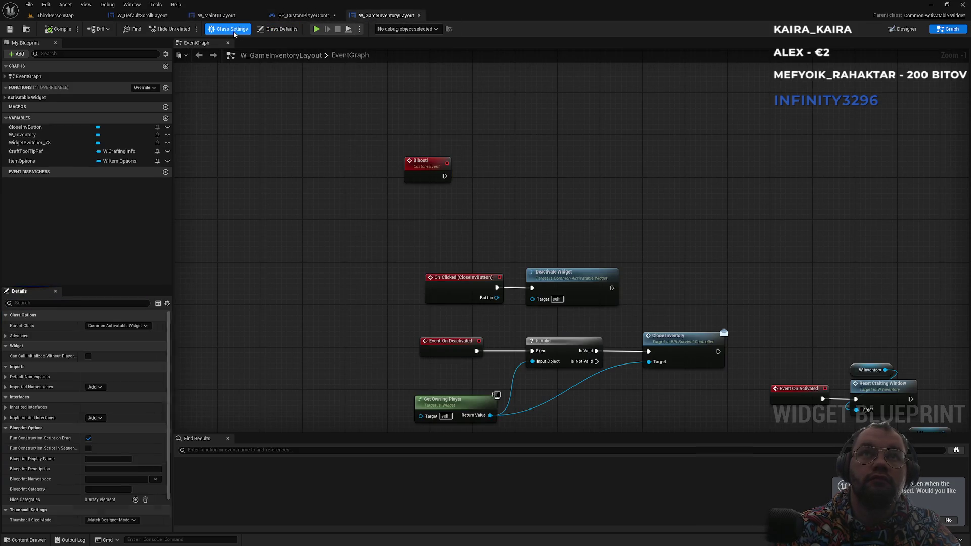
pyautogui.click(39, 304)
pyautogui.write('ocu')
pyautogui.click(273, 29)
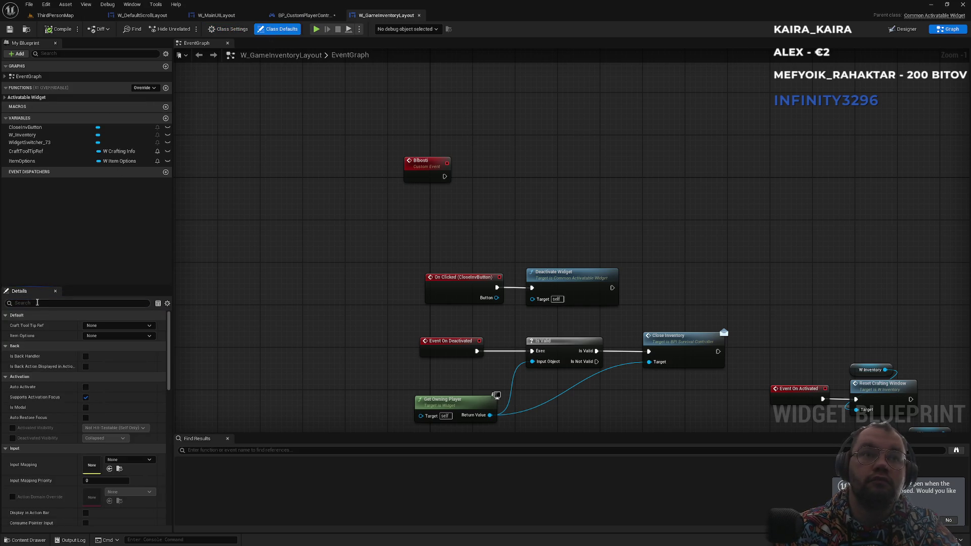
pyautogui.write('focu')
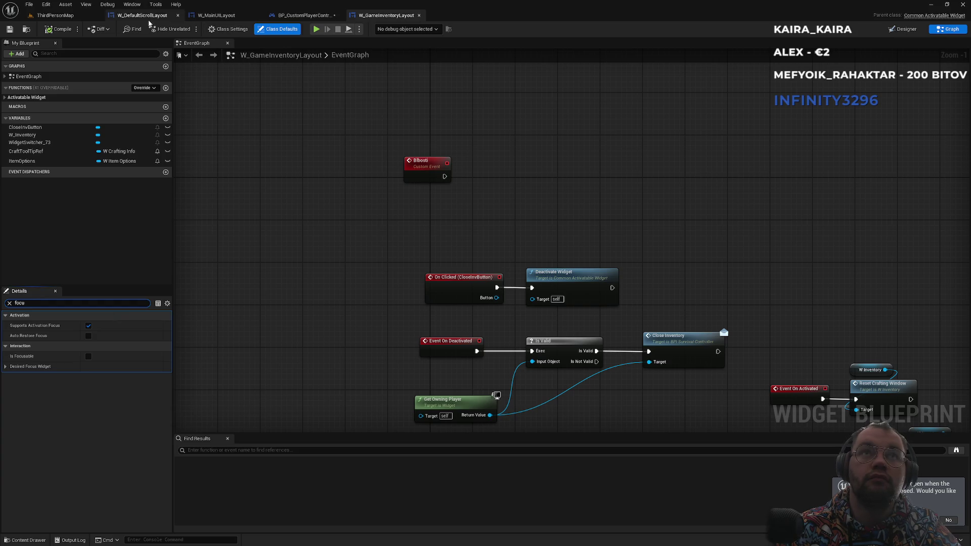
# Inspect the CloseInvButton, WidgetSwitcher_73, CraftToolTipRef, ItemOptions and ScrollText variables
pyautogui.click(151, 19)
pyautogui.click(376, 20)
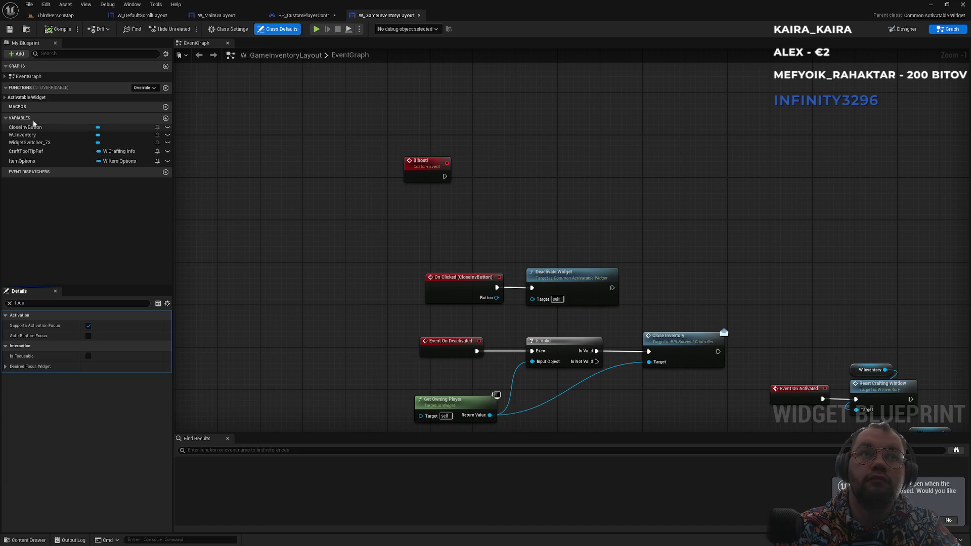
pyautogui.click(37, 129)
pyautogui.click(52, 144)
pyautogui.click(31, 152)
pyautogui.click(30, 161)
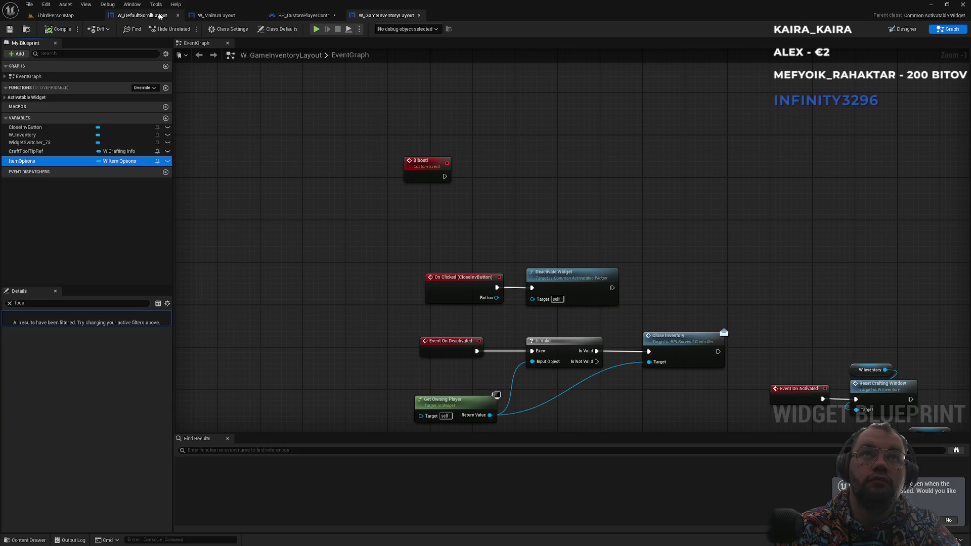
pyautogui.click(142, 15)
pyautogui.click(50, 162)
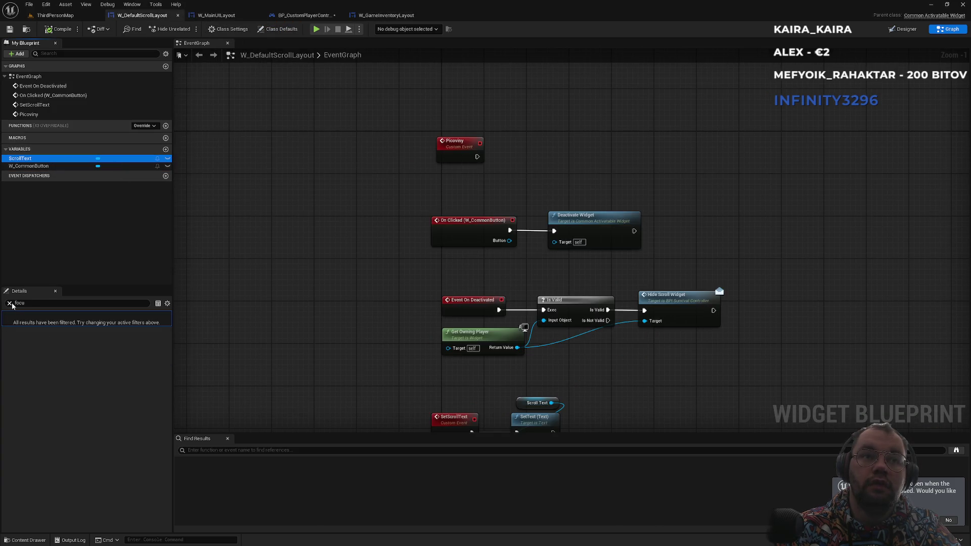
pyautogui.click(133, 272)
pyautogui.click(386, 16)
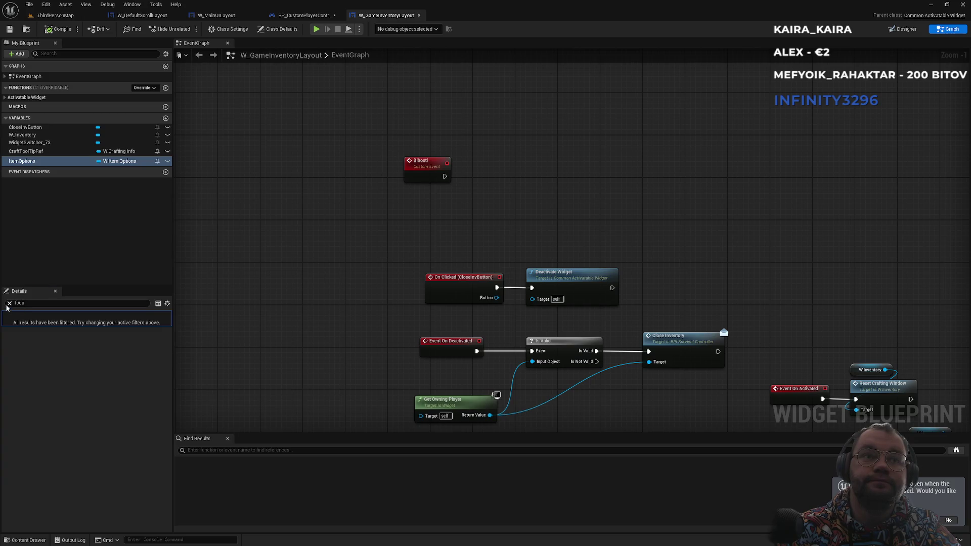
# Scroll through W_GameInventoryLayout's class defaults, then go to W_DefaultScrollLayout's event graph
pyautogui.click(10, 303)
pyautogui.click(228, 28)
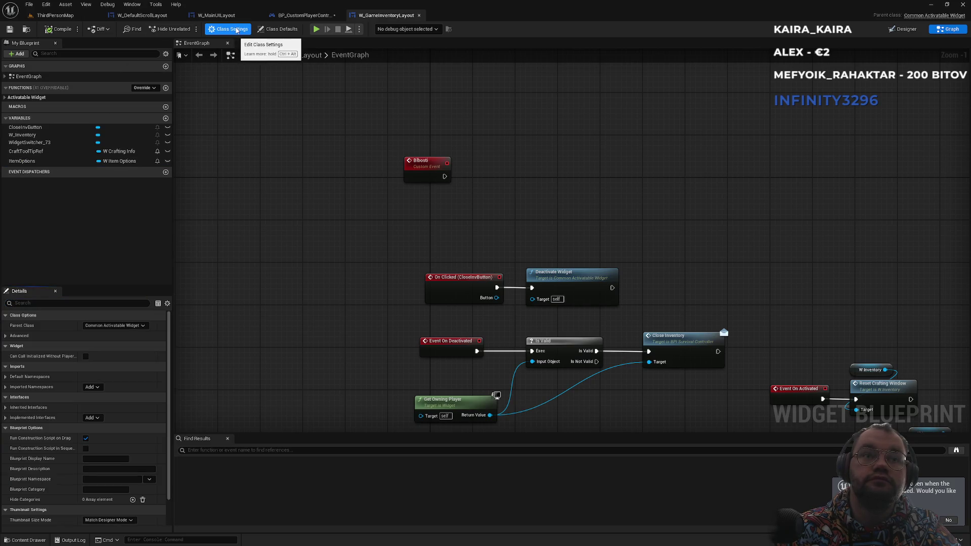
pyautogui.click(276, 30)
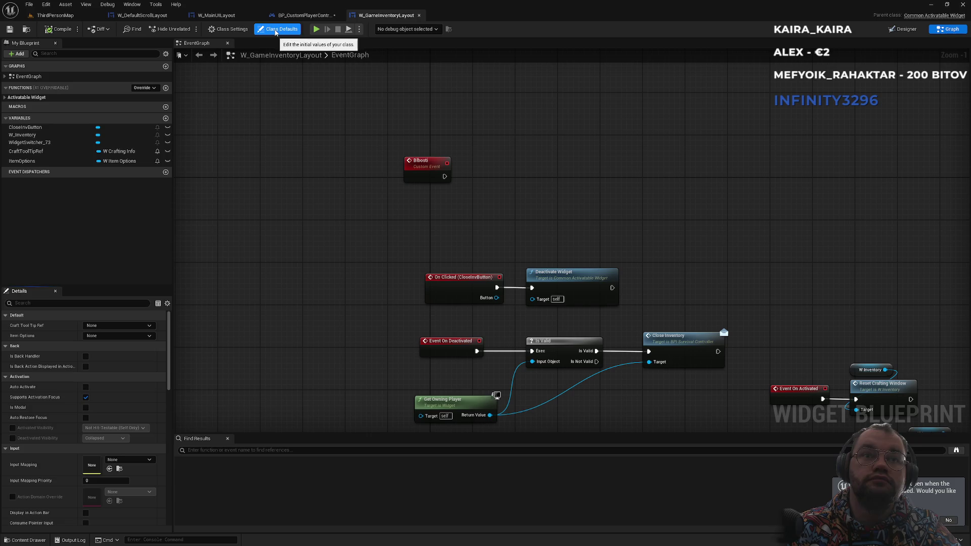
pyautogui.scroll(-10, 117, 384)
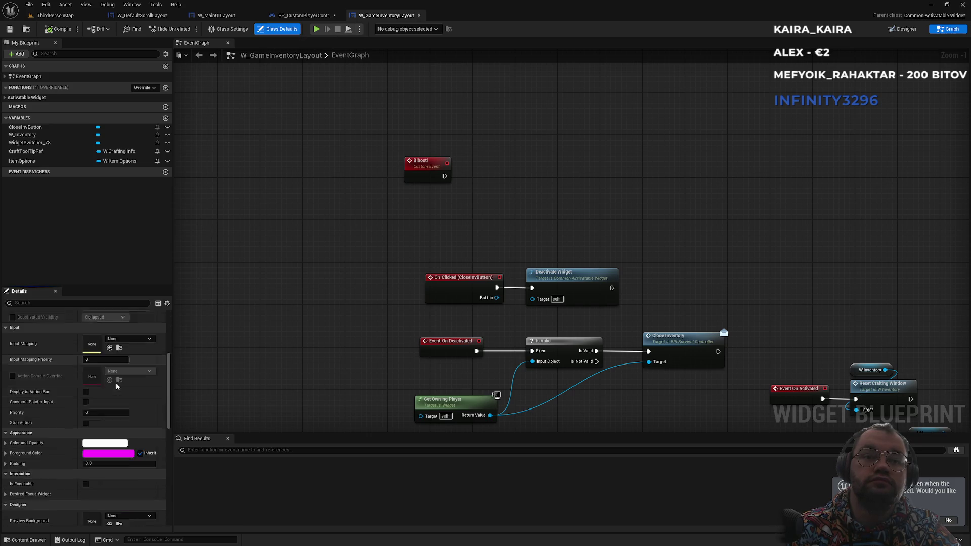
pyautogui.scroll(-3, 116, 384)
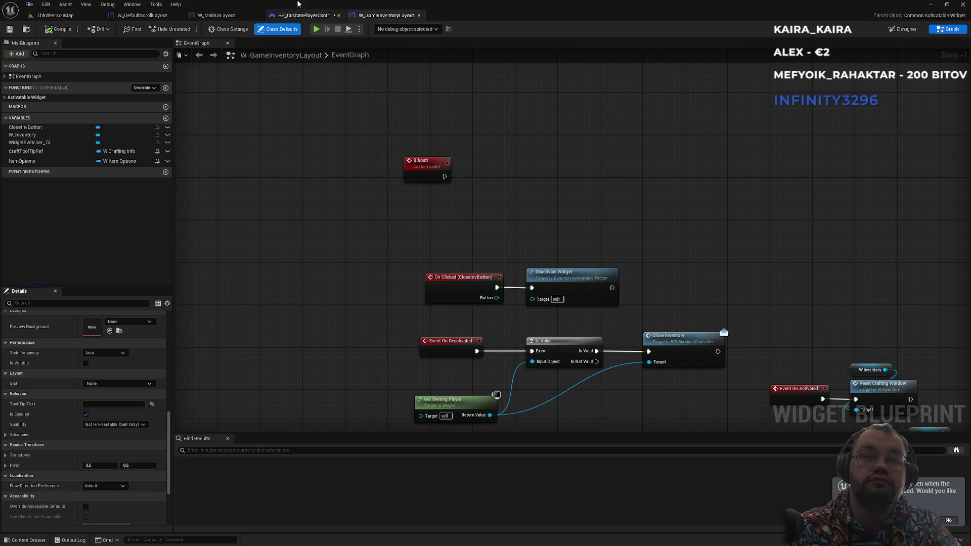
pyautogui.click(228, 15)
pyautogui.click(142, 15)
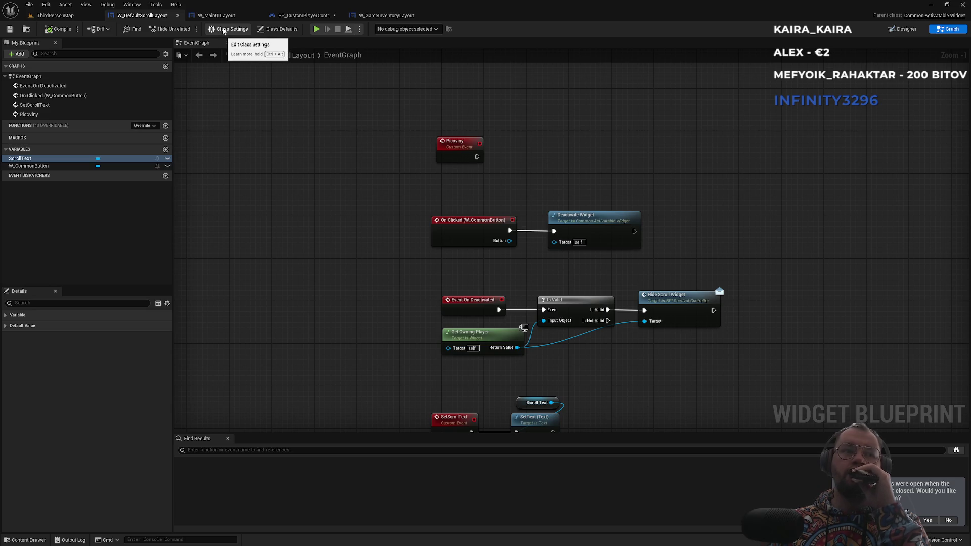
# Check HideScrollWidgetOnClient, then assign and locate W_GameInventoryLayout as the Push Widget class
pyautogui.click(223, 30)
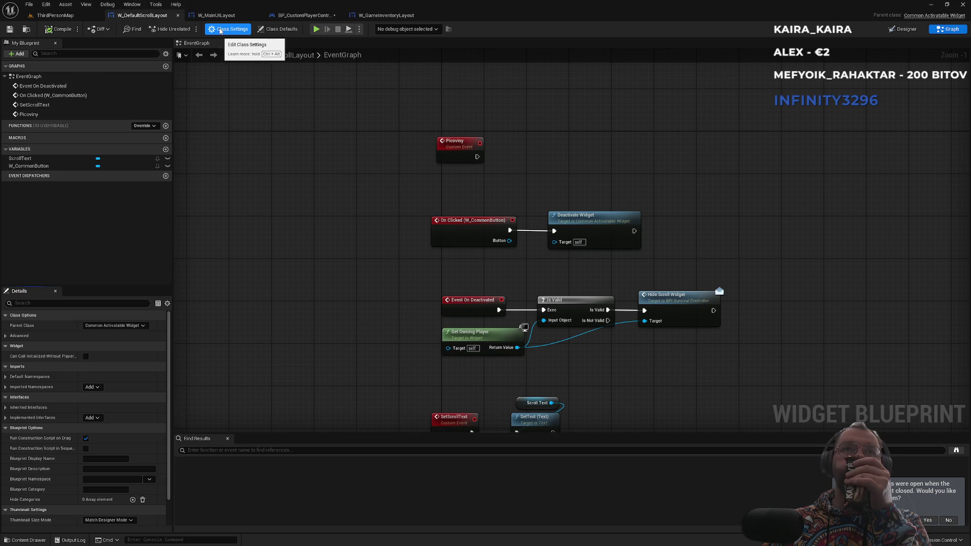
pyautogui.click(293, 16)
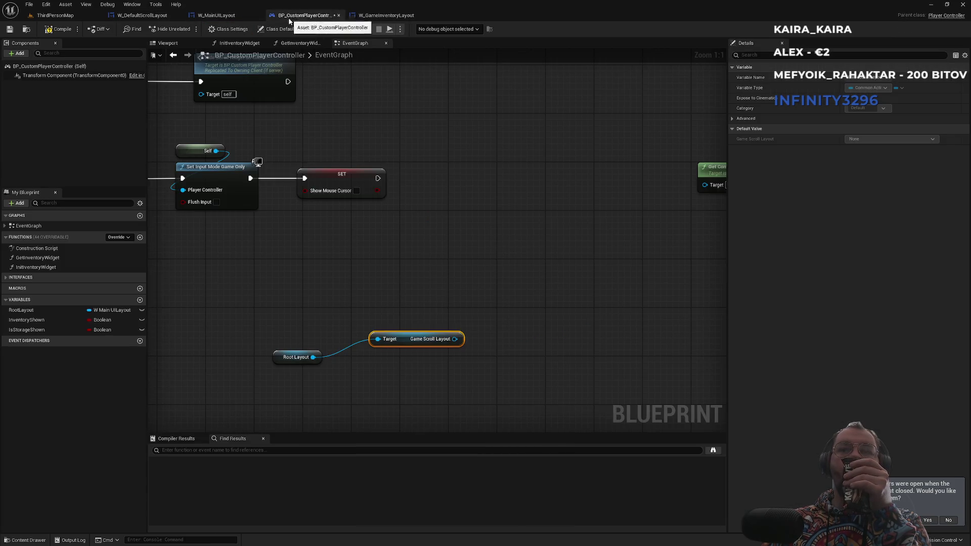
pyautogui.moveTo(386, 251); pyautogui.dragTo(508, 250)
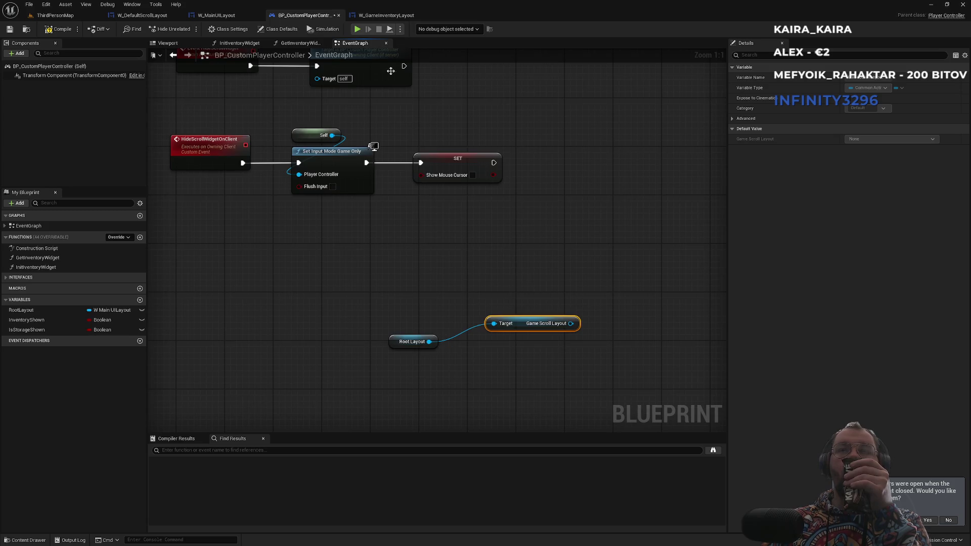
pyautogui.click(380, 19)
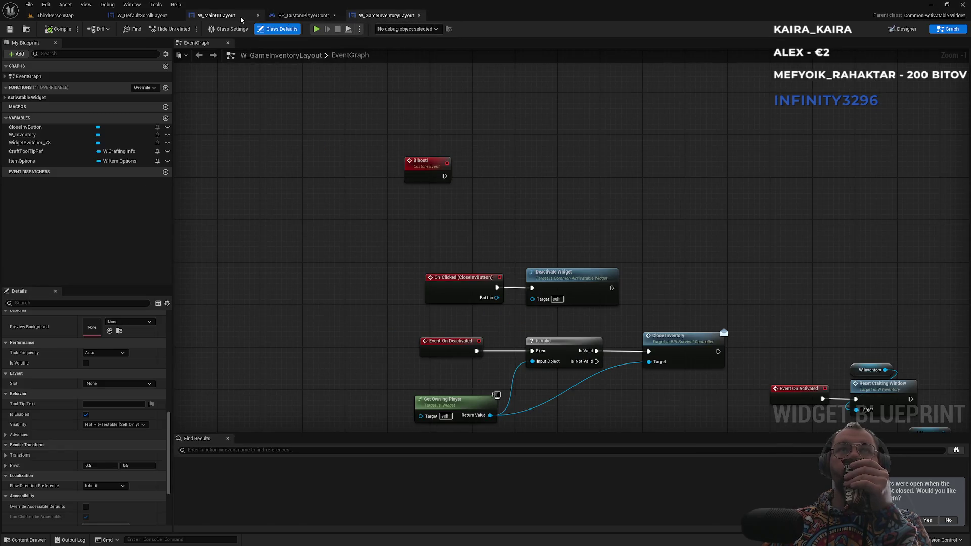
pyautogui.click(217, 16)
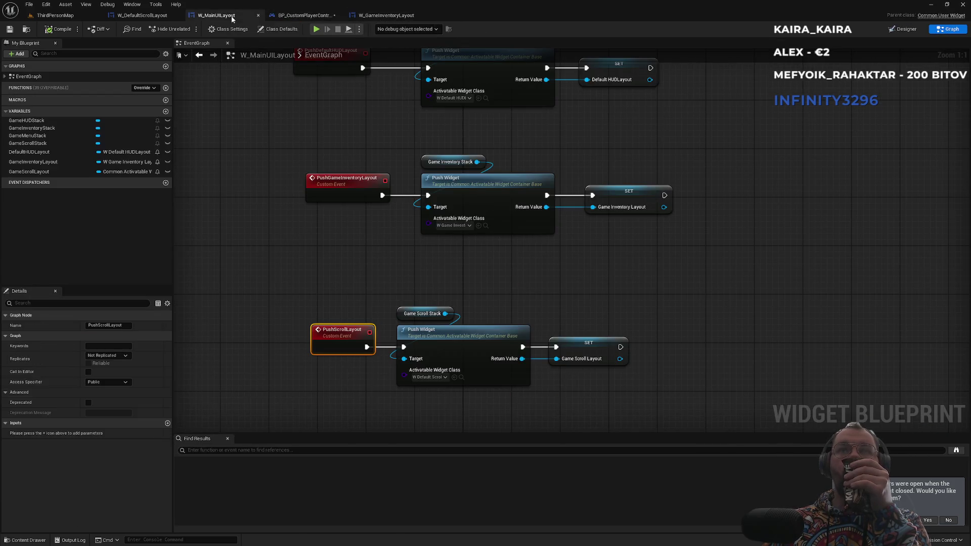
pyautogui.click(454, 378)
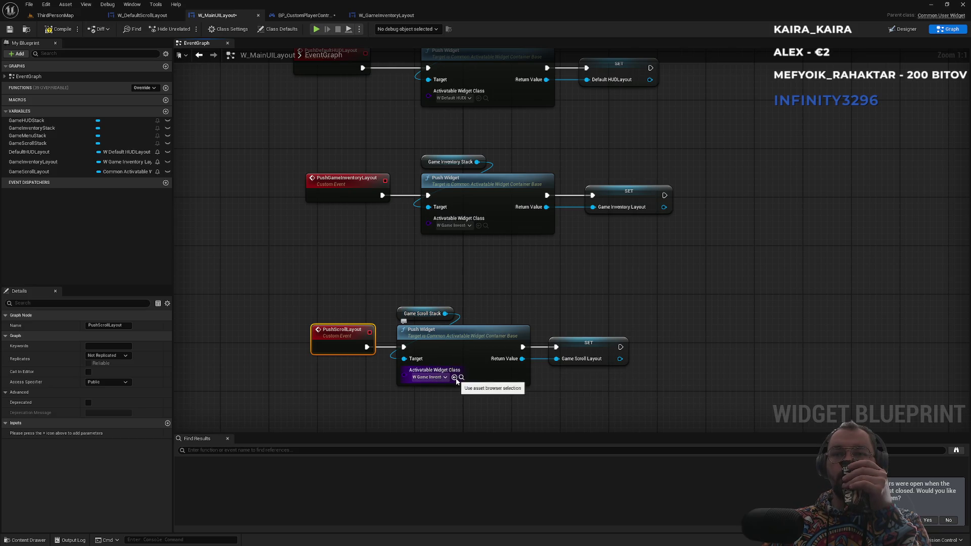
pyautogui.click(462, 377)
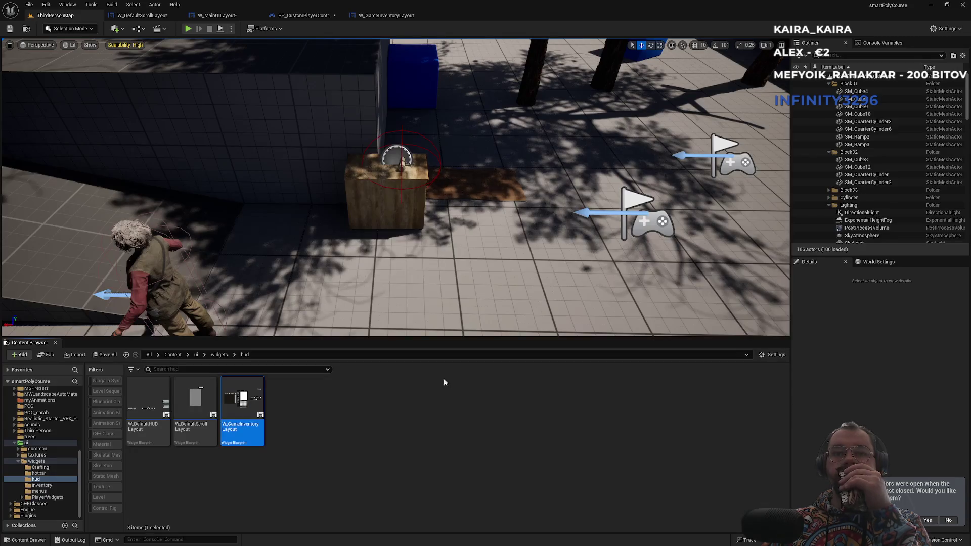
# Set Push Widget's class to W_DefaultScrollLayout and compare the layout setter nodes
pyautogui.click(211, 429)
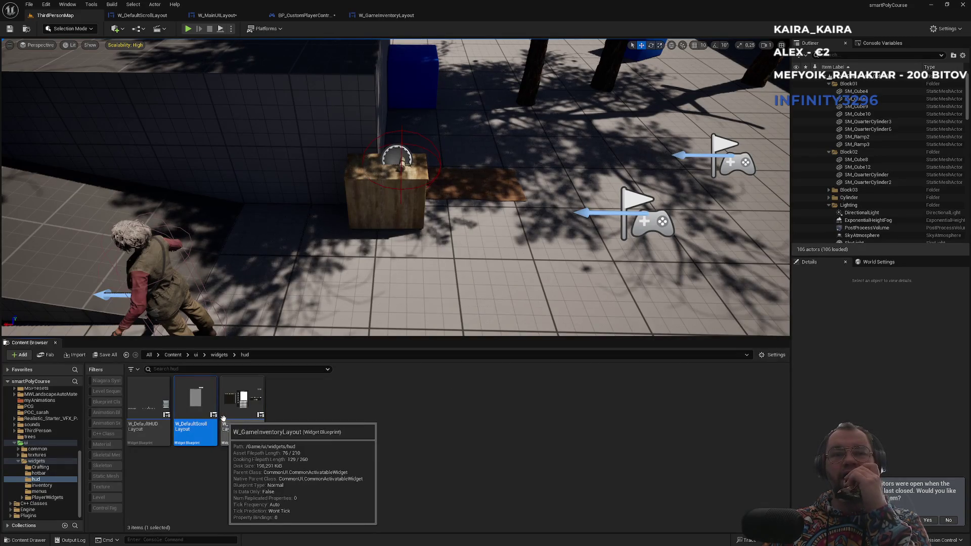
pyautogui.click(246, 17)
pyautogui.click(455, 377)
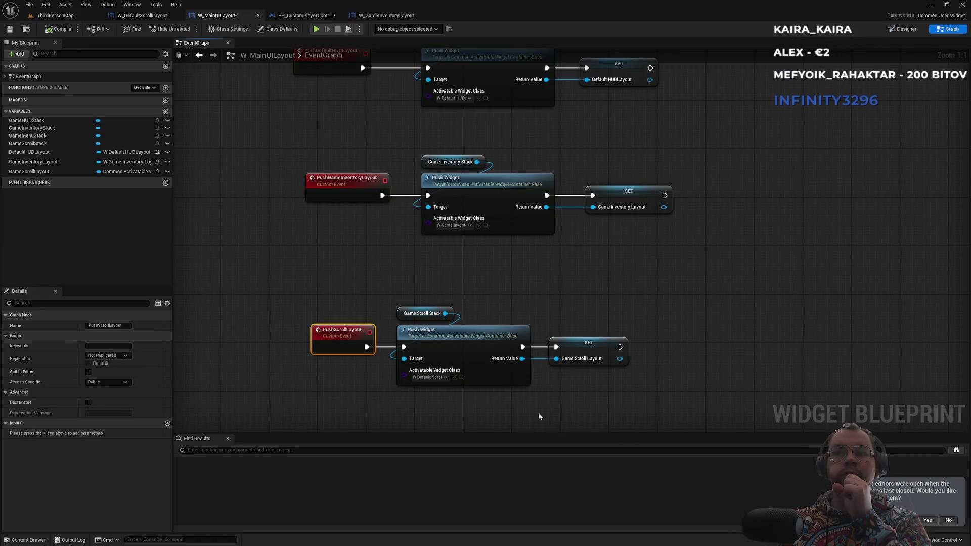
pyautogui.click(583, 347)
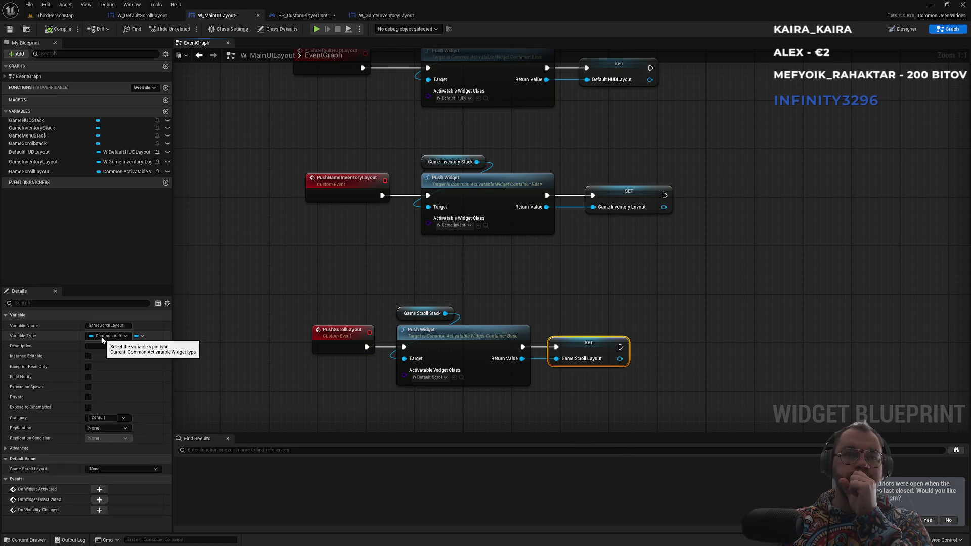
pyautogui.click(636, 202)
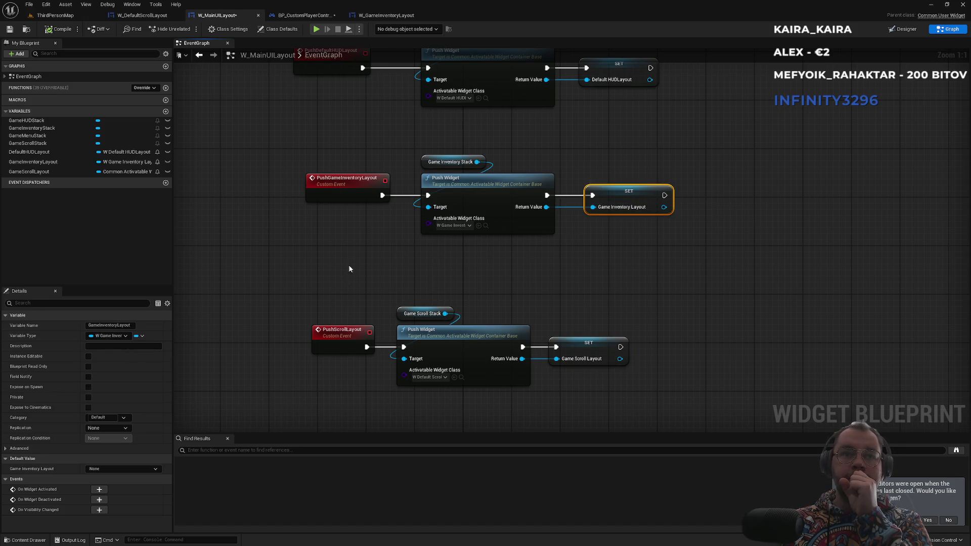
pyautogui.click(588, 350)
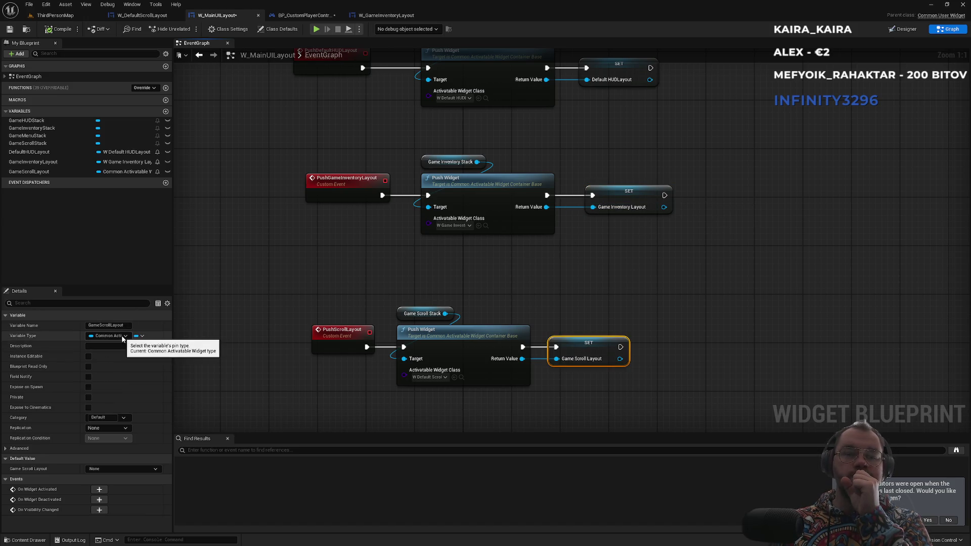
pyautogui.click(123, 336)
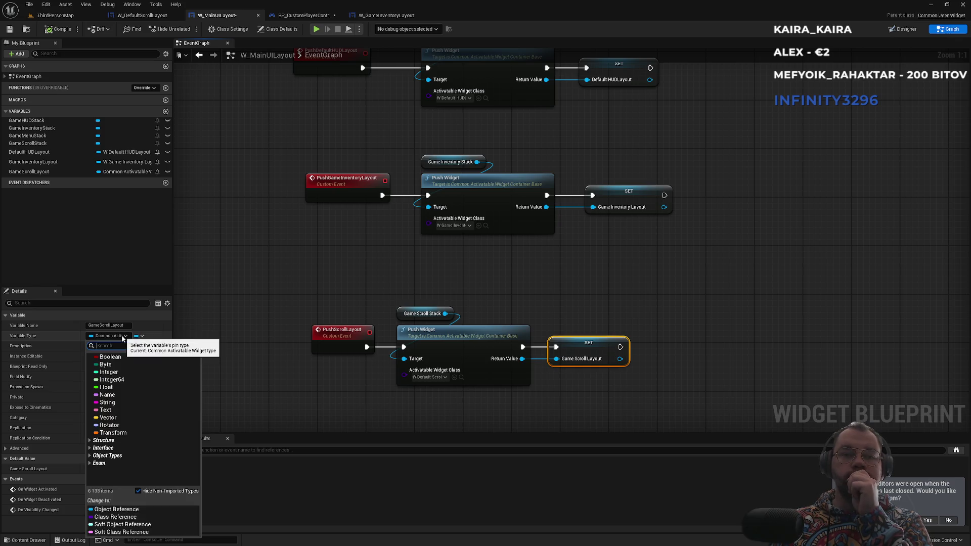
pyautogui.click(622, 308)
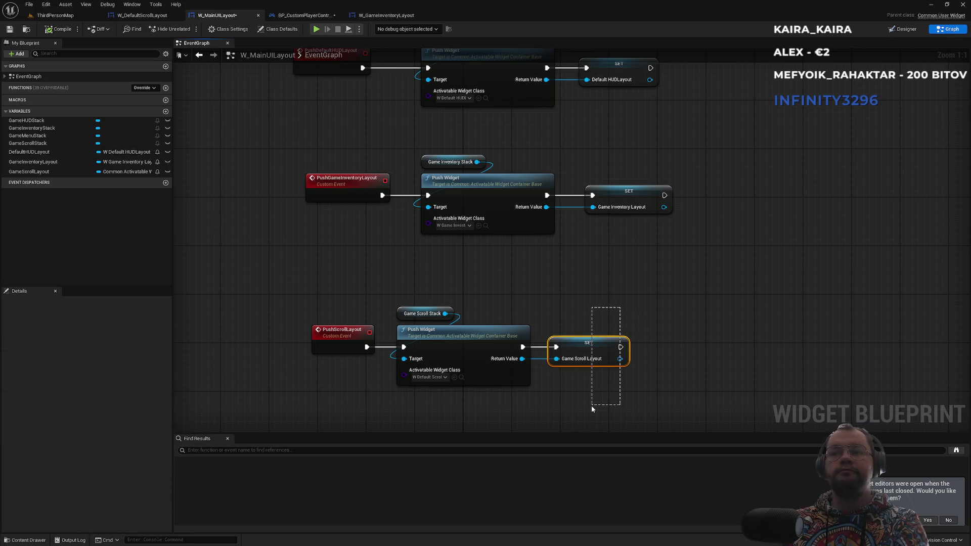
# Replace the old setter by promoting Return Value to NewVar, then compile
pyautogui.press('Delete')
pyautogui.moveTo(522, 359)
pyautogui.mouseDown()
pyautogui.moveTo(597, 362)
pyautogui.moveTo(583, 363)
pyautogui.mouseUp()
pyautogui.click(608, 388)
pyautogui.click(590, 345)
pyautogui.moveTo(590, 344); pyautogui.dragTo(593, 344)
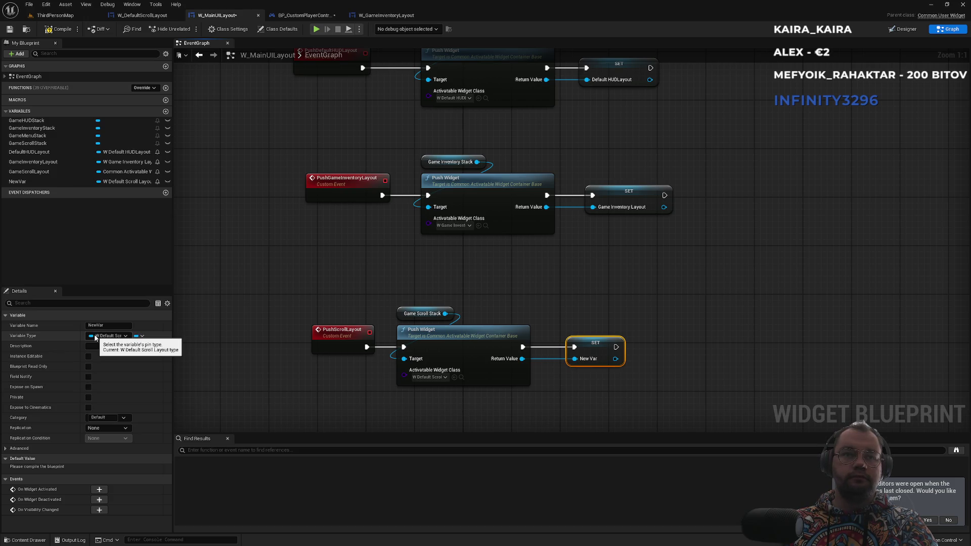
pyautogui.click(107, 325)
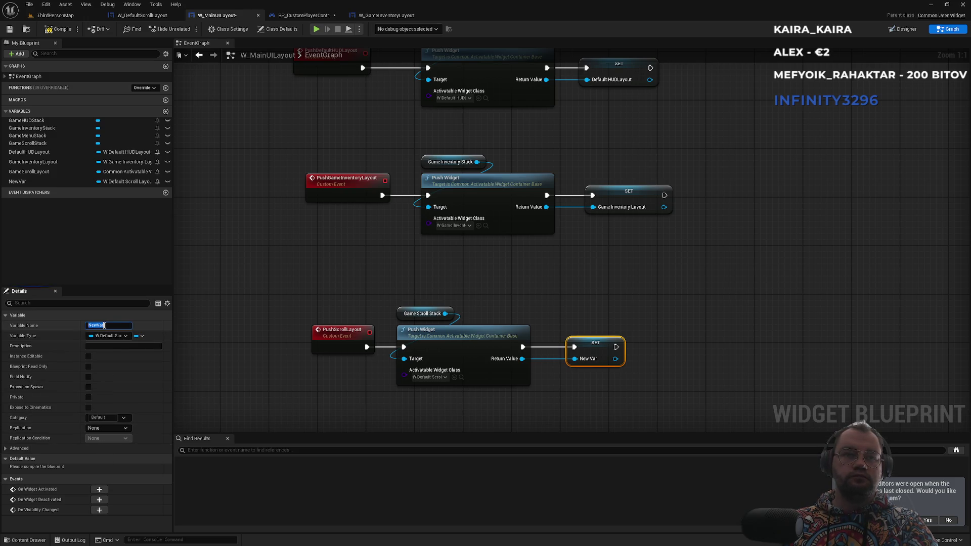
pyautogui.write('De')
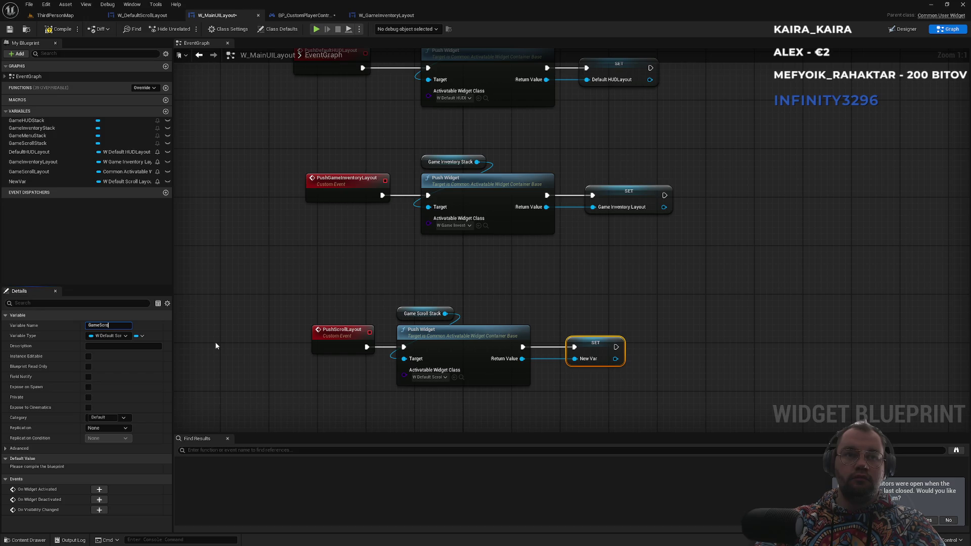
pyautogui.press('Escape')
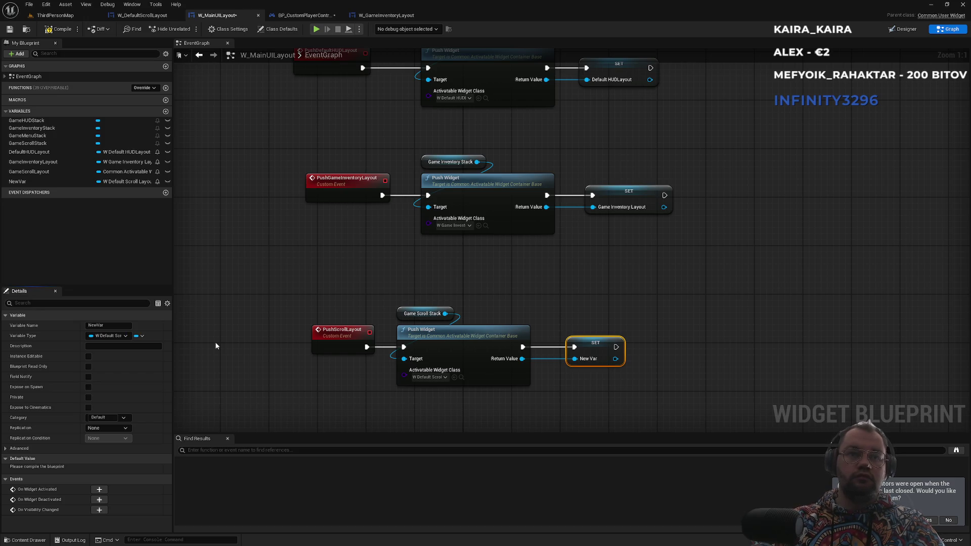
pyautogui.click(62, 32)
pyautogui.click(103, 326)
pyautogui.write('GameScrollLayout')
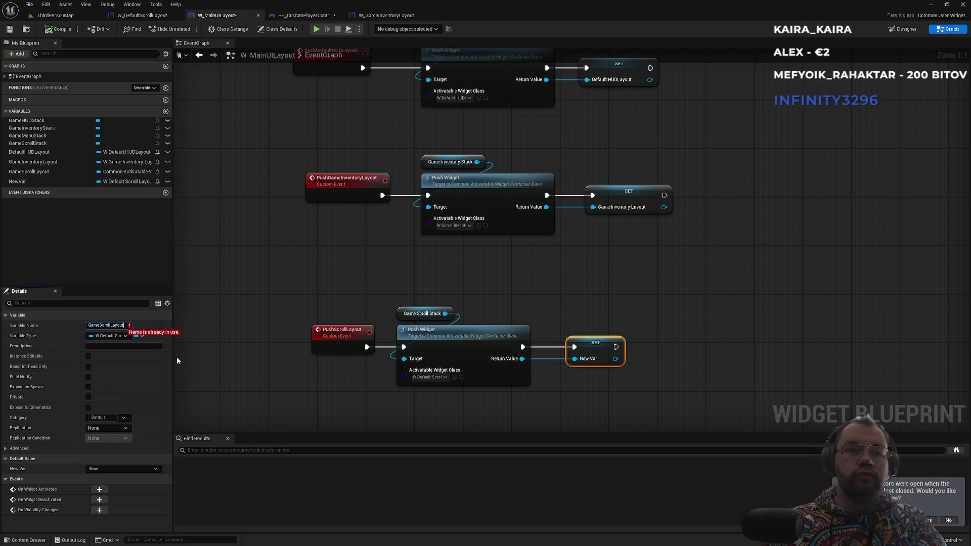
pyautogui.click(250, 365)
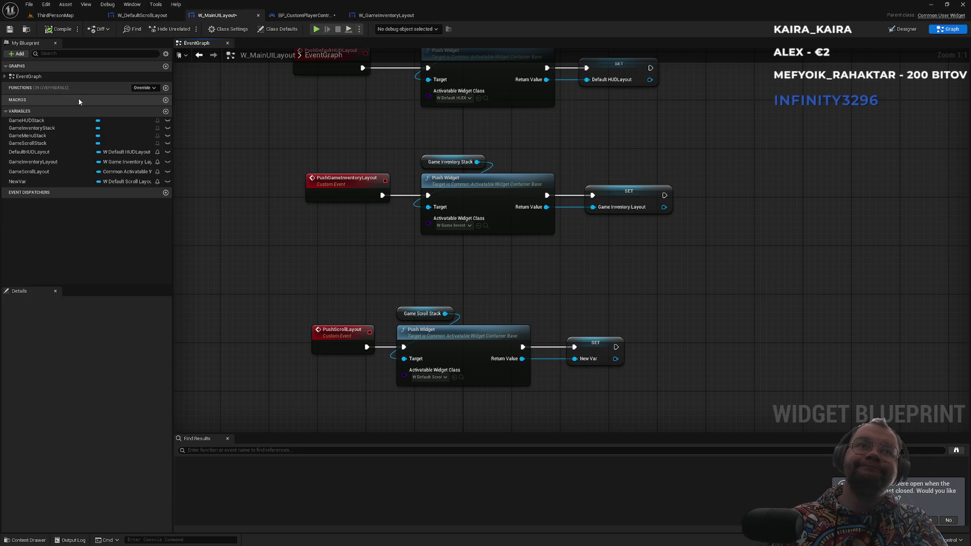
# Add a Set Game Scroll Layout node fed by Push Widget's Return Value
pyautogui.moveTo(36, 172); pyautogui.dragTo(616, 324)
pyautogui.click(647, 347)
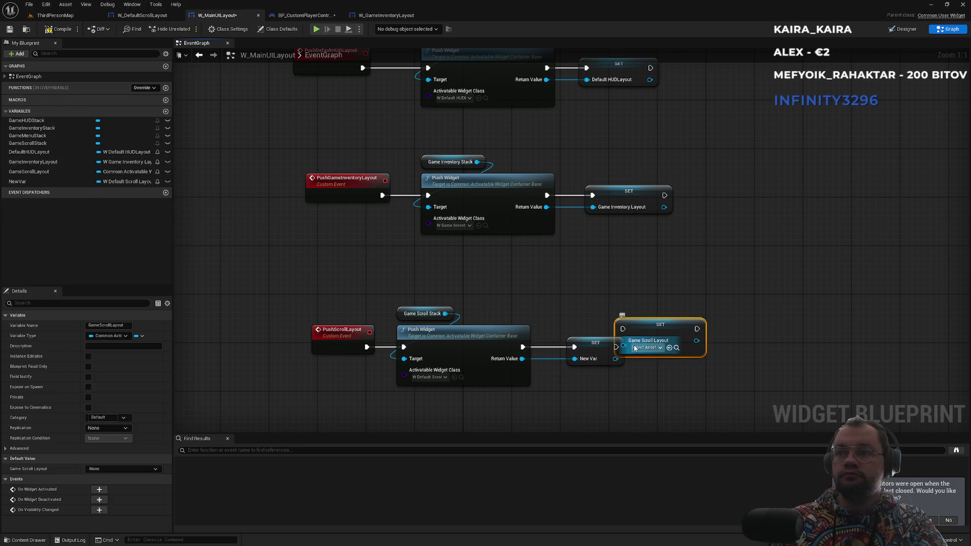
pyautogui.click(646, 347)
pyautogui.moveTo(522, 358)
pyautogui.mouseDown()
pyautogui.moveTo(623, 345)
pyautogui.moveTo(603, 335)
pyautogui.moveTo(523, 347)
pyautogui.mouseUp()
pyautogui.click(582, 360)
# Delete the leftover SET New Var node and reposition the Game Scroll Layout setter
pyautogui.press('Delete')
pyautogui.moveTo(654, 330); pyautogui.dragTo(599, 347)
pyautogui.click(608, 314)
# Start a song in Spotify, then minimize Spotify and hide the Steam store window
pyautogui.press('super')
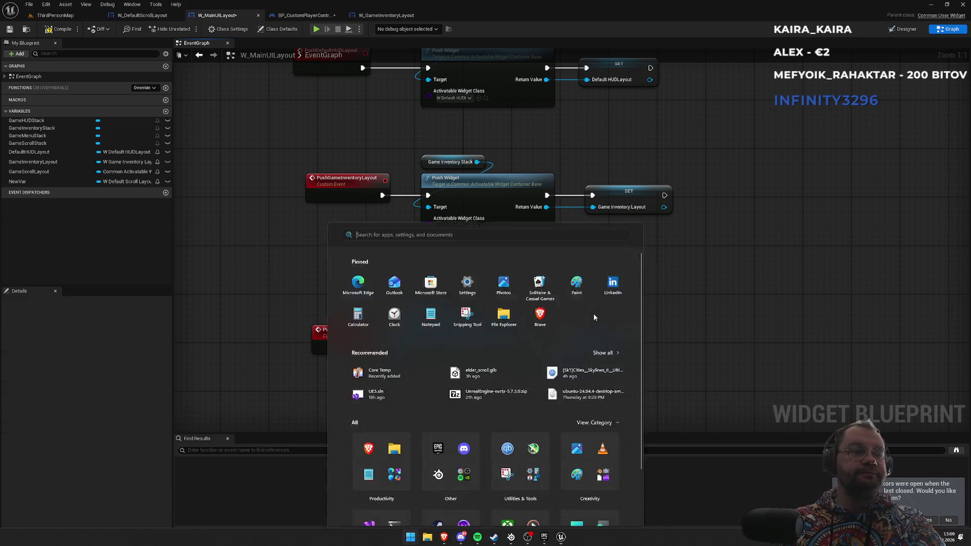
pyautogui.click(494, 537)
pyautogui.press('super')
pyautogui.press('super')
pyautogui.press('super')
pyautogui.click(477, 543)
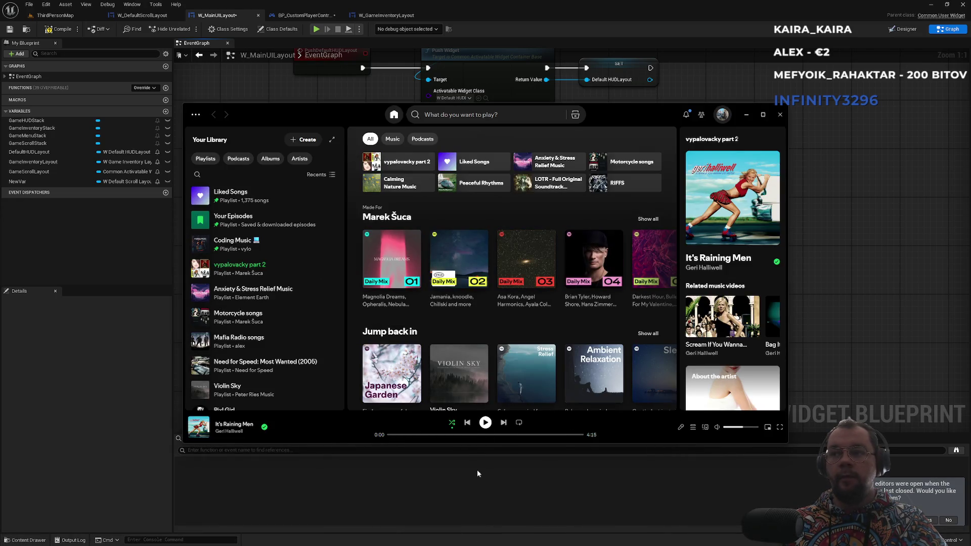
pyautogui.click(485, 422)
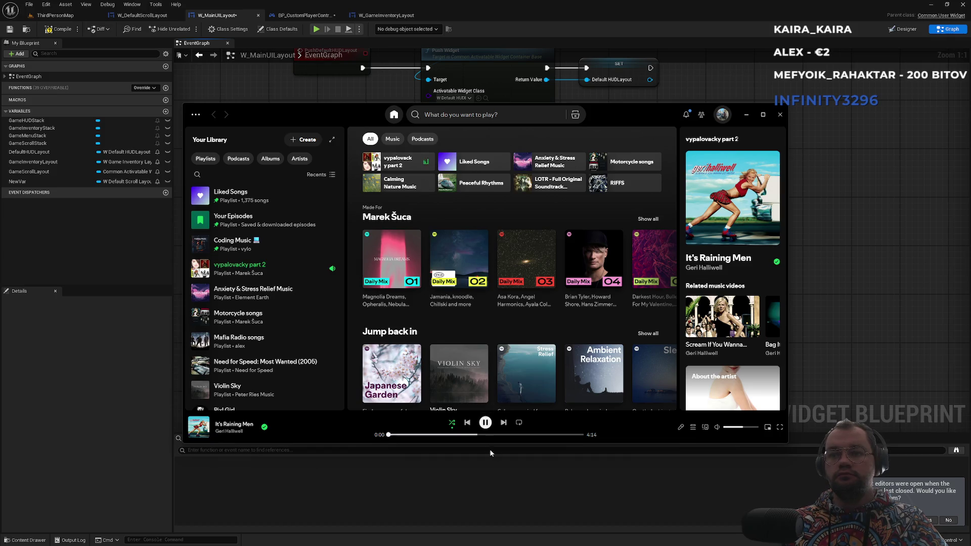
pyautogui.click(747, 115)
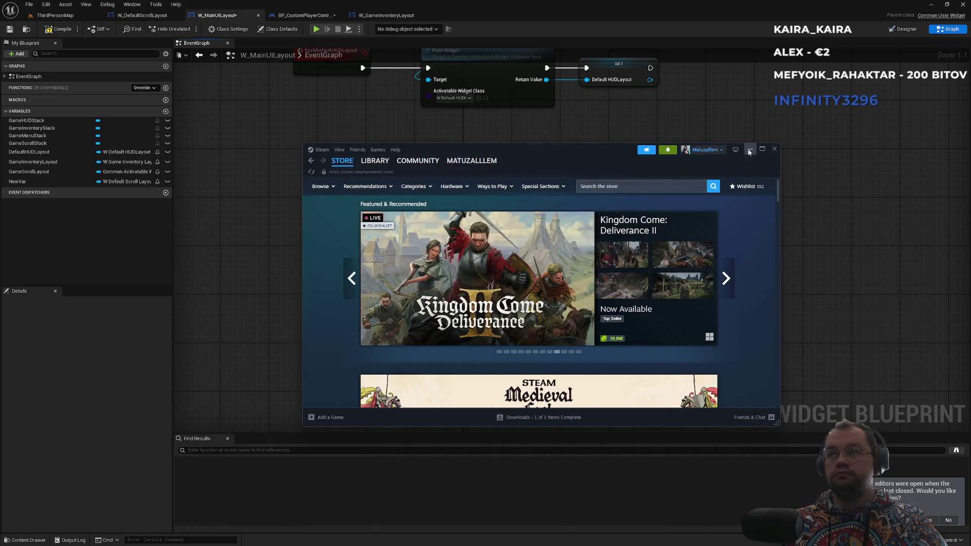
pyautogui.click(749, 151)
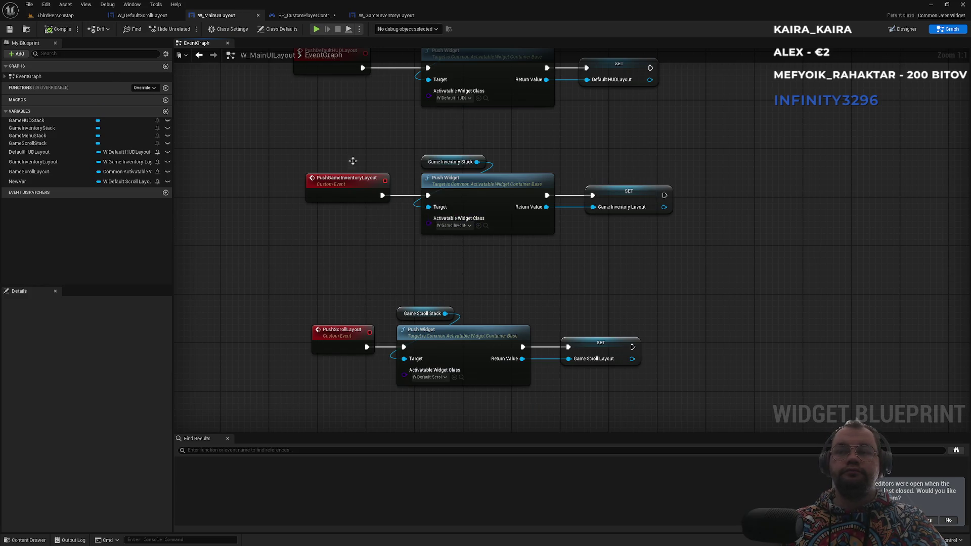
# Search for set-text actions from Game Scroll Layout in BP_CustomPlayerController without adding any
pyautogui.click(296, 17)
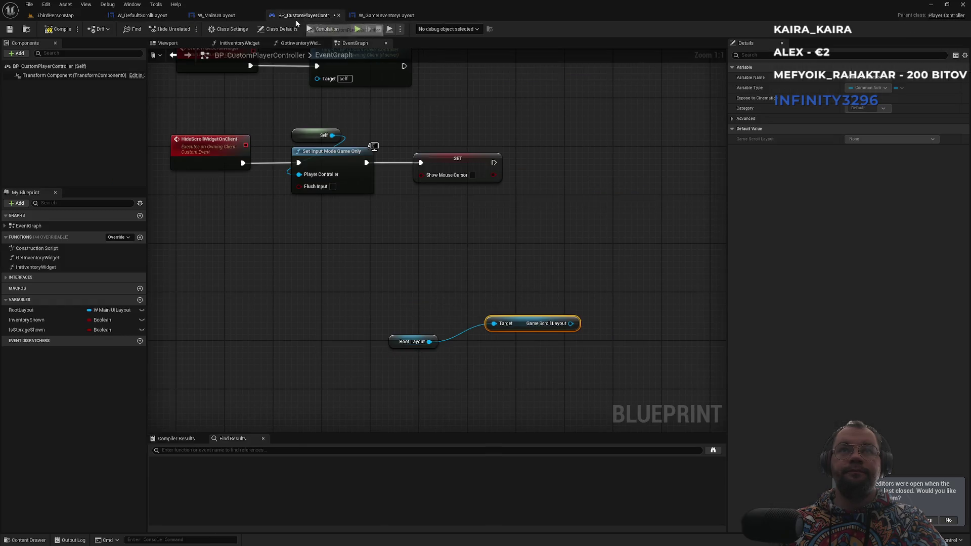
pyautogui.moveTo(570, 323); pyautogui.dragTo(587, 287)
pyautogui.write('sette')
pyautogui.press('BackSpace')
pyautogui.press('BackSpace')
pyautogui.press('BackSpace')
pyautogui.write('text')
pyautogui.click(523, 300)
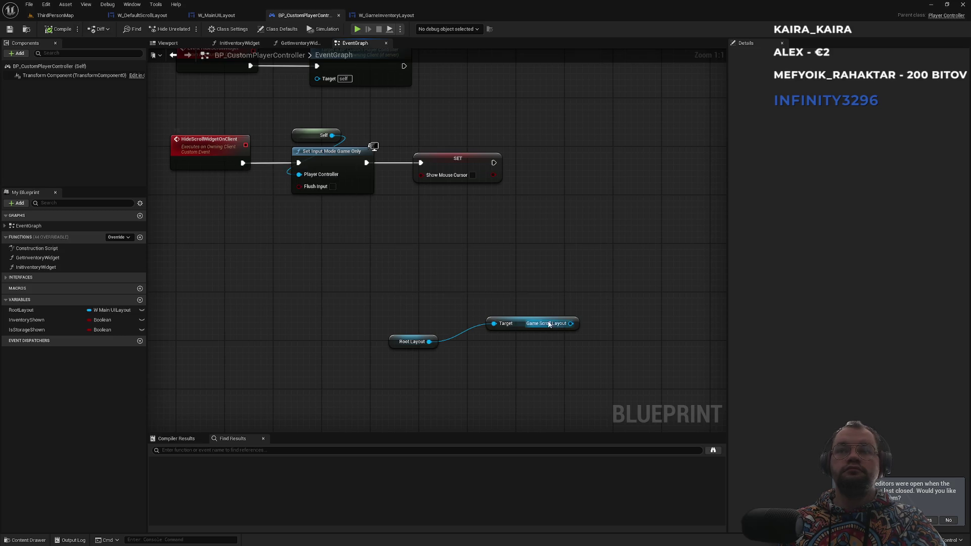
pyautogui.moveTo(571, 323); pyautogui.dragTo(588, 287)
pyautogui.write('set text')
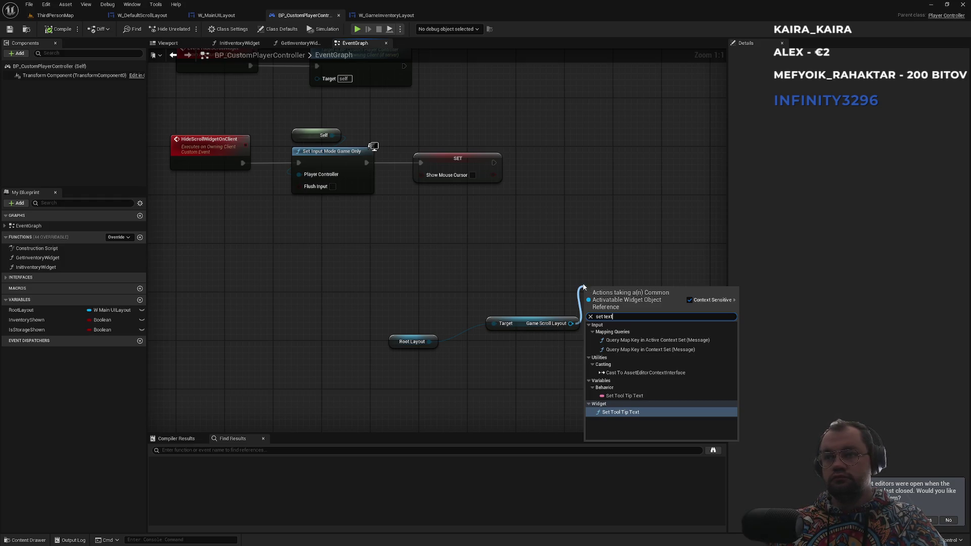
pyautogui.click(550, 252)
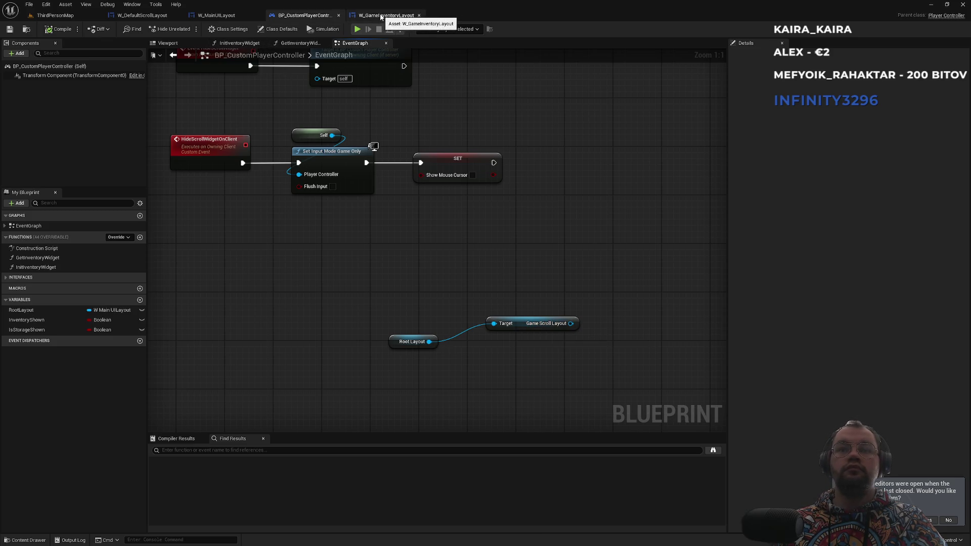
# Delete the loose Root Layout and Game Scroll Layout nodes, discarding a mistaken Game Scroll Stack getter
pyautogui.moveTo(570, 303); pyautogui.dragTo(548, 354)
pyautogui.press('Delete')
pyautogui.moveTo(436, 253); pyautogui.dragTo(546, 326)
pyautogui.moveTo(545, 359)
pyautogui.mouseDown()
pyautogui.moveTo(526, 433)
pyautogui.moveTo(520, 251)
pyautogui.moveTo(507, 281)
pyautogui.mouseUp()
pyautogui.hotkey('ctrl', 'z')
pyautogui.press('Delete')
pyautogui.moveTo(463, 171); pyautogui.dragTo(551, 264)
pyautogui.write('gamesw')
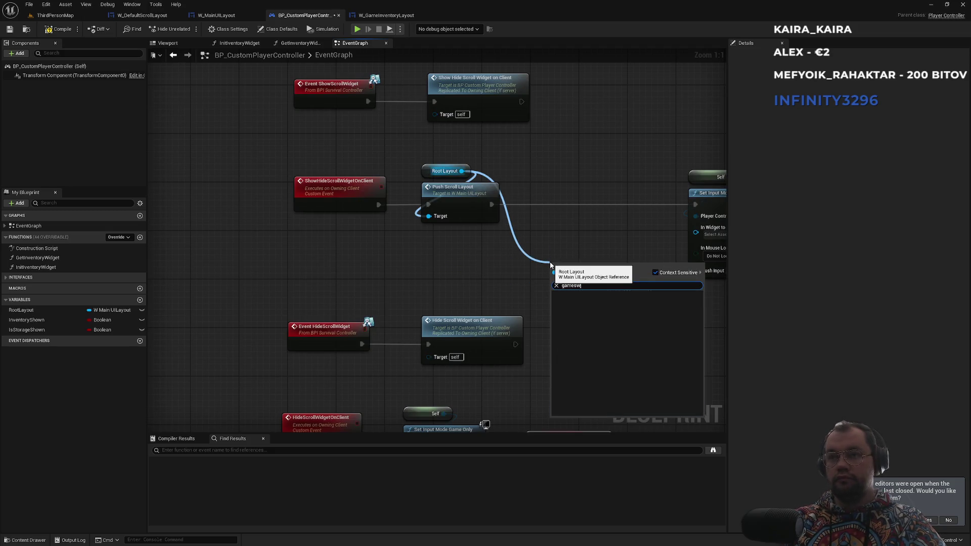
pyautogui.press('BackSpace')
pyautogui.press('Return')
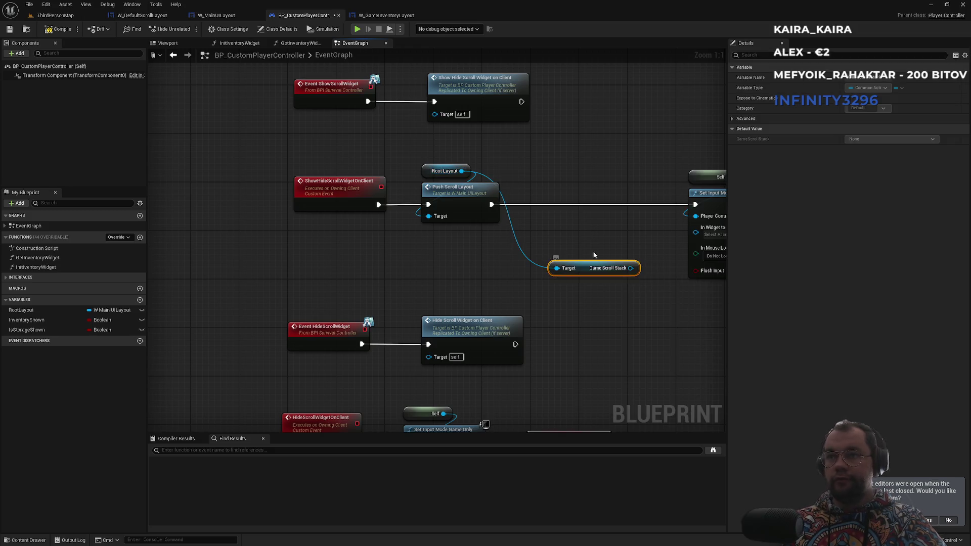
pyautogui.press('Delete')
# Add a Get Game Scroll Layout node targeting Root Layout beside Push Scroll Layout
pyautogui.moveTo(462, 171); pyautogui.dragTo(499, 243)
pyautogui.write('getsc')
pyautogui.press('Home')
pyautogui.press('Delete')
pyautogui.press('Delete')
pyautogui.press('Delete')
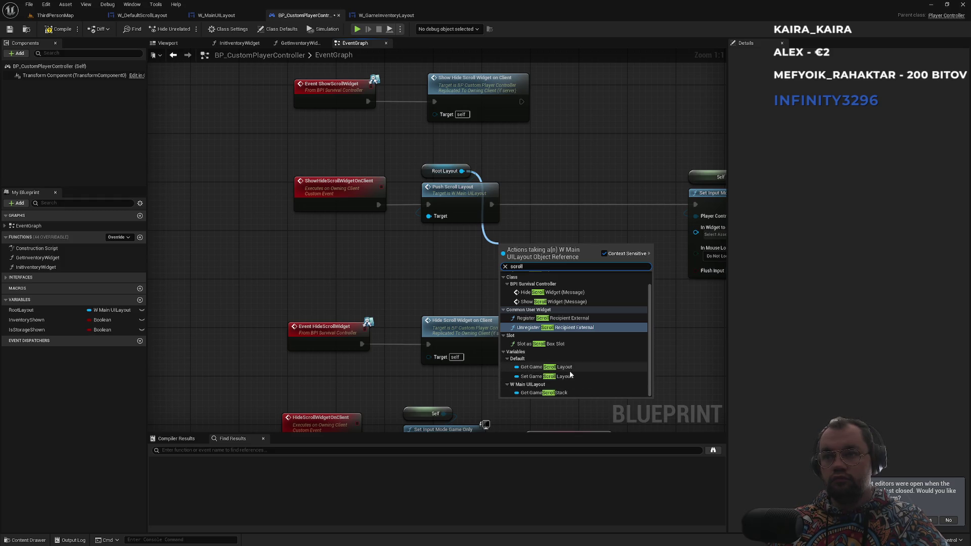
pyautogui.click(546, 367)
pyautogui.moveTo(579, 250); pyautogui.dragTo(607, 317)
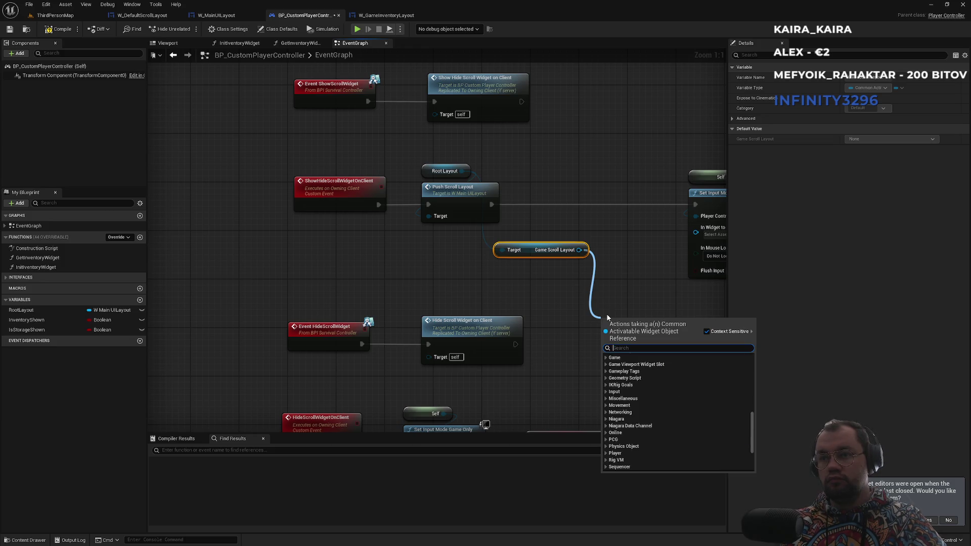
pyautogui.write('pic')
pyautogui.press('BackSpace')
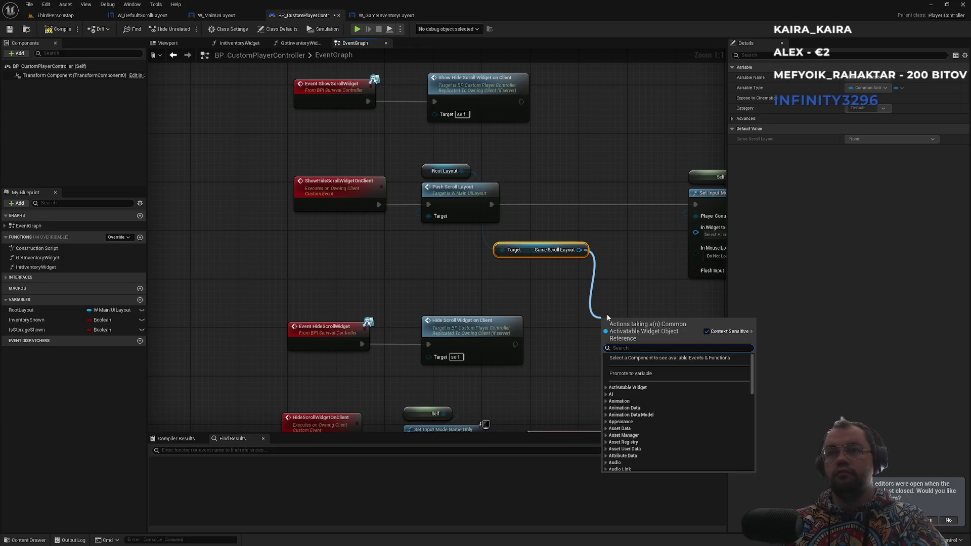
pyautogui.click(597, 303)
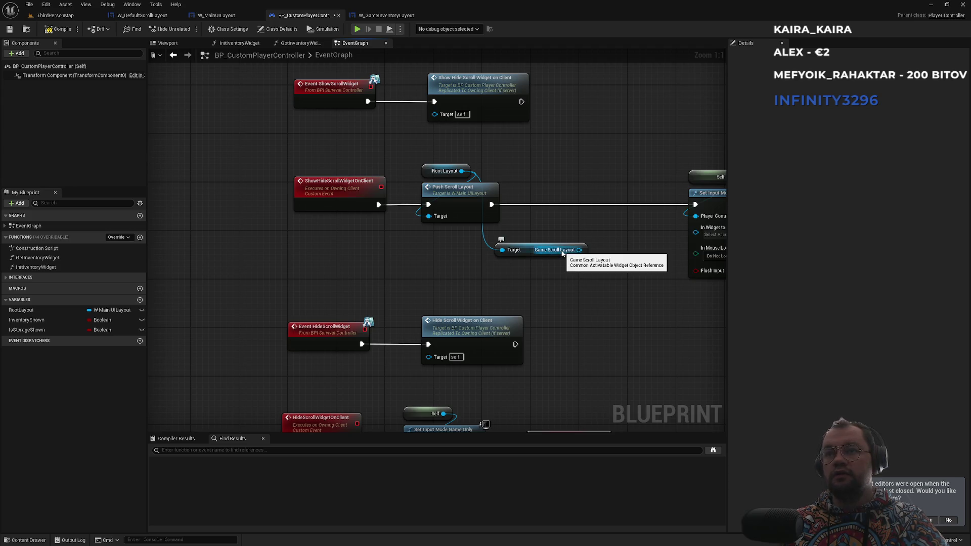
pyautogui.scroll(-3, 482, 283)
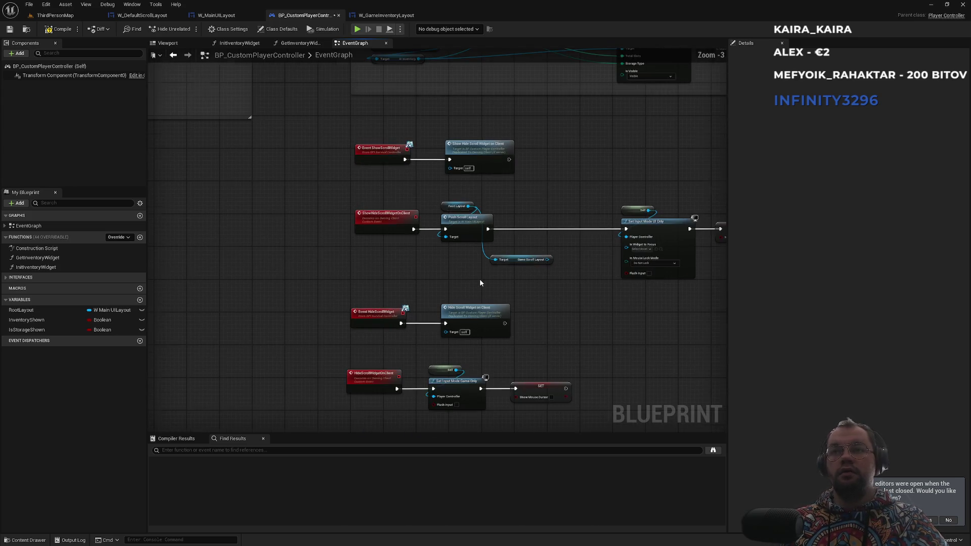
pyautogui.scroll(3, 442, 145)
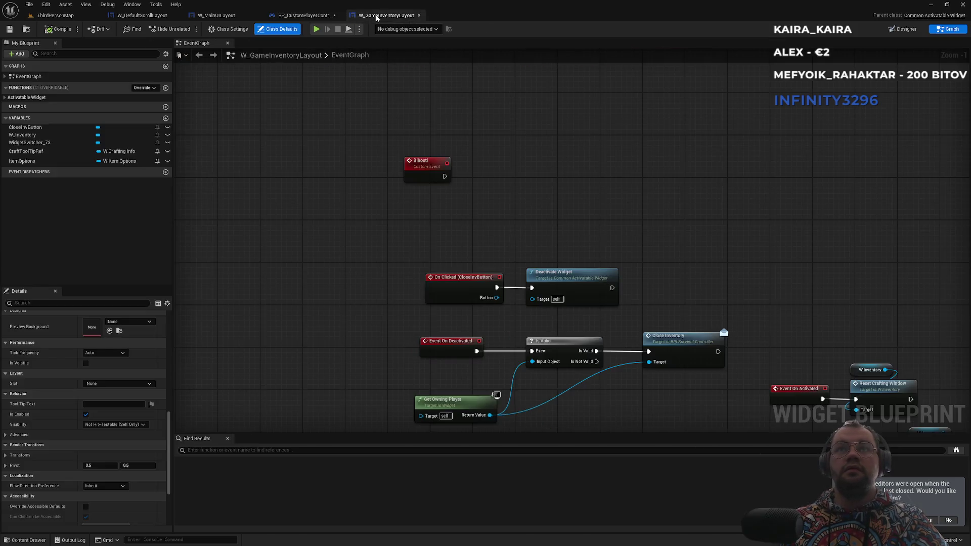
# Change GameScrollLayout's type to W Default Scroll Layout Object Reference and save all
pyautogui.click(379, 16)
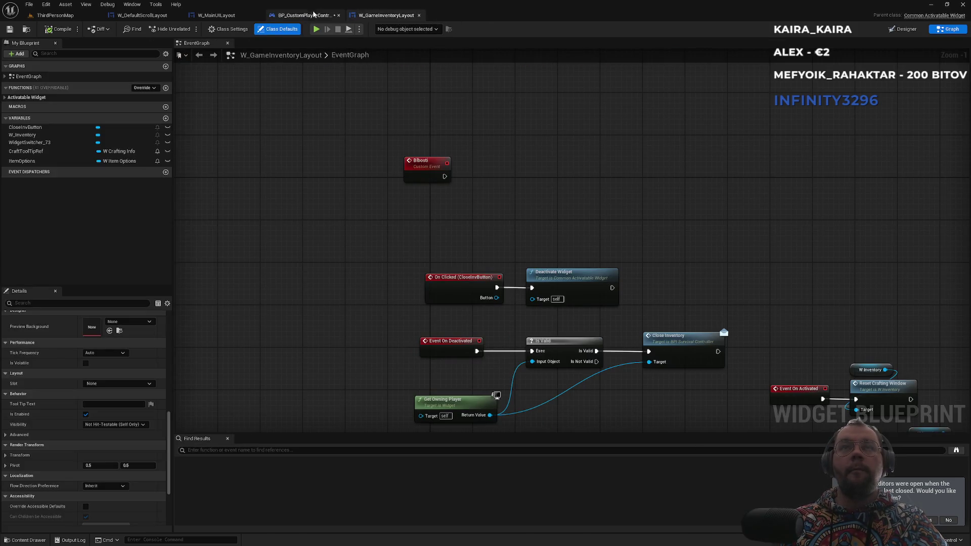
pyautogui.click(142, 16)
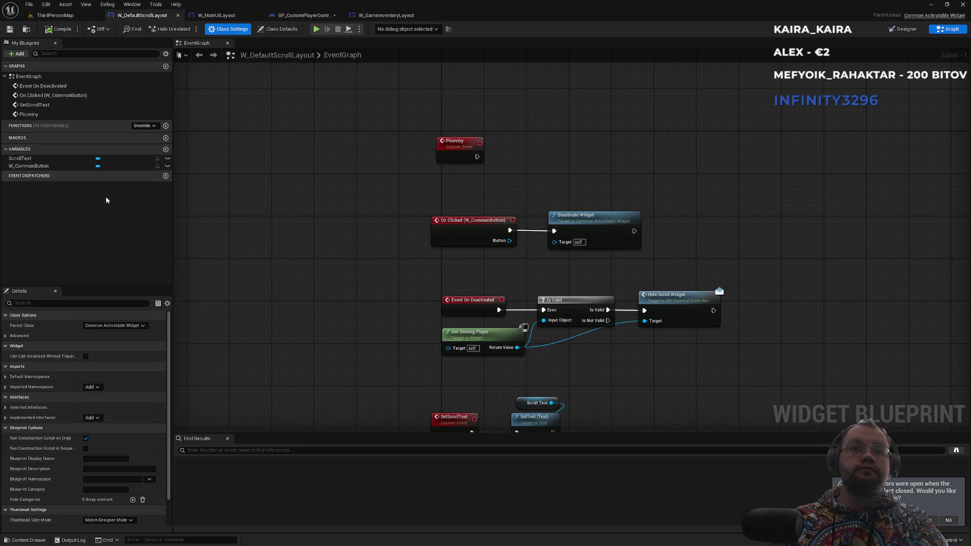
pyautogui.click(216, 15)
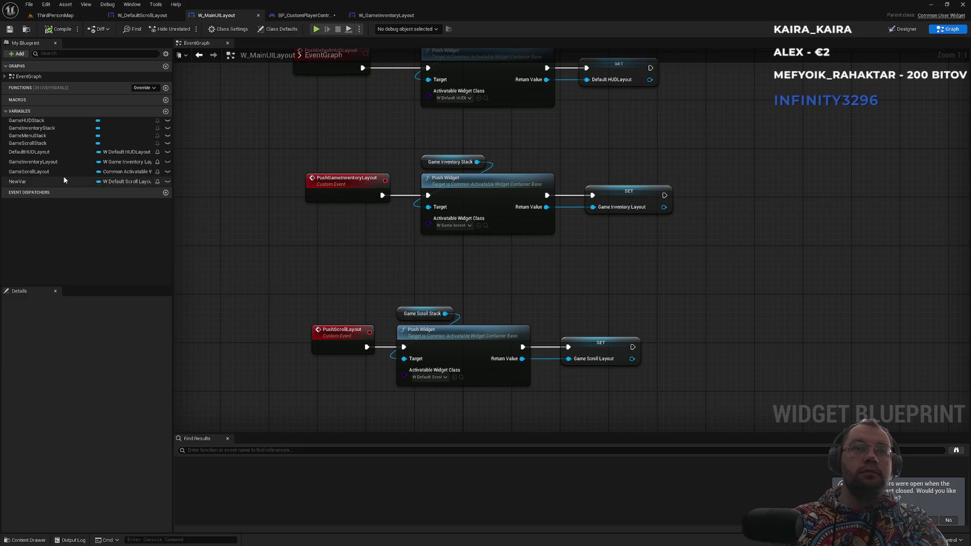
pyautogui.click(132, 173)
pyautogui.write('defaults')
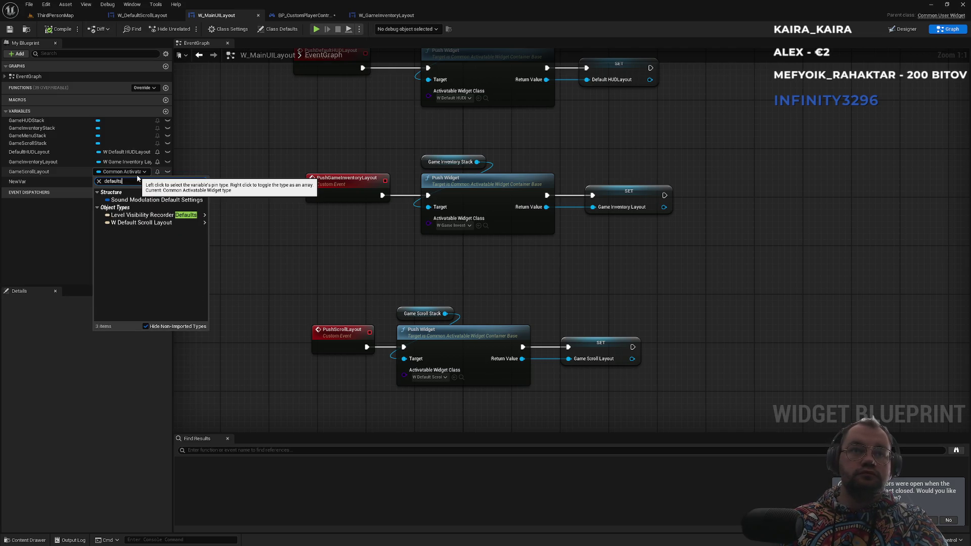
pyautogui.moveTo(203, 223)
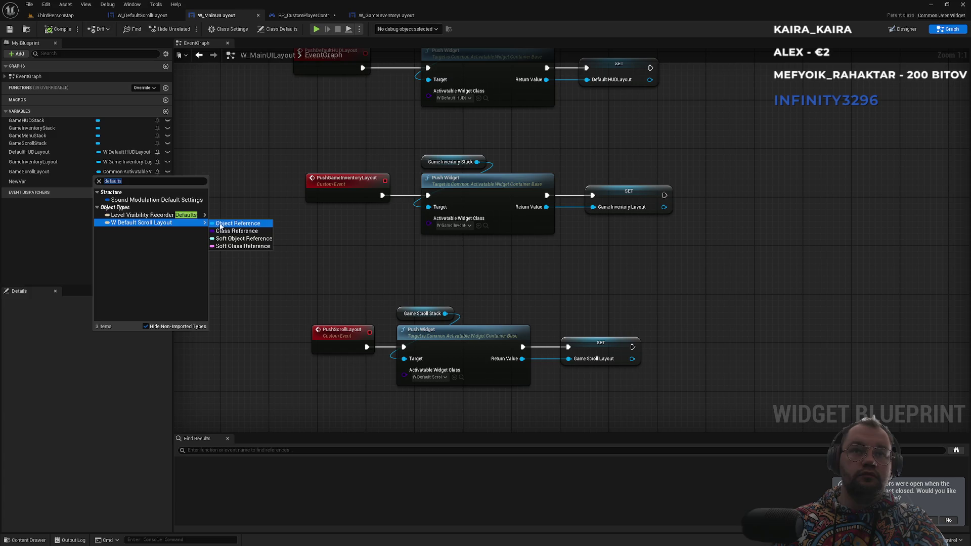
pyautogui.click(221, 223)
pyautogui.click(506, 293)
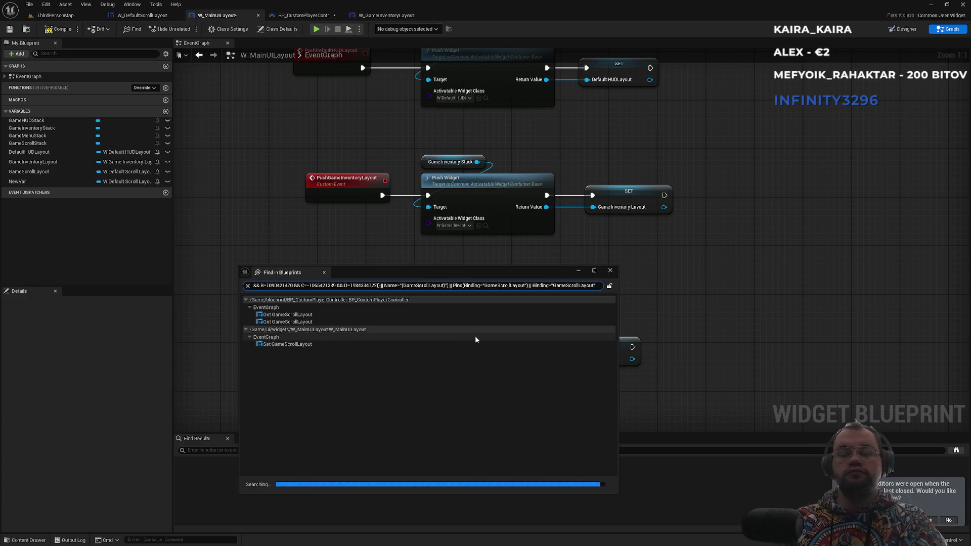
pyautogui.click(611, 272)
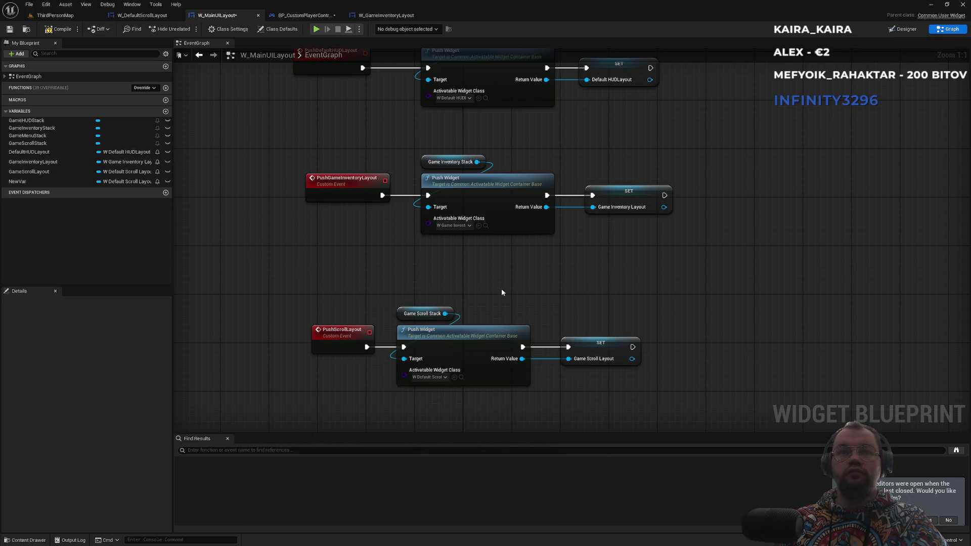
pyautogui.hotkey('ctrl', 'shift', 's')
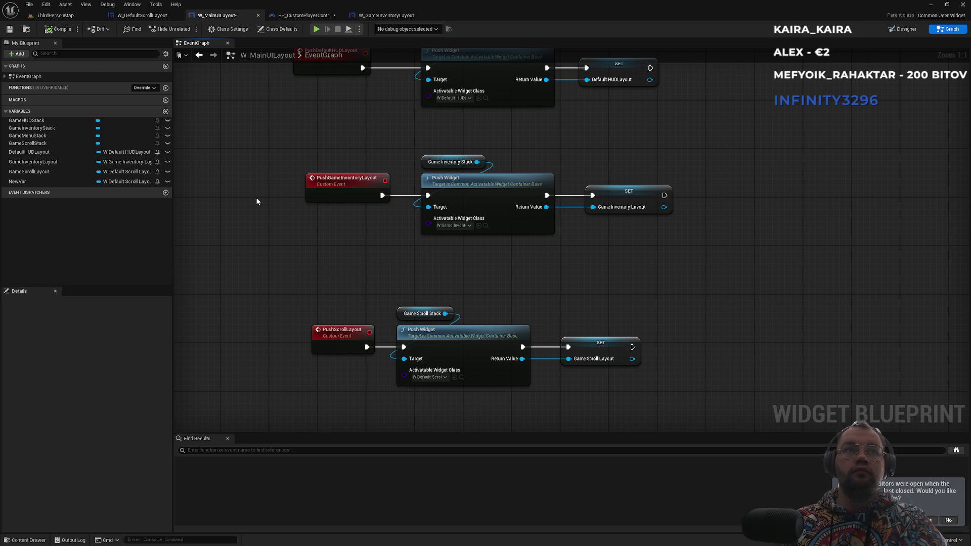
# Delete the NewVar variable plus the leftover Bibosti and Picoviny events
pyautogui.click(44, 180)
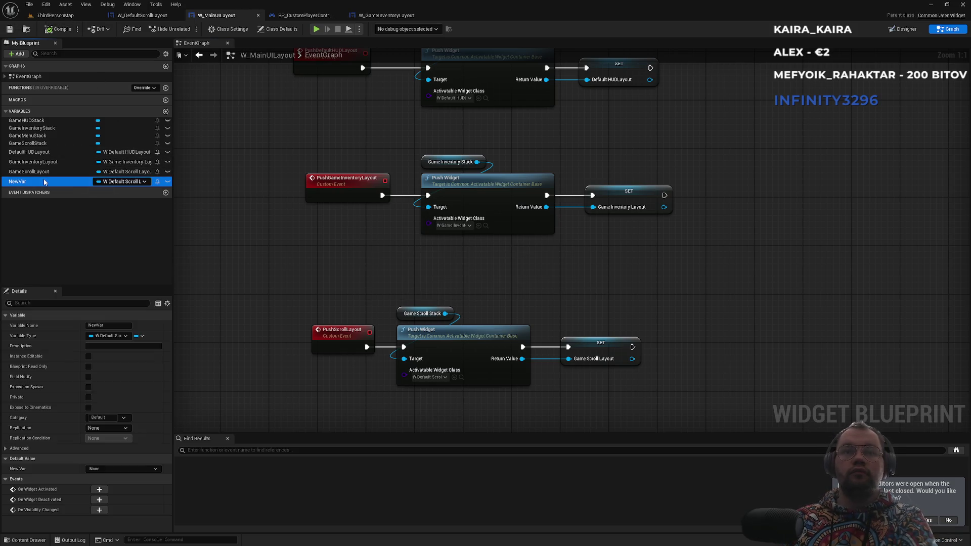
pyautogui.press('Delete')
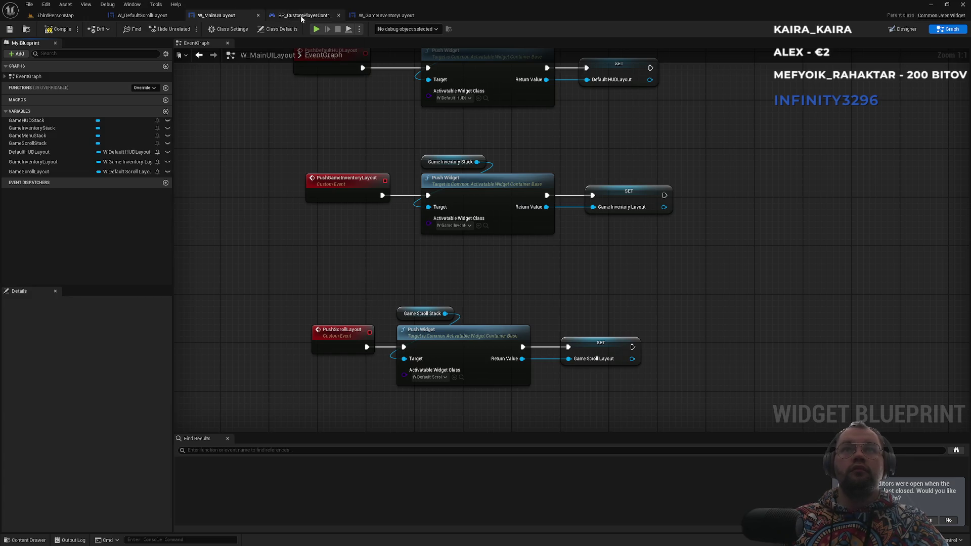
pyautogui.click(385, 17)
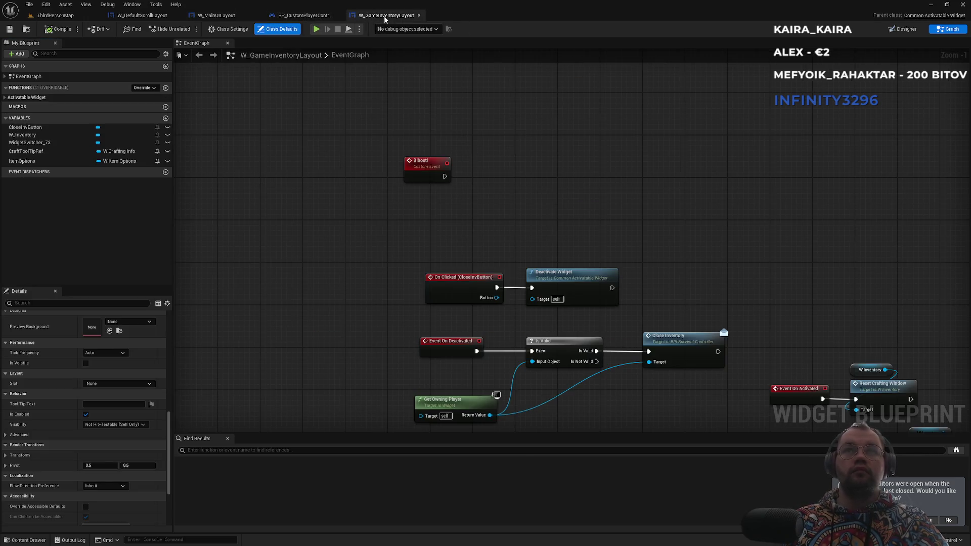
pyautogui.moveTo(403, 90); pyautogui.dragTo(418, 215)
pyautogui.press('Delete')
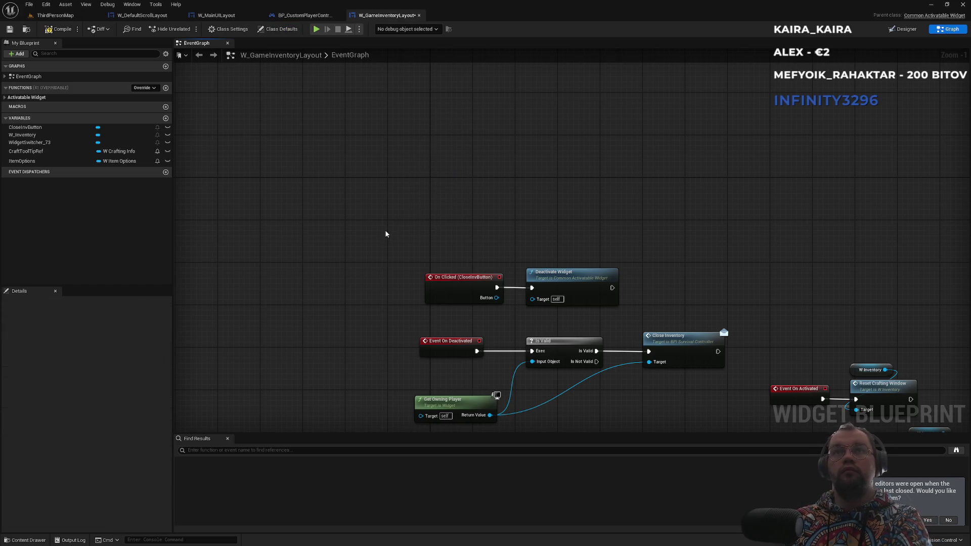
pyautogui.click(118, 17)
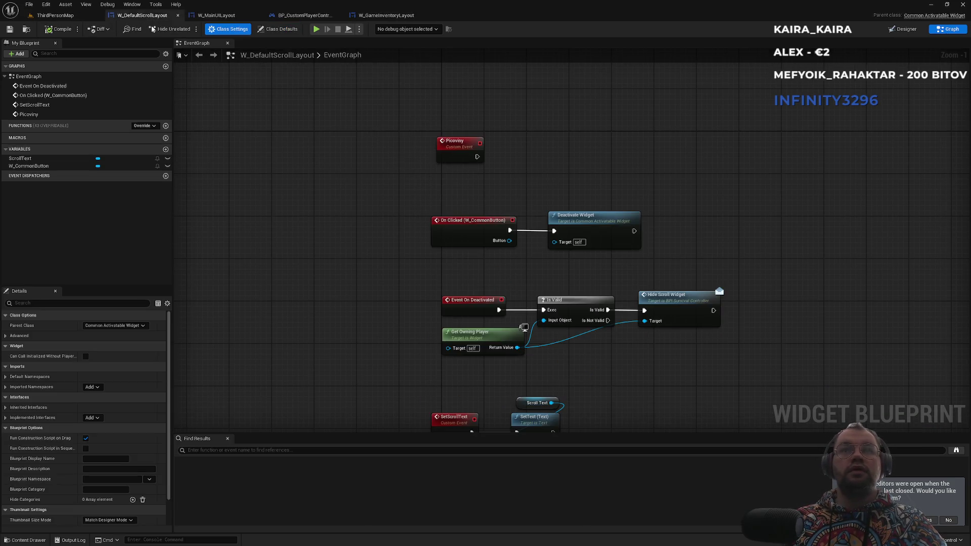
pyautogui.moveTo(502, 145); pyautogui.dragTo(433, 169)
pyautogui.press('Delete')
pyautogui.click(215, 16)
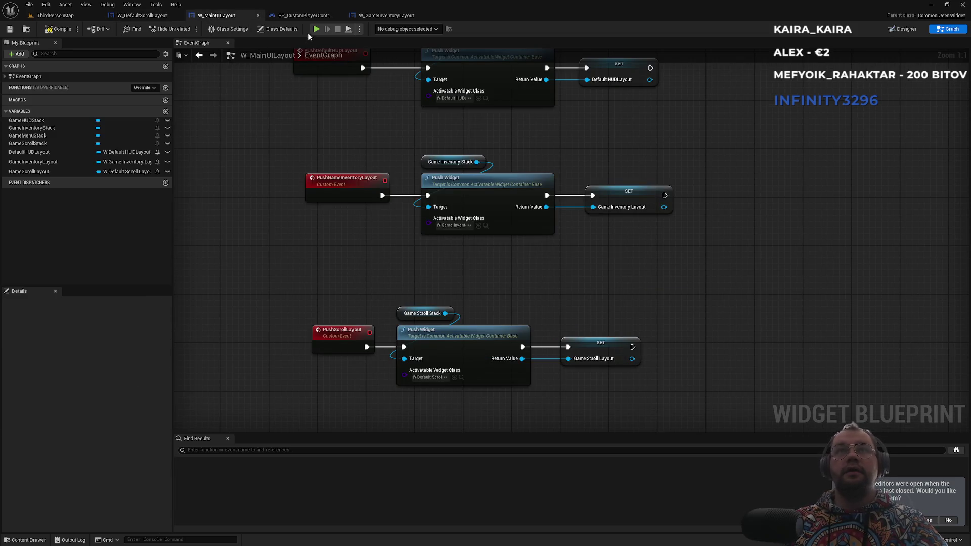
pyautogui.click(299, 16)
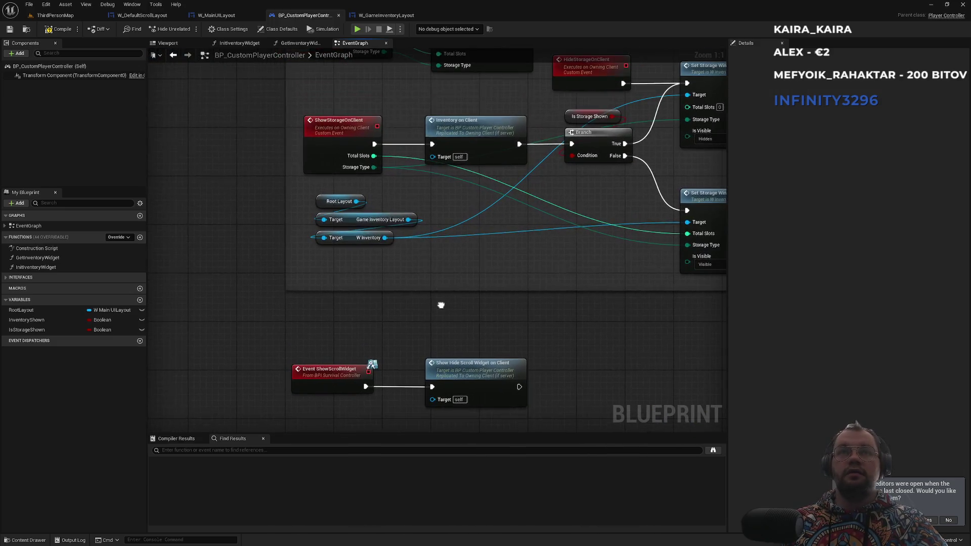
# Delete the Get Controlled Pawn and Start Scene Capture nodes from the player controller graph
pyautogui.scroll(-5, 318, 195)
pyautogui.scroll(5, 476, 248)
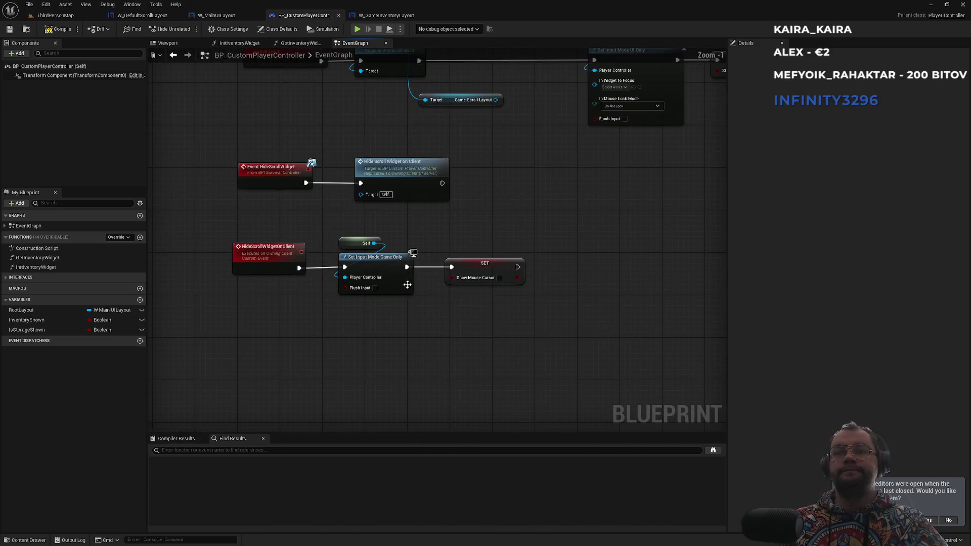
pyautogui.moveTo(477, 247); pyautogui.dragTo(446, 256)
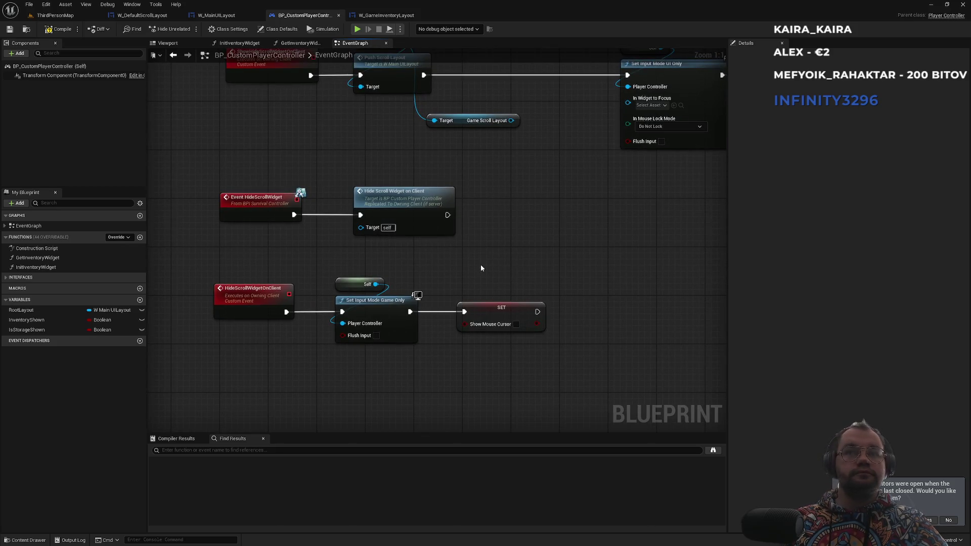
pyautogui.scroll(-5, 480, 265)
pyautogui.scroll(4, 448, 256)
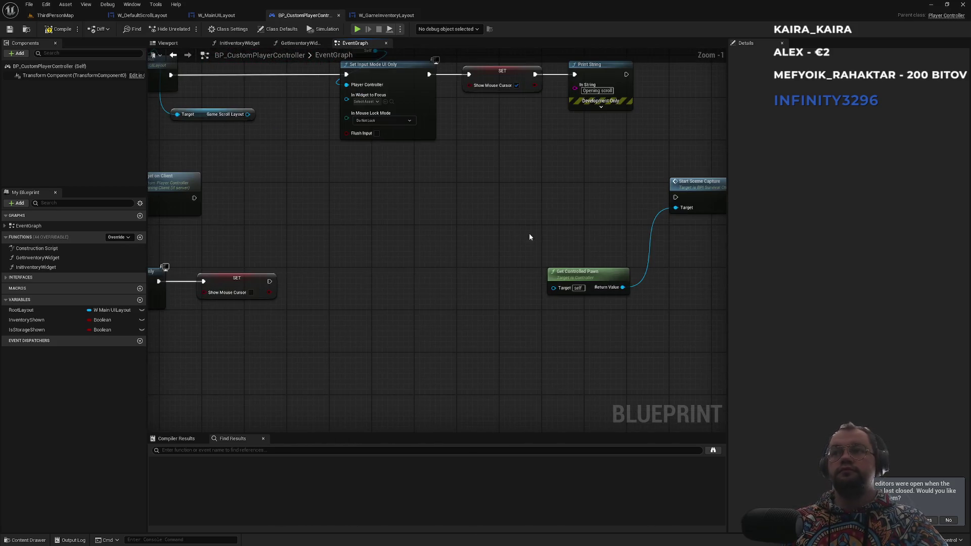
pyautogui.scroll(-2, 541, 217)
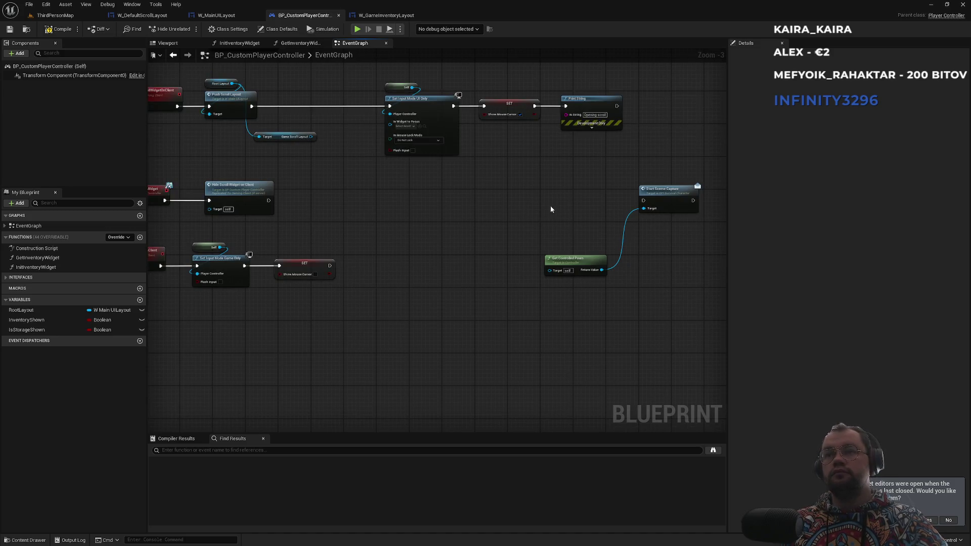
pyautogui.scroll(3, 620, 225)
pyautogui.moveTo(520, 183); pyautogui.dragTo(674, 274)
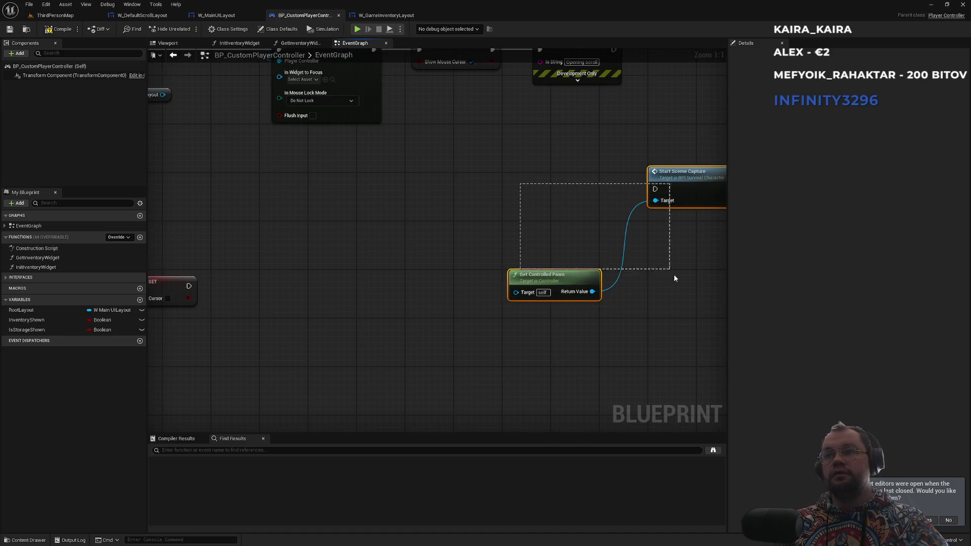
pyautogui.press('Delete')
# Replace the old Game Scroll Layout getter with Get Game Scroll Layout pulled from Root Layout
pyautogui.moveTo(444, 180); pyautogui.dragTo(568, 309)
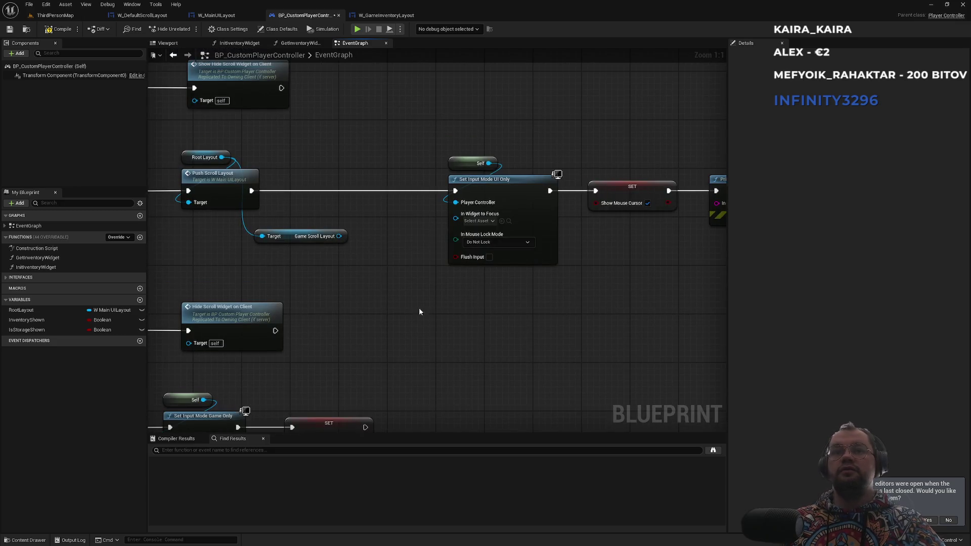
pyautogui.moveTo(419, 311); pyautogui.dragTo(502, 373)
pyautogui.moveTo(439, 360); pyautogui.dragTo(430, 355)
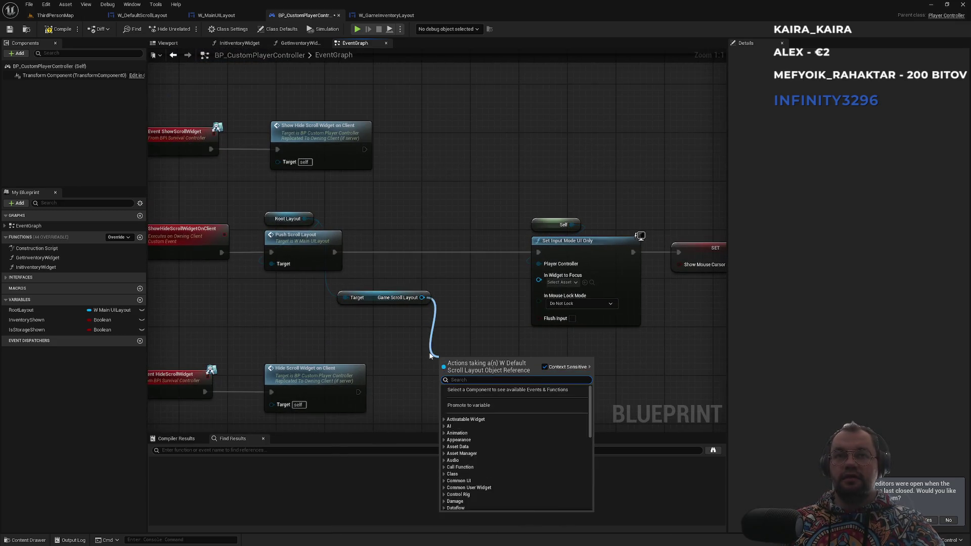
pyautogui.write('se')
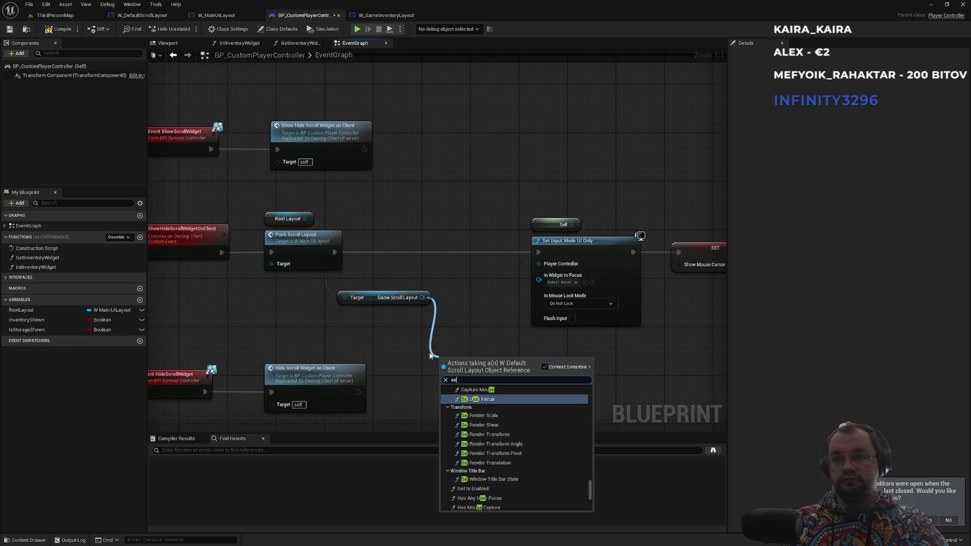
pyautogui.write('tte')
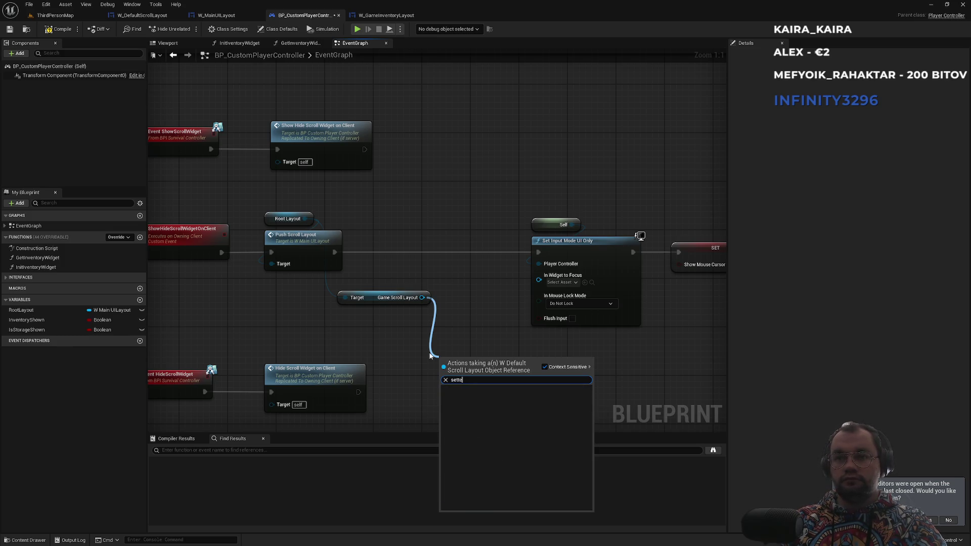
pyautogui.press('Escape')
pyautogui.click(394, 297)
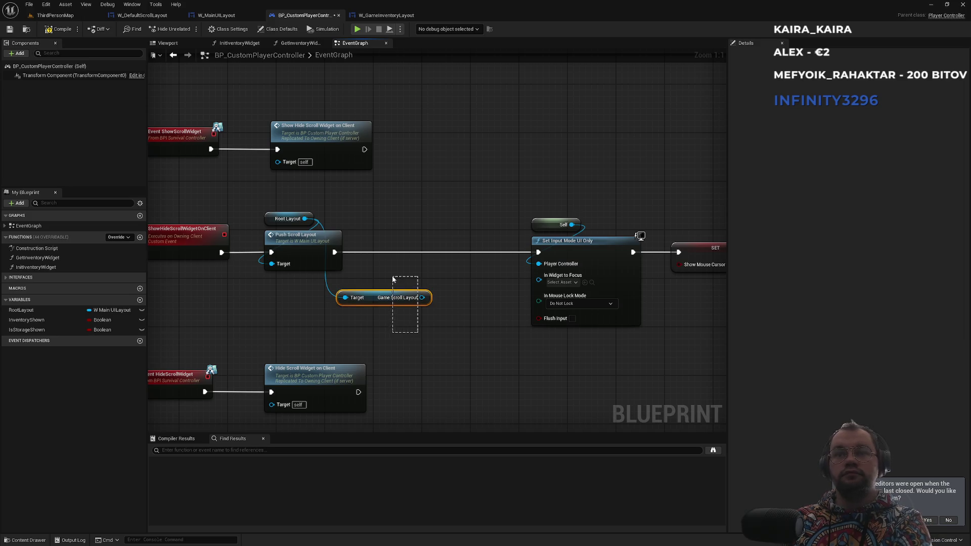
pyautogui.press('Delete')
pyautogui.moveTo(305, 218)
pyautogui.mouseDown()
pyautogui.moveTo(333, 237)
pyautogui.moveTo(363, 291)
pyautogui.mouseUp()
pyautogui.write('get')
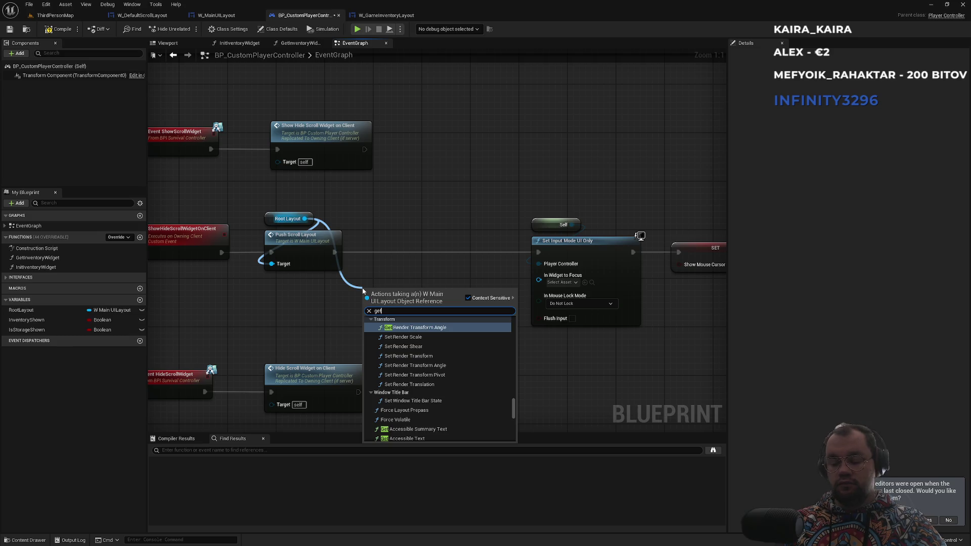
pyautogui.write('scr')
pyautogui.hotkey('ctrl', 'a')
pyautogui.write('scro')
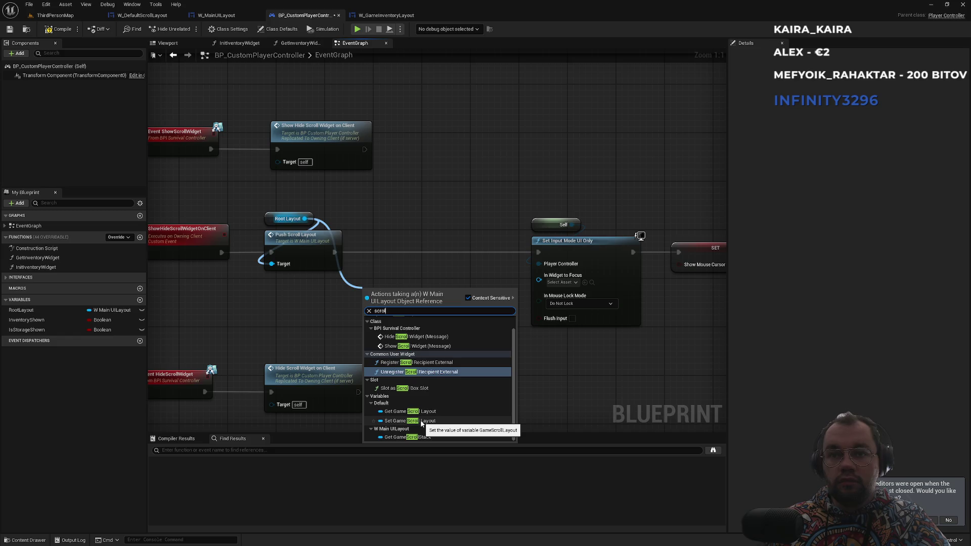
pyautogui.click(409, 411)
# Compile the BP_CustomPlayerController blueprint
pyautogui.moveTo(446, 292)
pyautogui.mouseDown()
pyautogui.moveTo(456, 373)
pyautogui.moveTo(460, 366)
pyautogui.mouseUp()
pyautogui.write('sette')
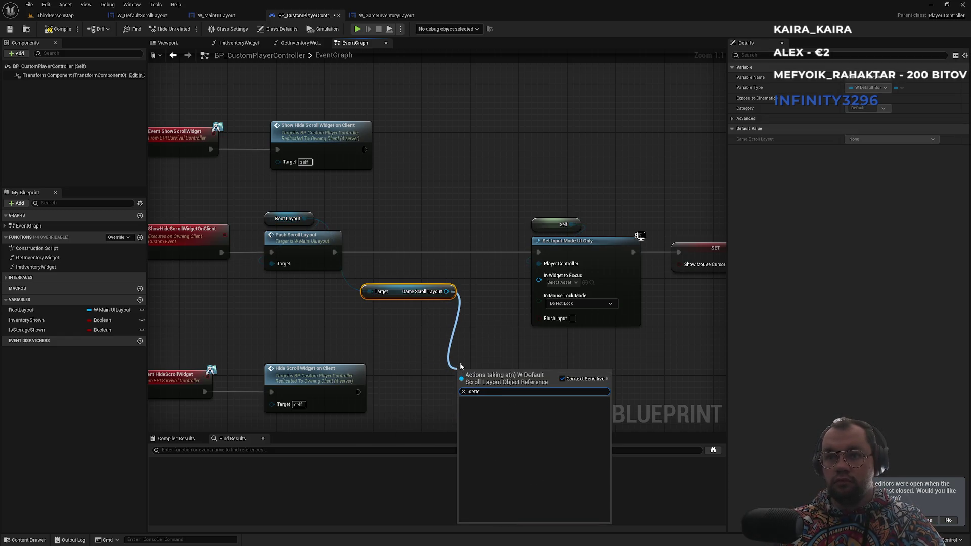
pyautogui.click(459, 362)
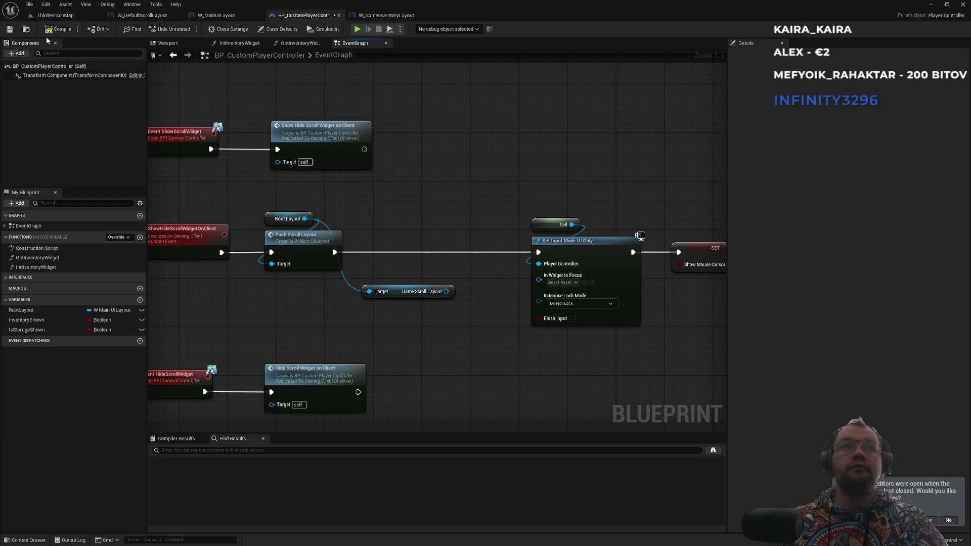
pyautogui.click(59, 32)
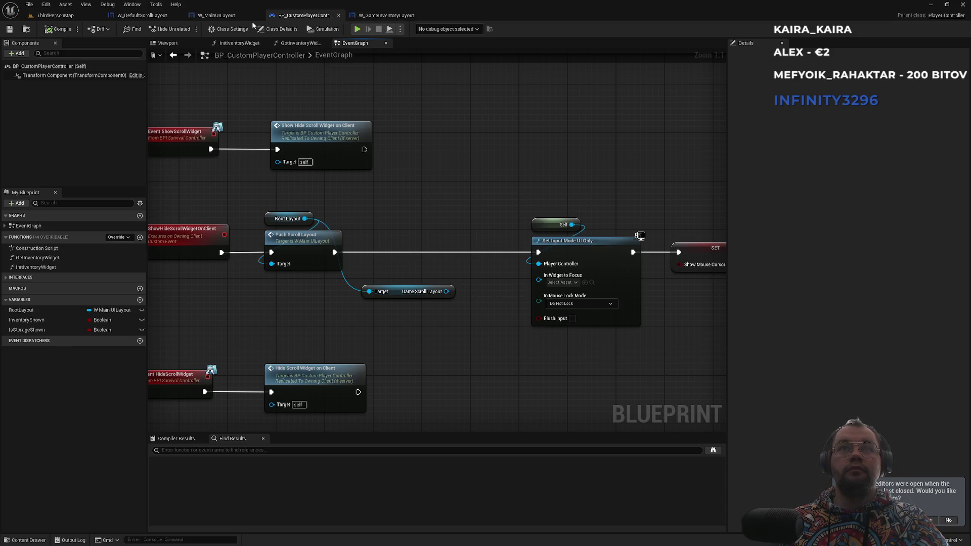
pyautogui.click(142, 15)
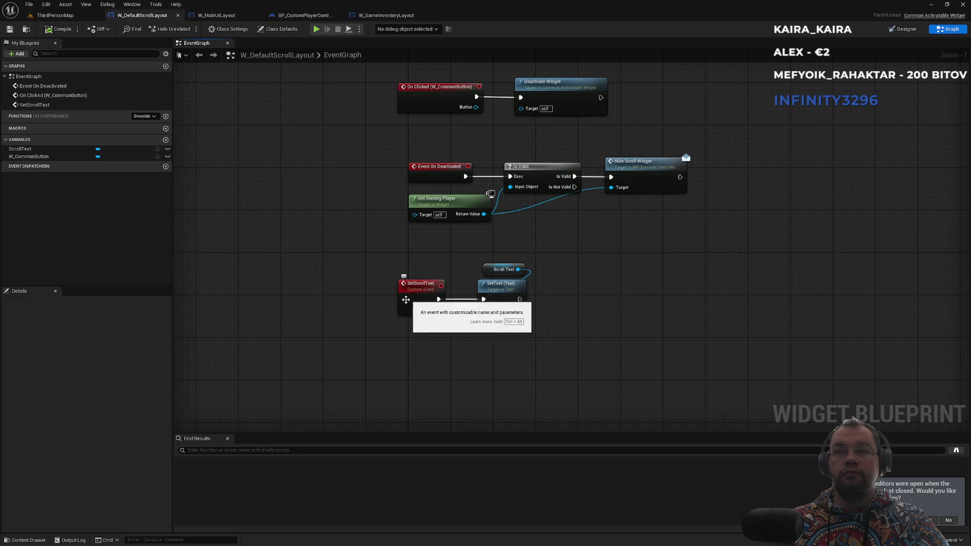
# Add a Blbosti custom event in W_DefaultScrollLayout, then go back to BP_CustomPlayerController
pyautogui.rightClick(410, 396)
pyautogui.write('custom event')
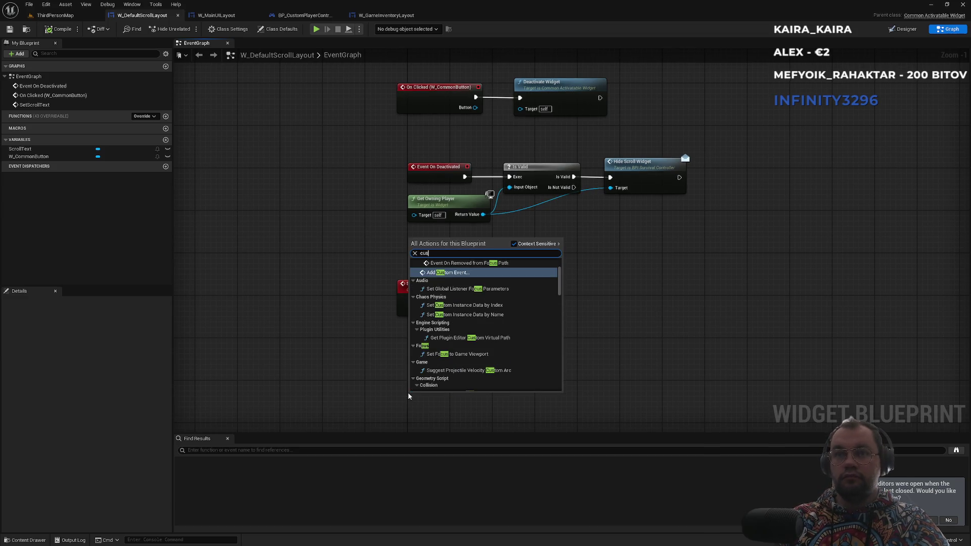
pyautogui.press('Return')
pyautogui.write('Blbosti')
pyautogui.press('Return')
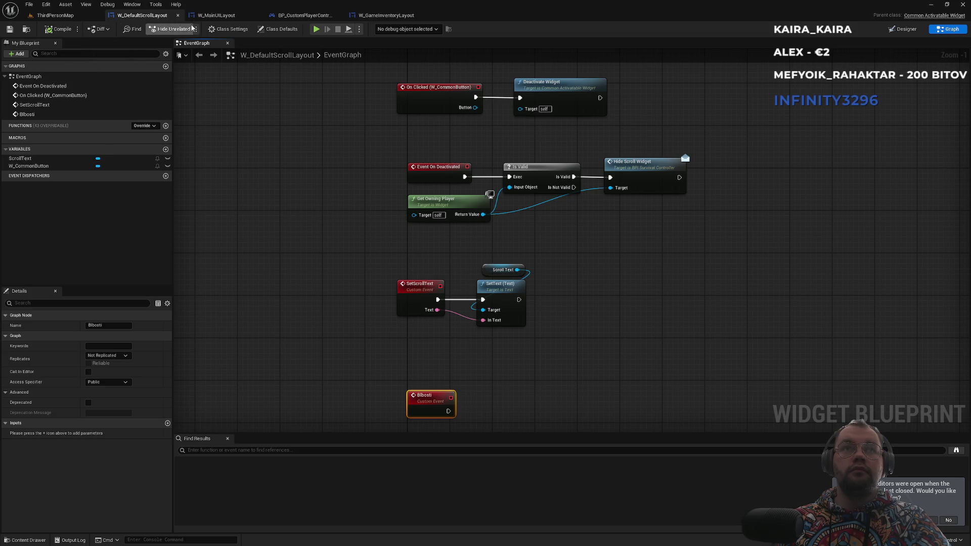
pyautogui.click(222, 16)
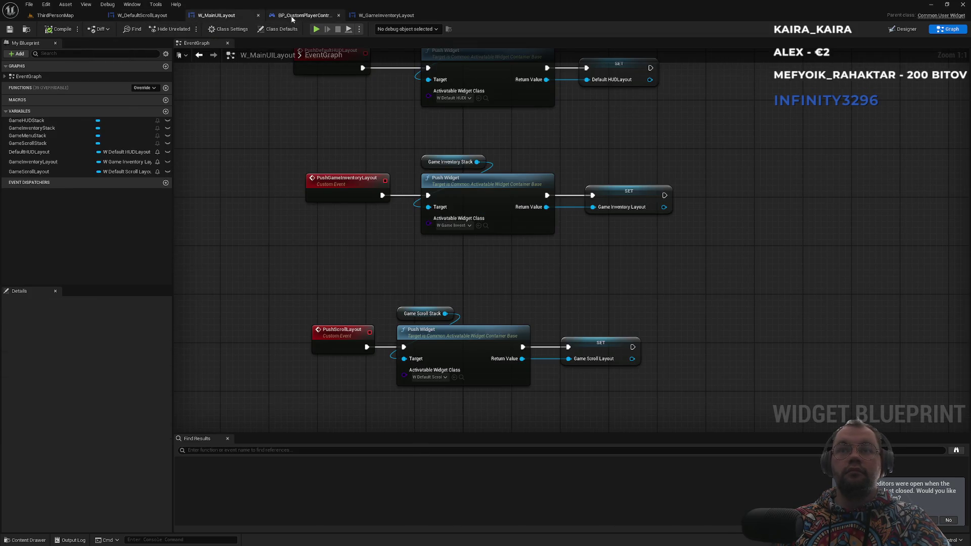
pyautogui.click(291, 17)
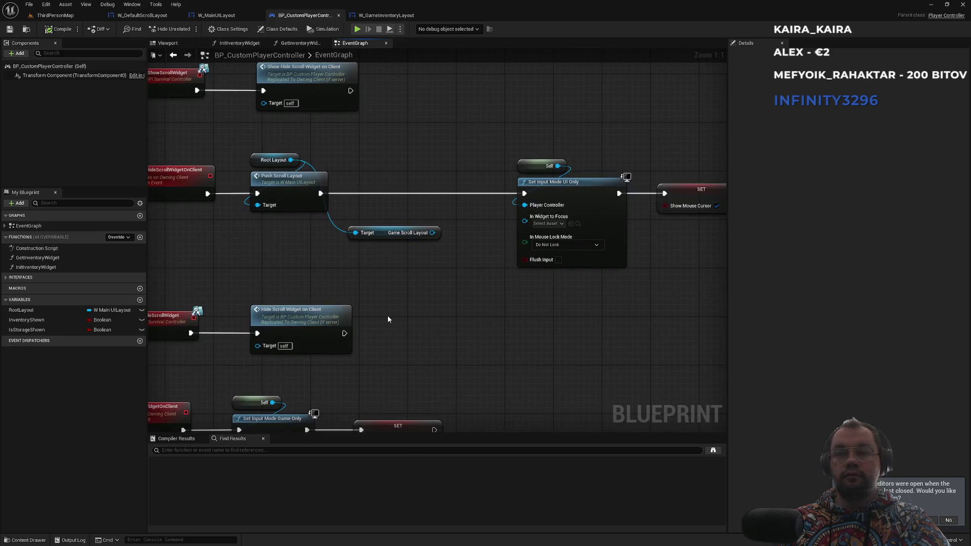
# Chain Get Root Layout into Get Game Scroll Layout into a Set Scroll Text node
pyautogui.rightClick(387, 316)
pyautogui.write('rootl')
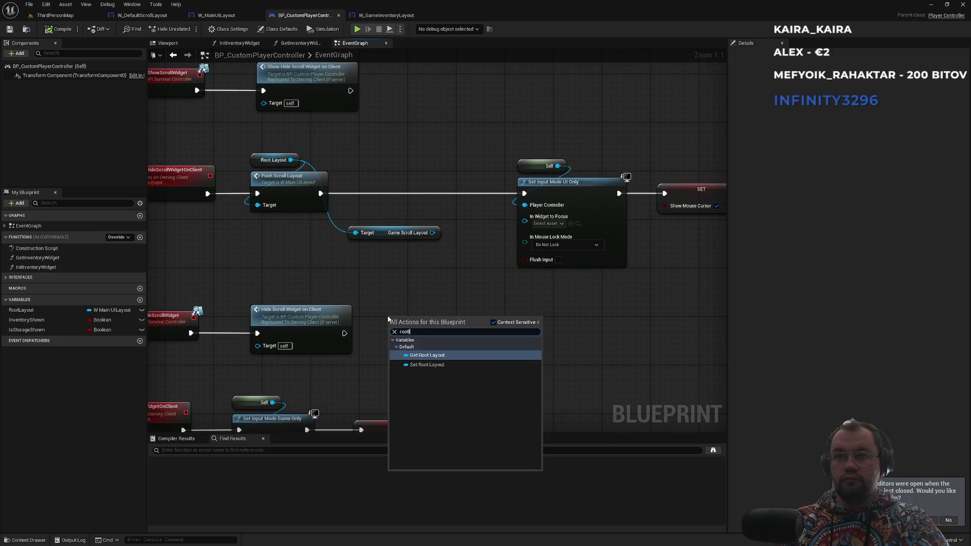
pyautogui.press('Return')
pyautogui.moveTo(425, 318); pyautogui.dragTo(483, 340)
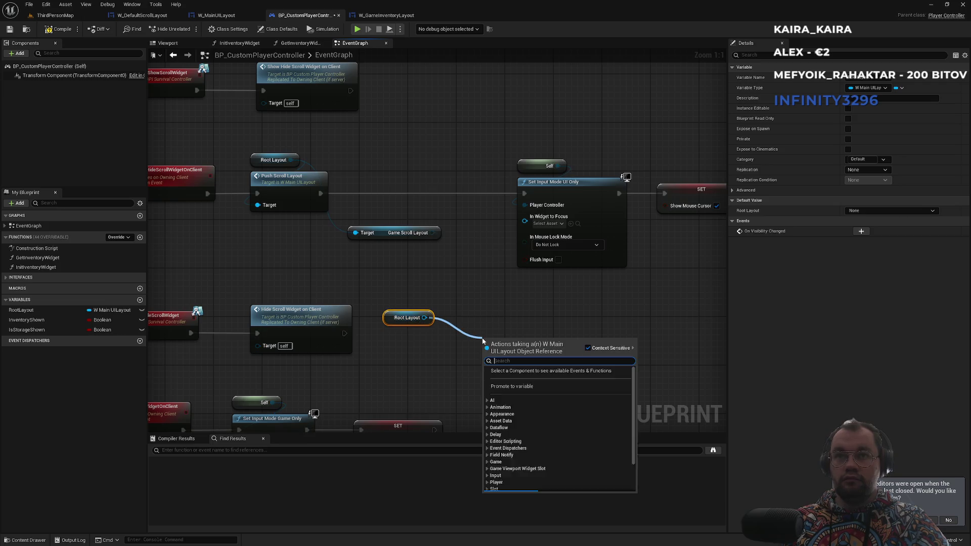
pyautogui.write('games')
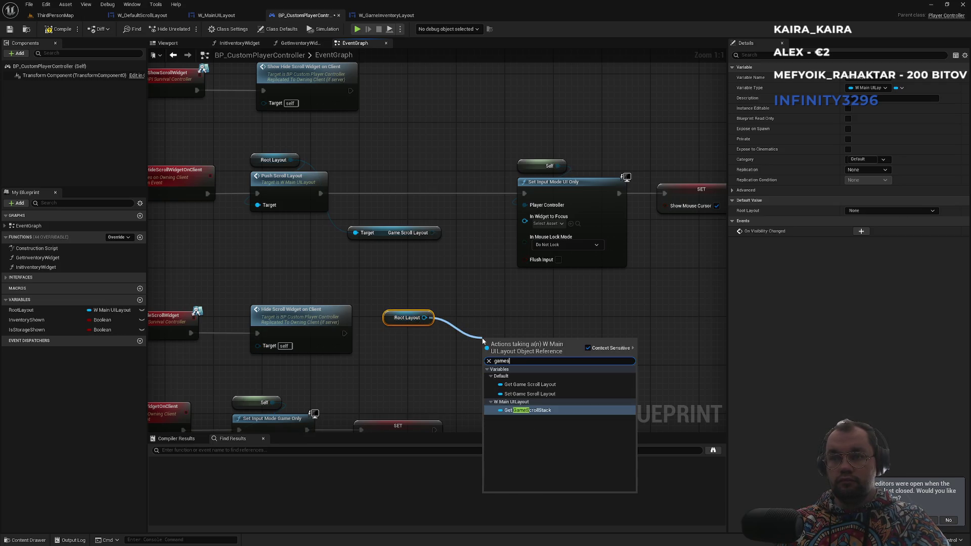
pyautogui.press('Up')
pyautogui.press('Up')
pyautogui.press('Up')
pyautogui.press('Return')
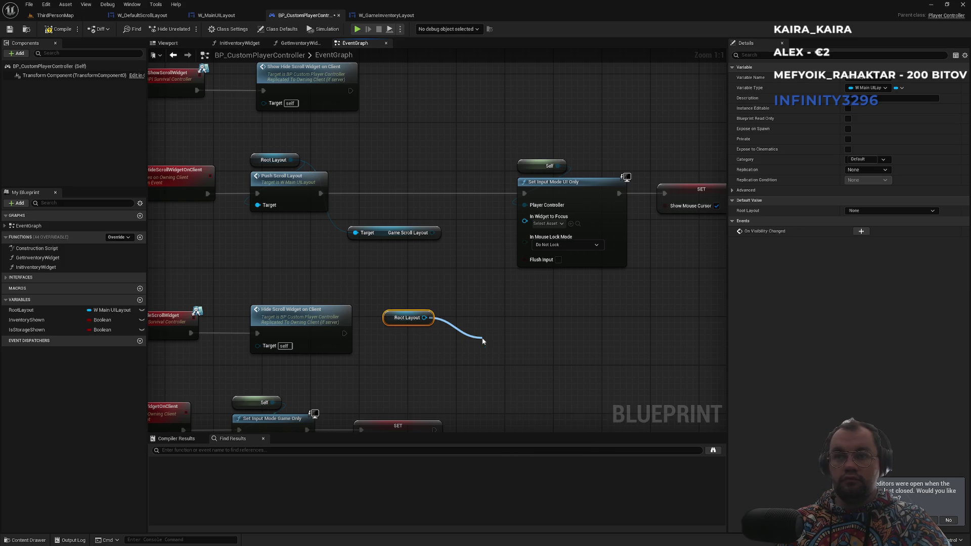
pyautogui.moveTo(566, 343); pyautogui.dragTo(590, 360)
pyautogui.write('blb')
pyautogui.press('BackSpace')
pyautogui.press('BackSpace')
pyautogui.press('BackSpace')
pyautogui.write('sets')
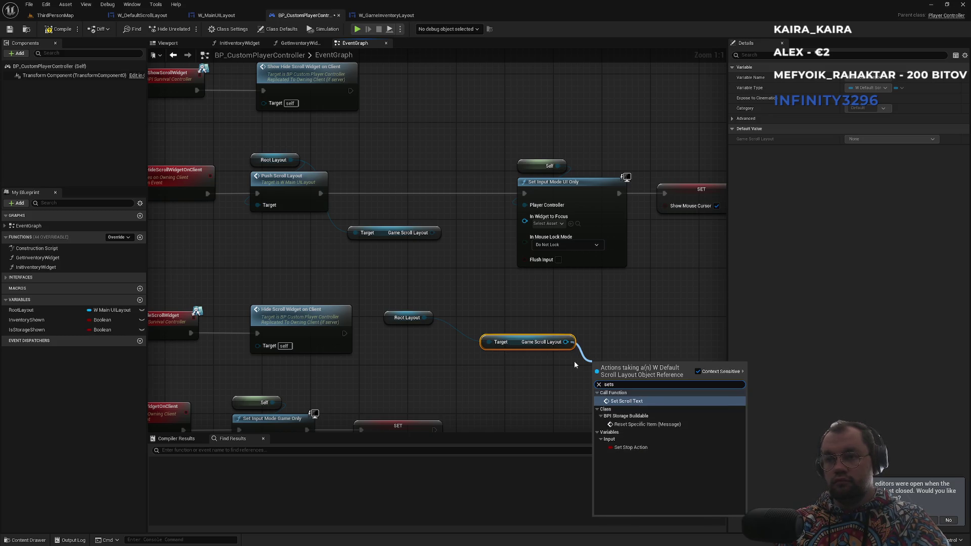
pyautogui.press('Return')
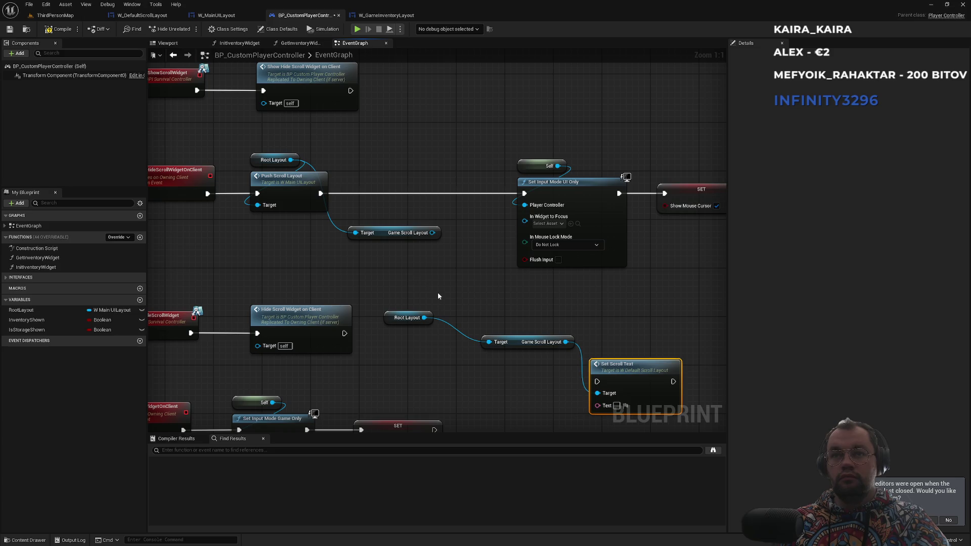
# Delete the older getter and run Set Scroll Text right after Push Scroll Layout
pyautogui.moveTo(388, 311); pyautogui.dragTo(485, 322)
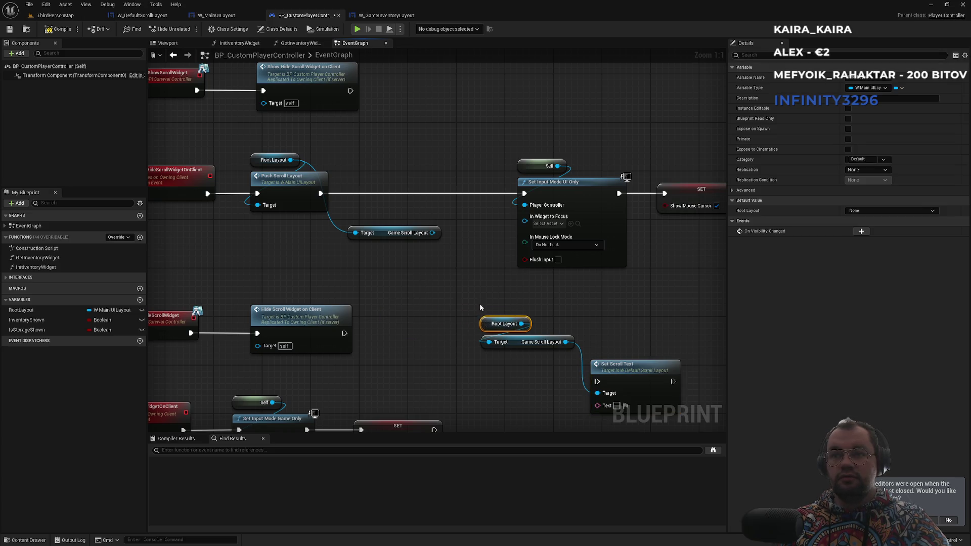
pyautogui.moveTo(566, 341); pyautogui.dragTo(625, 337)
pyautogui.moveTo(588, 309); pyautogui.dragTo(510, 360)
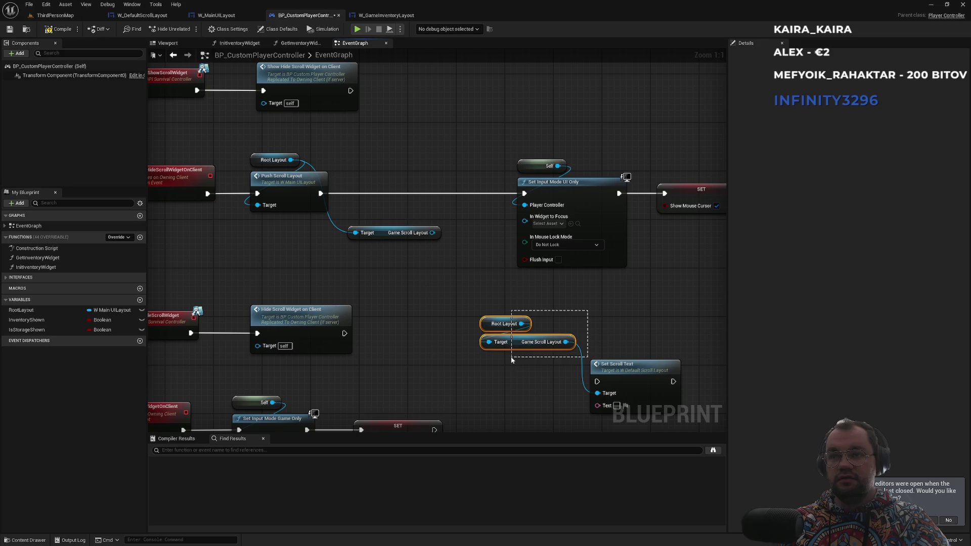
pyautogui.moveTo(528, 322); pyautogui.dragTo(636, 329)
pyautogui.keyDown('ctrl'); pyautogui.click(636, 368); pyautogui.keyUp('ctrl')
pyautogui.moveTo(636, 369)
pyautogui.mouseDown()
pyautogui.moveTo(503, 350)
pyautogui.moveTo(466, 308)
pyautogui.mouseUp()
pyautogui.click(399, 233)
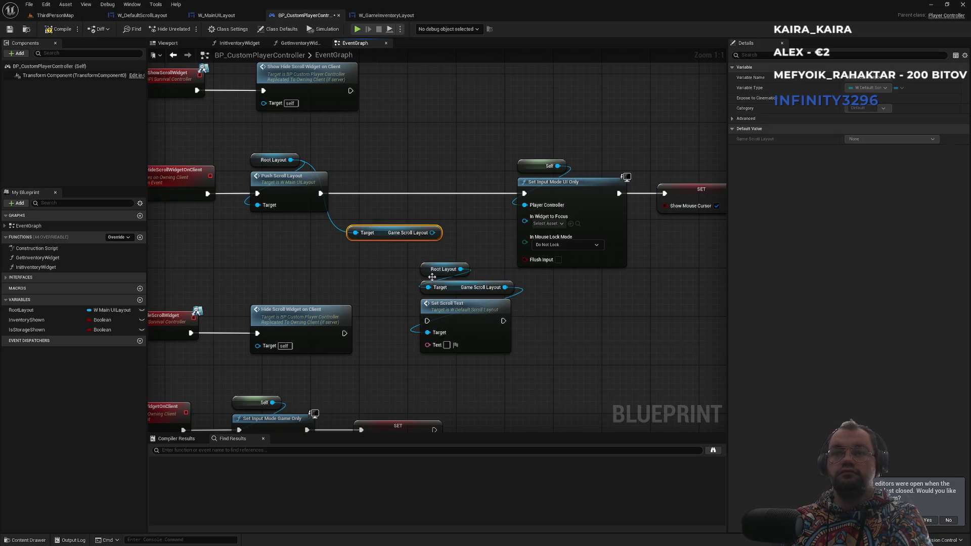
pyautogui.press('Delete')
pyautogui.moveTo(403, 259)
pyautogui.mouseDown()
pyautogui.moveTo(461, 318)
pyautogui.moveTo(412, 186)
pyautogui.moveTo(577, 204)
pyautogui.moveTo(526, 195)
pyautogui.mouseUp()
pyautogui.moveTo(378, 193); pyautogui.dragTo(323, 193)
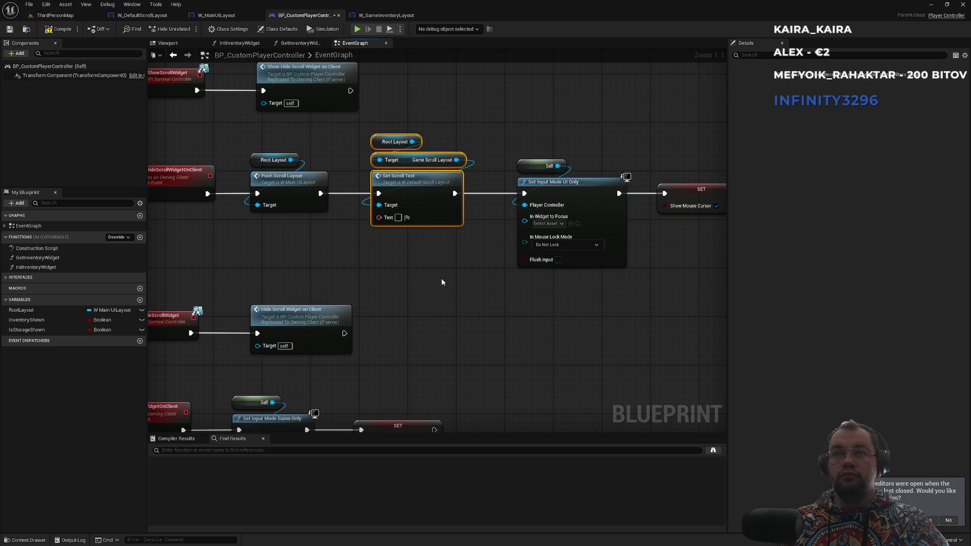
pyautogui.click(442, 282)
pyautogui.moveTo(441, 281)
pyautogui.mouseDown()
pyautogui.moveTo(466, 308)
pyautogui.moveTo(318, 282)
pyautogui.mouseUp()
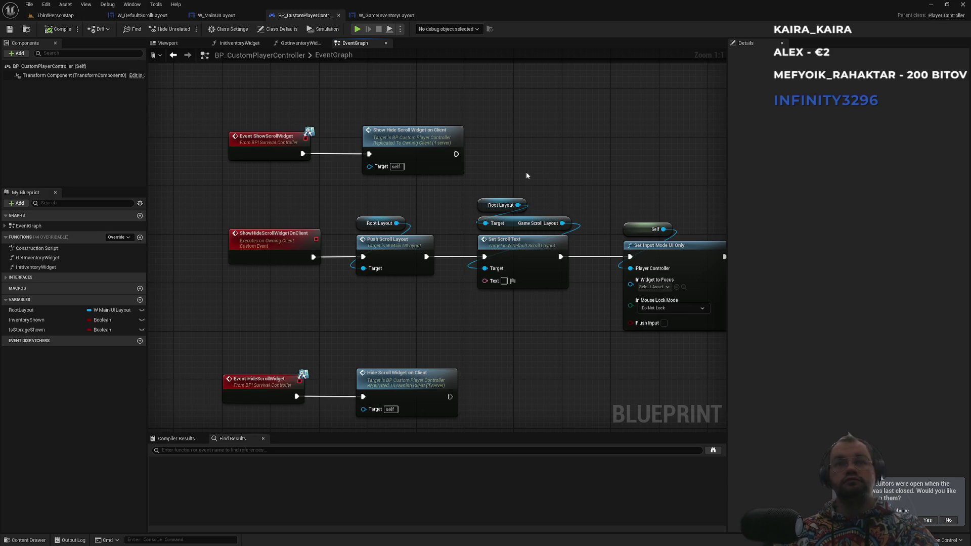
# Rename the ShowHideScrollWidgetOnClient event to ShowScrollWidgetOnClient
pyautogui.click(248, 250)
pyautogui.press('F2')
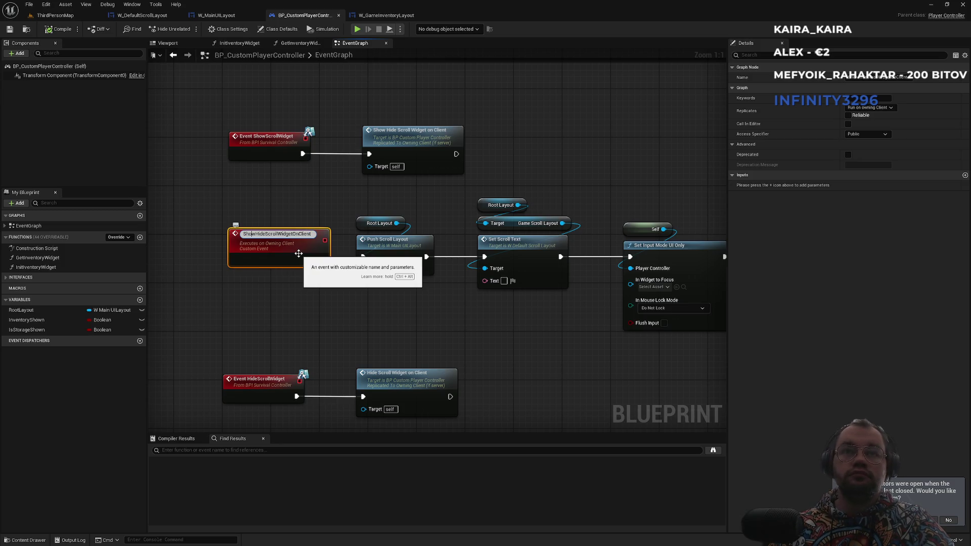
pyautogui.press('BackSpace')
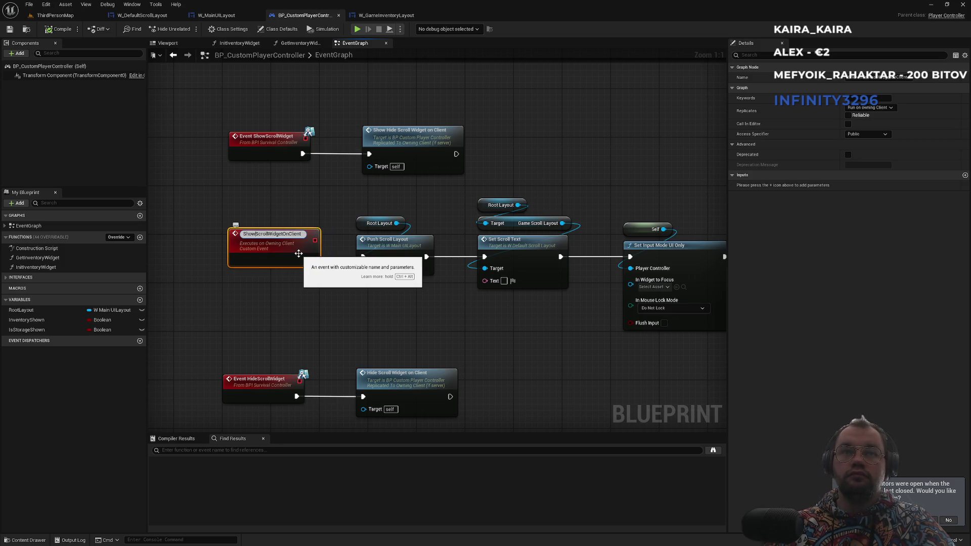
pyautogui.press('Return')
pyautogui.moveTo(303, 336)
pyautogui.mouseDown()
pyautogui.moveTo(360, 240)
pyautogui.moveTo(347, 198)
pyautogui.moveTo(286, 268)
pyautogui.mouseUp()
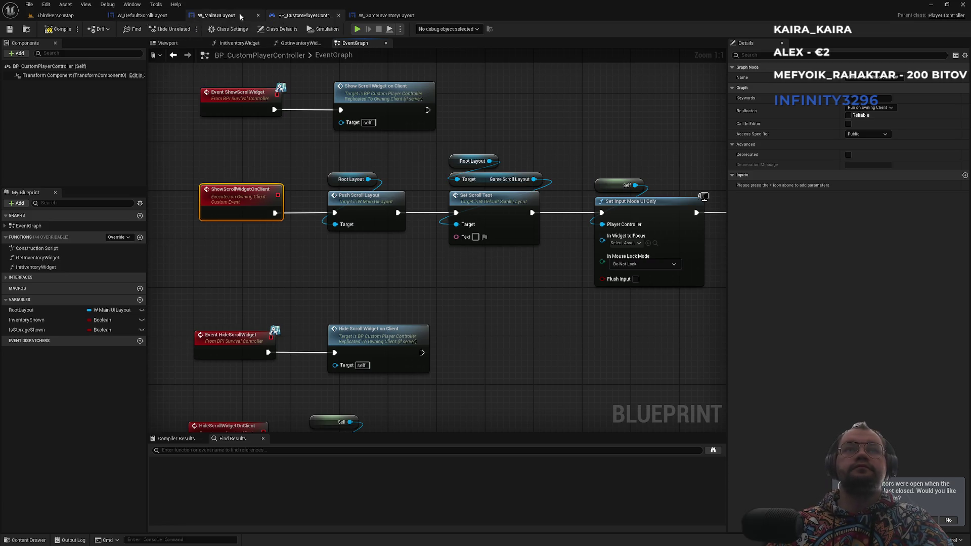
pyautogui.click(240, 99)
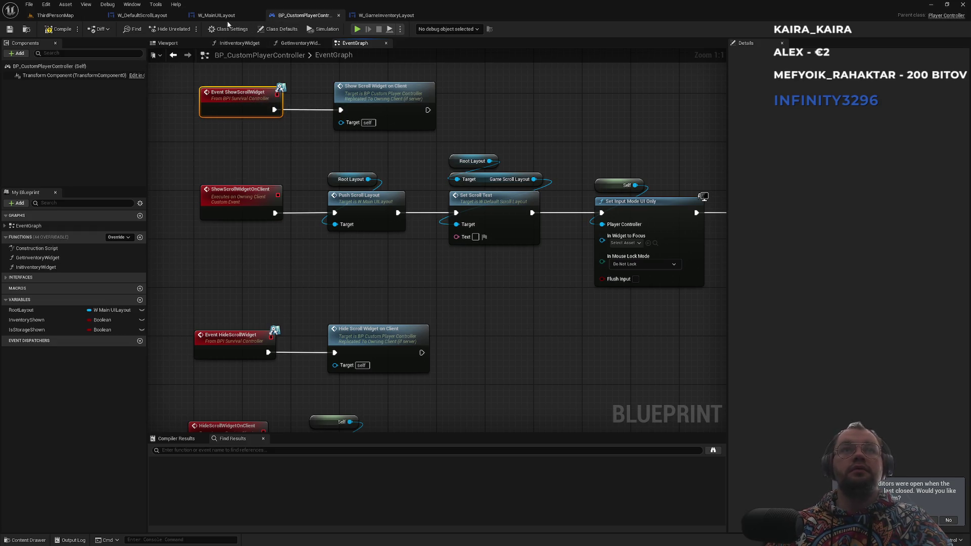
pyautogui.click(60, 16)
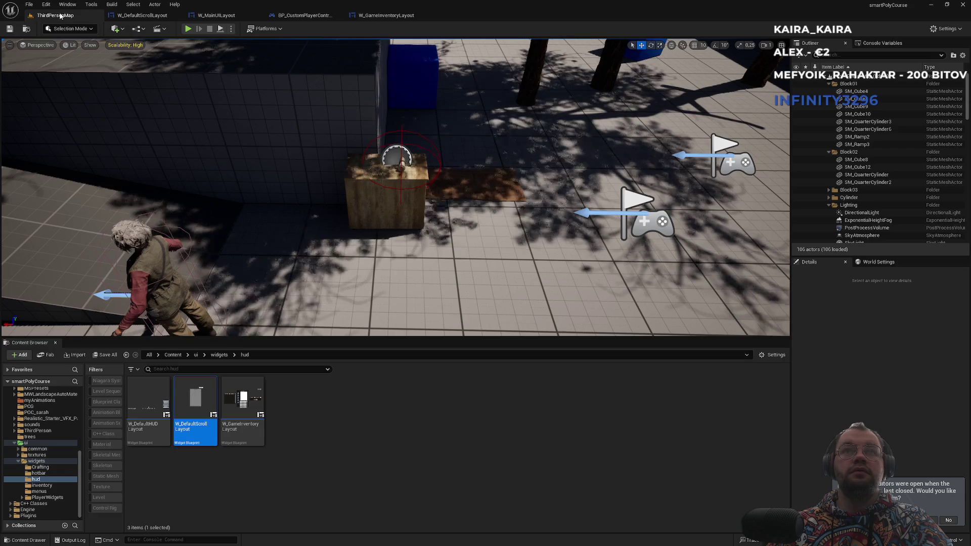
# Open the BPI_SurvivalController interface from Content/blueprint/interfaces
pyautogui.click(173, 354)
pyautogui.doubleClick(297, 414)
pyautogui.doubleClick(297, 415)
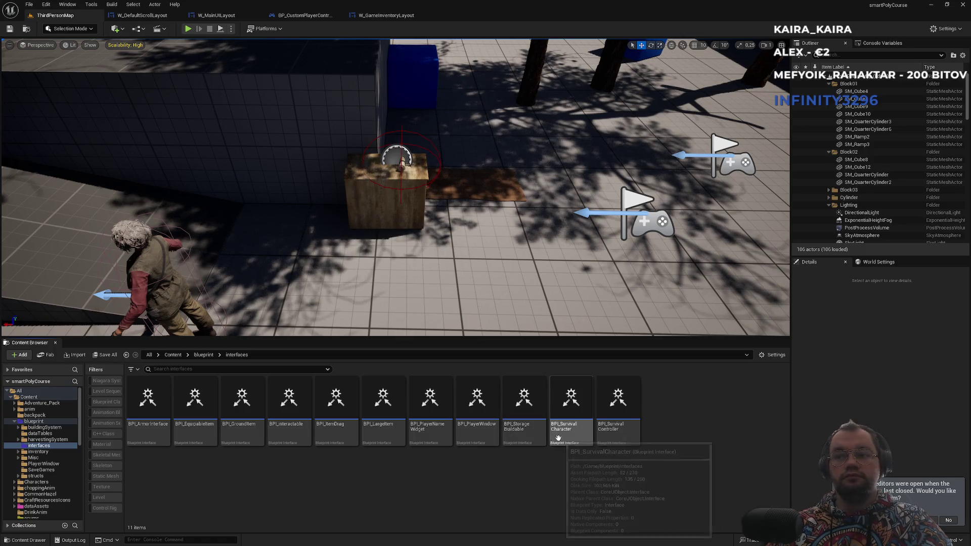
pyautogui.doubleClick(617, 438)
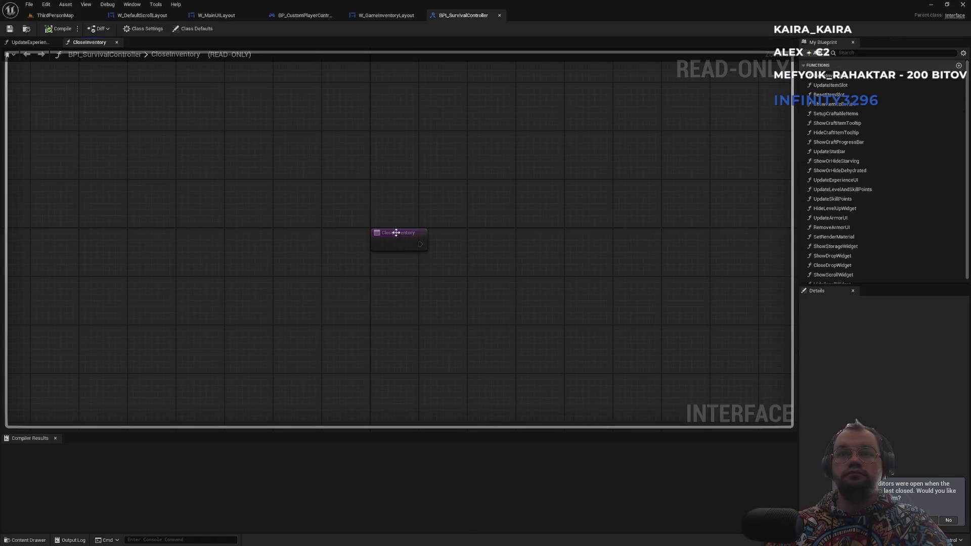
# Add a Text-type input named Text to ShowScrollWidget and compile the interface
pyautogui.click(833, 270)
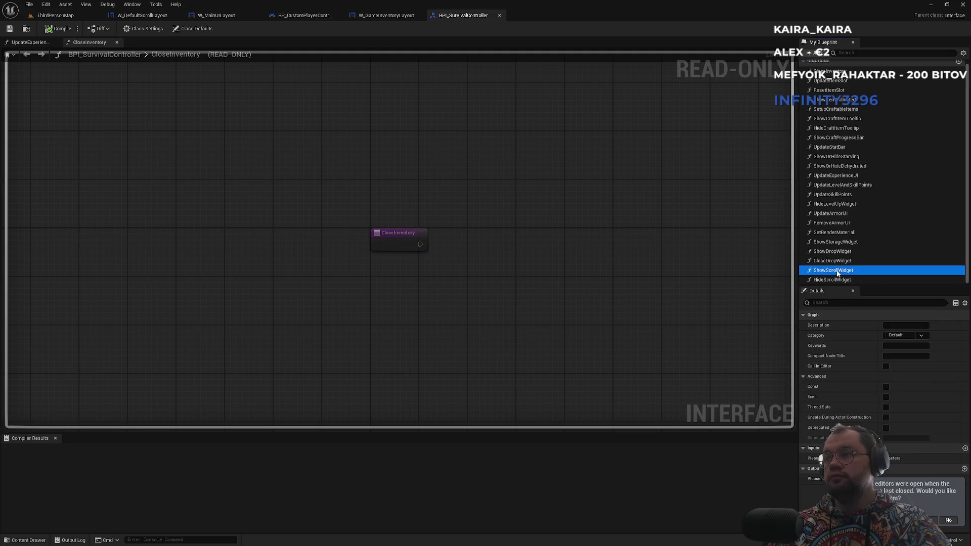
pyautogui.click(965, 449)
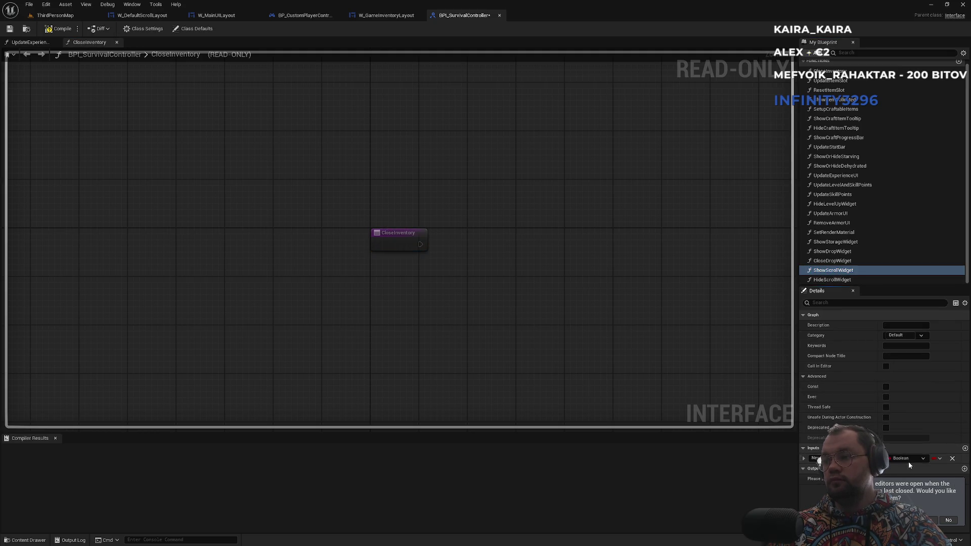
pyautogui.click(908, 462)
pyautogui.click(879, 369)
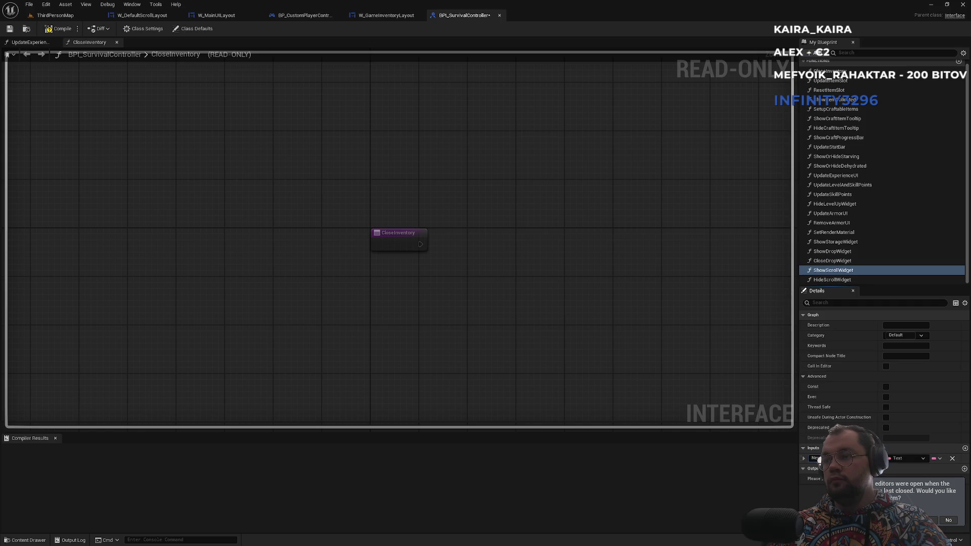
pyautogui.write('Text')
pyautogui.press('Return')
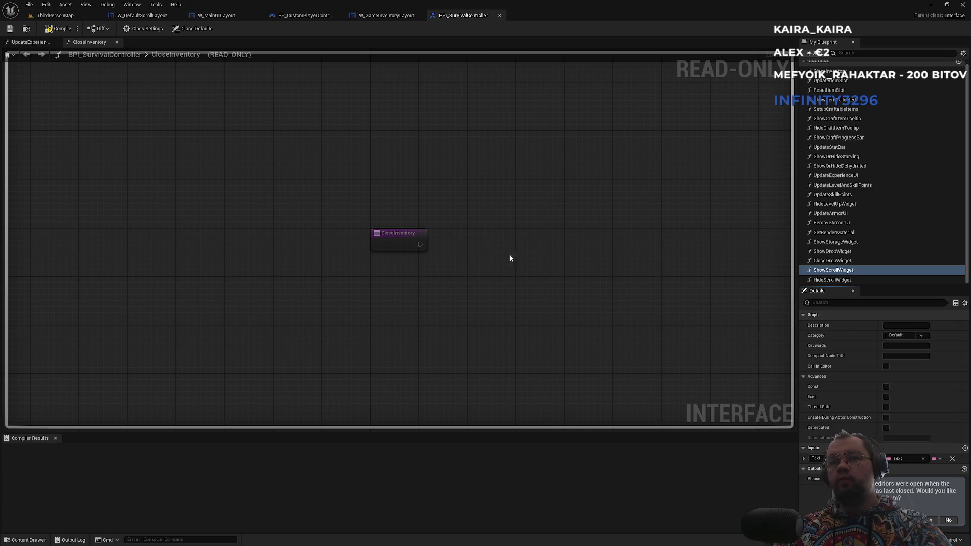
pyautogui.click(65, 29)
pyautogui.click(386, 15)
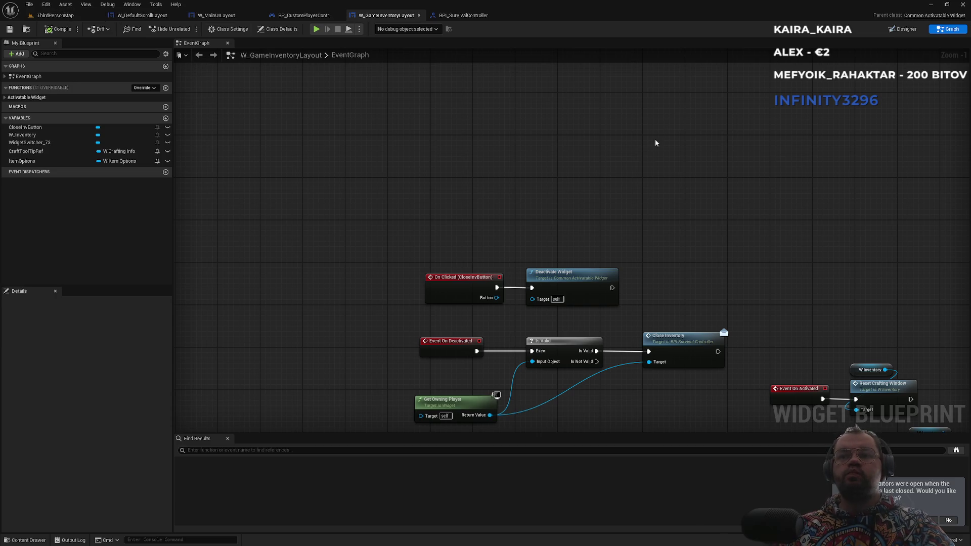
# Delete the leftover Blbosti custom event in W_DefaultScrollLayout
pyautogui.moveTo(560, 216)
pyautogui.mouseDown()
pyautogui.moveTo(527, 150)
pyautogui.moveTo(533, 318)
pyautogui.moveTo(605, 352)
pyautogui.mouseUp()
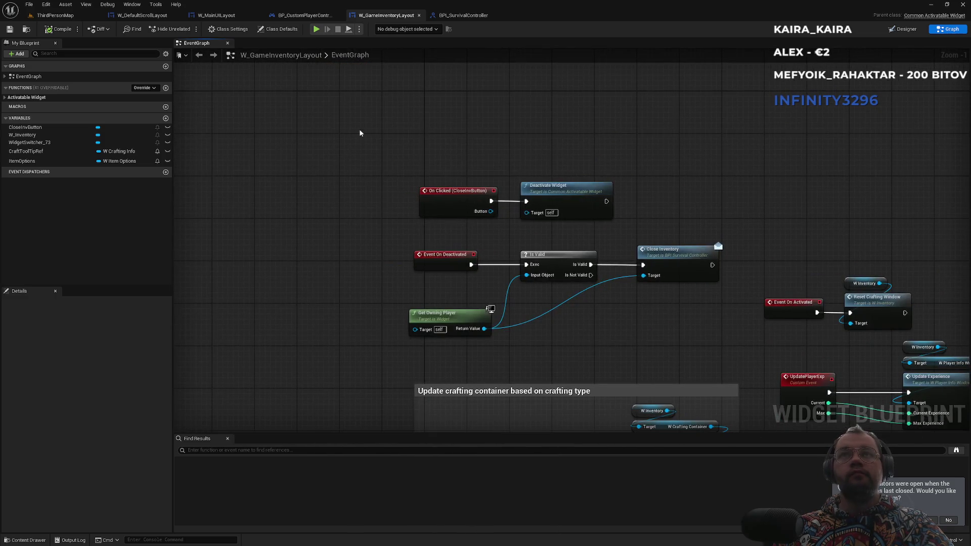
pyautogui.click(216, 16)
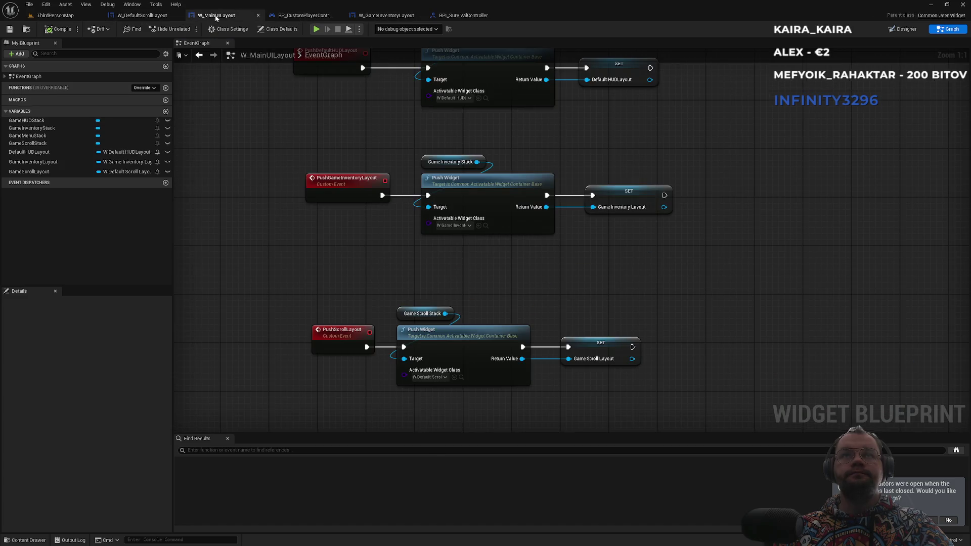
pyautogui.click(142, 15)
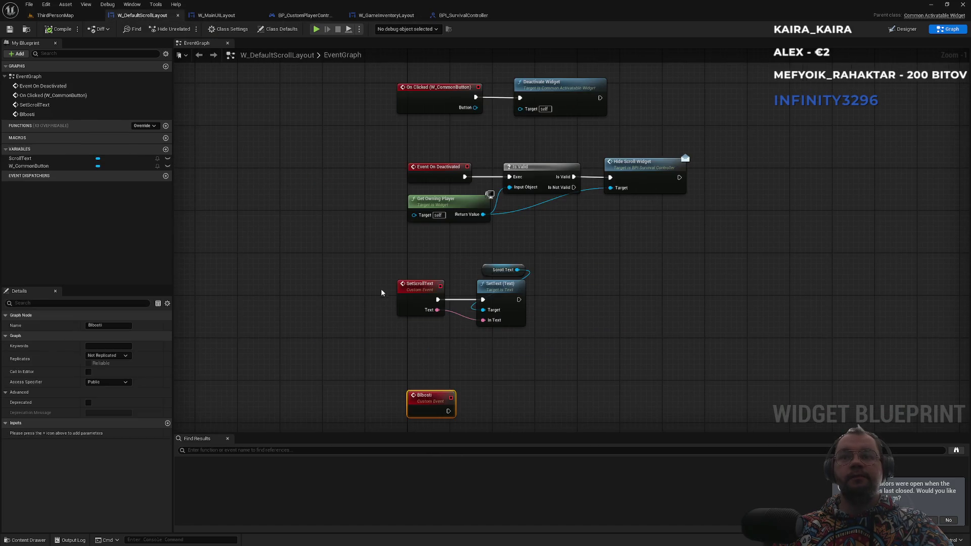
pyautogui.press('Delete')
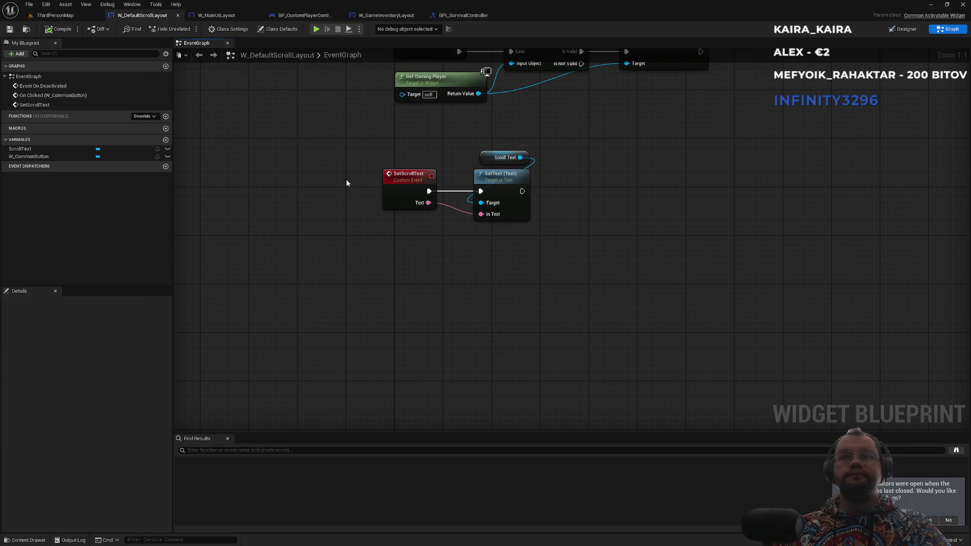
pyautogui.press('Home')
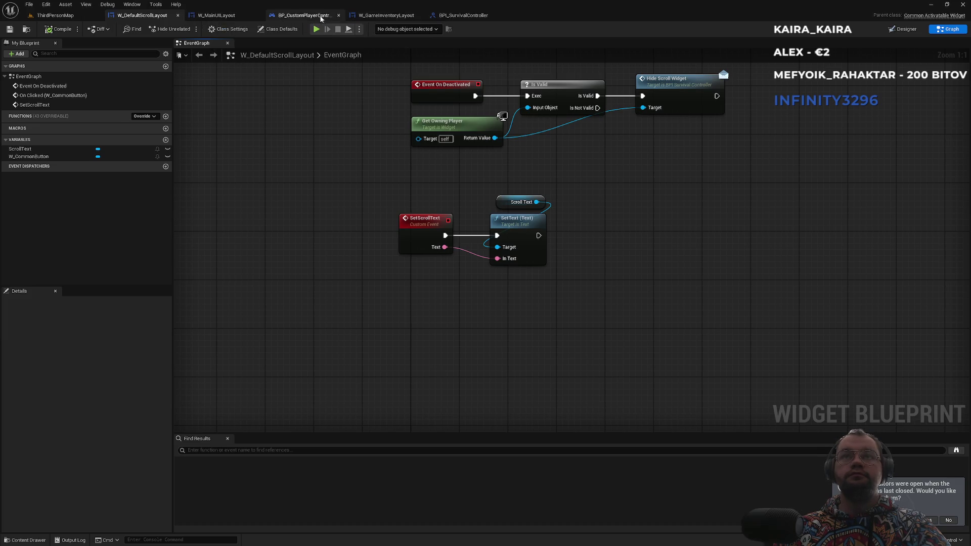
# Give the ShowScrollWidgetOnClient custom event a Text-type input named Text
pyautogui.click(223, 17)
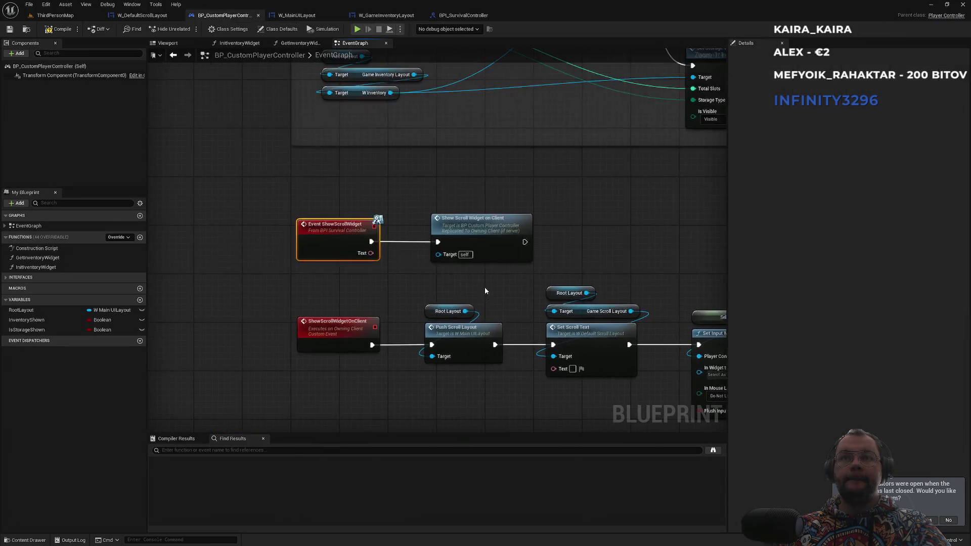
pyautogui.click(477, 235)
pyautogui.click(343, 330)
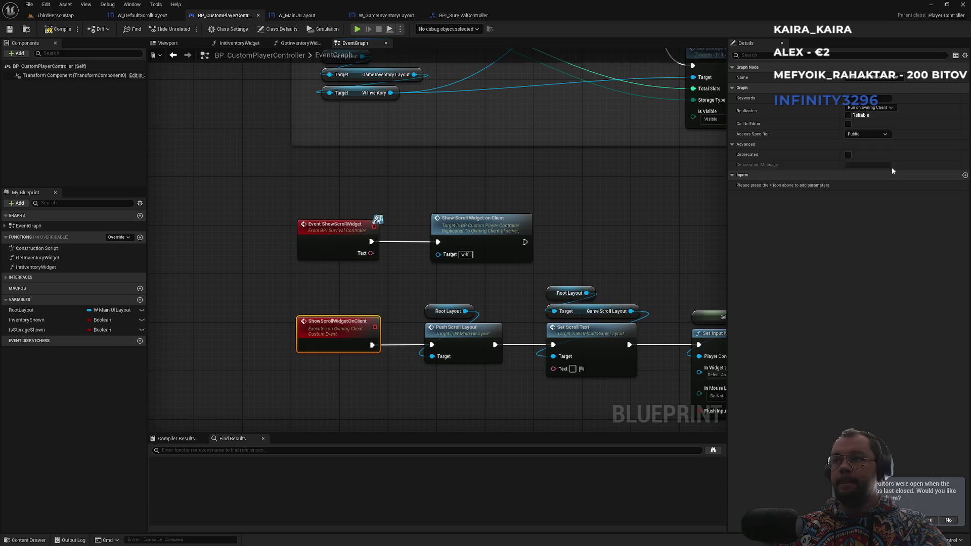
pyautogui.click(965, 175)
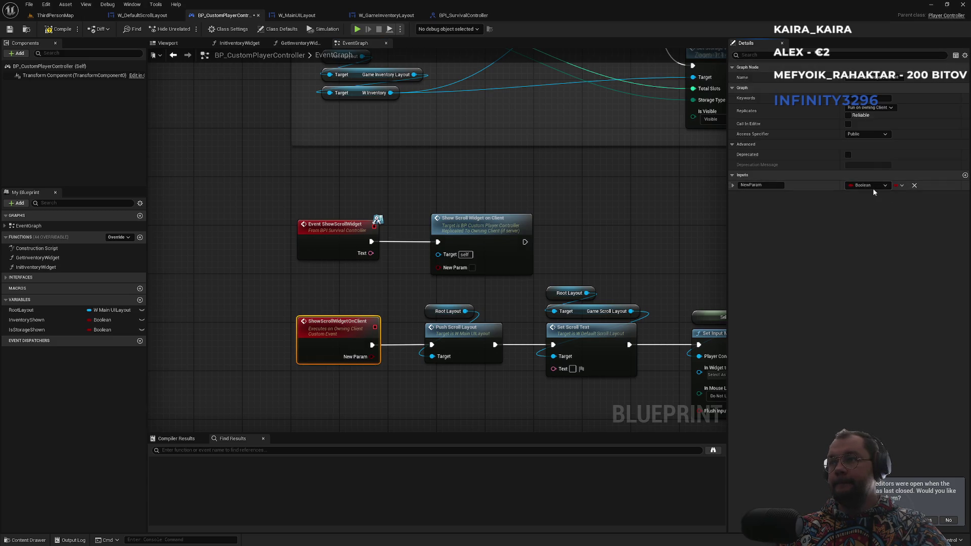
pyautogui.click(871, 186)
pyautogui.click(872, 261)
pyautogui.doubleClick(775, 186)
pyautogui.write('Tex')
pyautogui.press('Return')
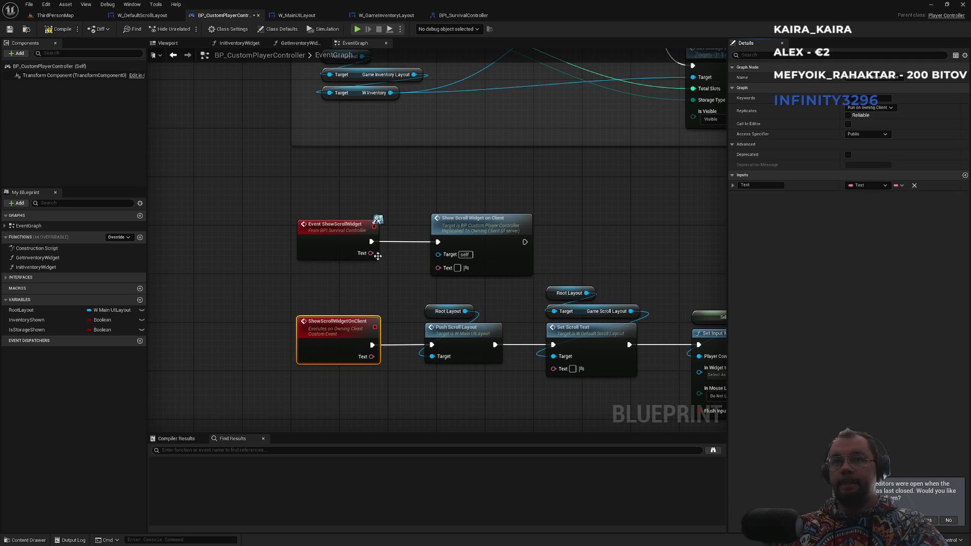
# Wire the Text pins into Show Scroll Widget on Client and Set Scroll Text
pyautogui.moveTo(373, 258); pyautogui.dragTo(438, 268)
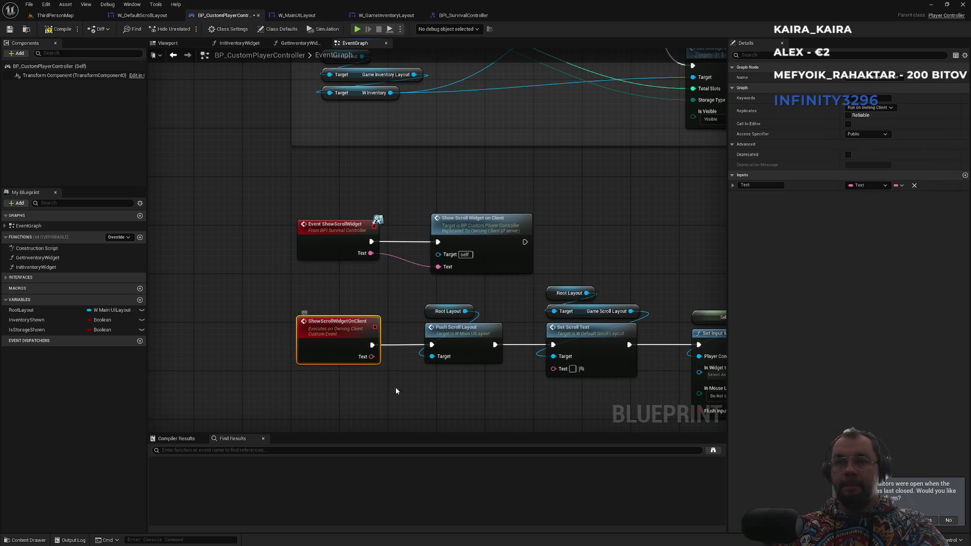
pyautogui.moveTo(502, 349); pyautogui.dragTo(314, 338)
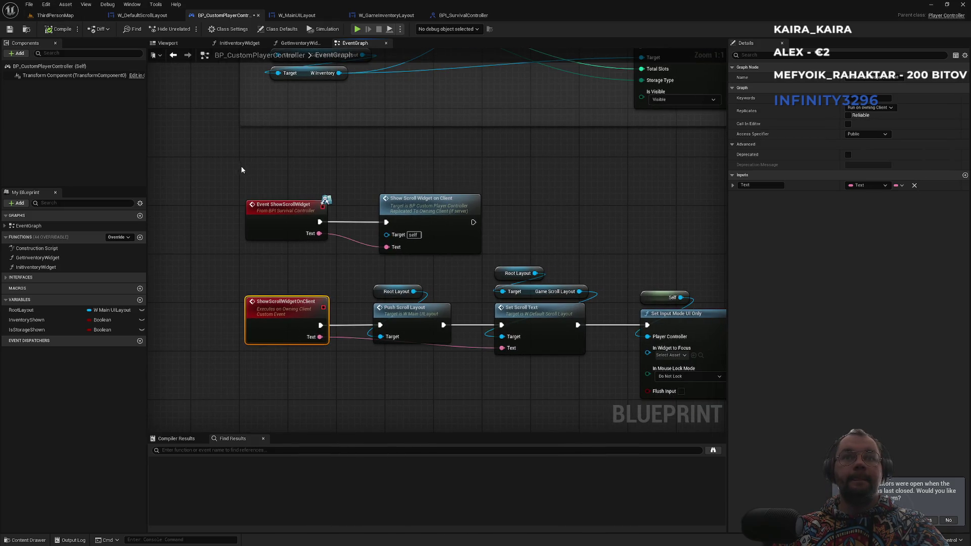
pyautogui.click(290, 213)
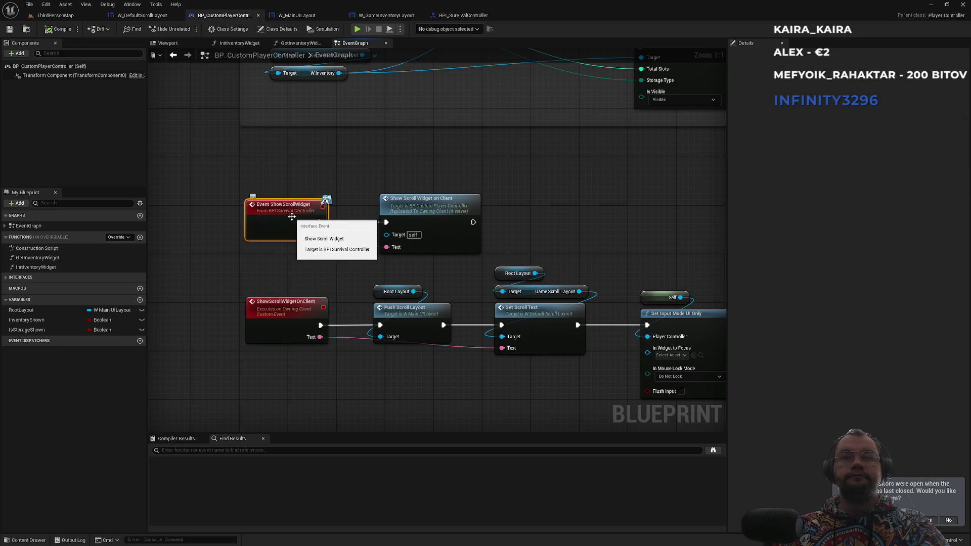
# Find references to ShowScrollWidget and open BP_Scroll at its Show Scroll Widget call
pyautogui.moveTo(319, 299)
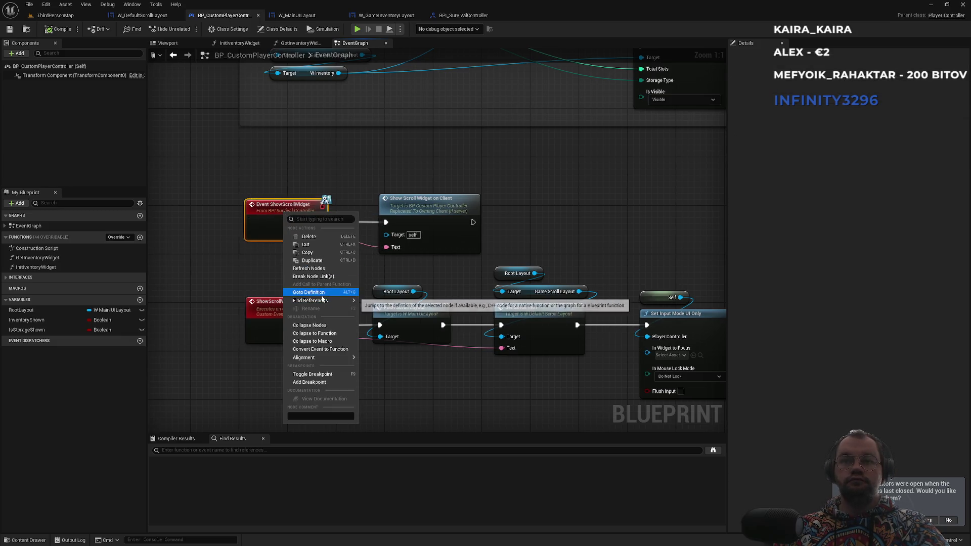
pyautogui.click(384, 302)
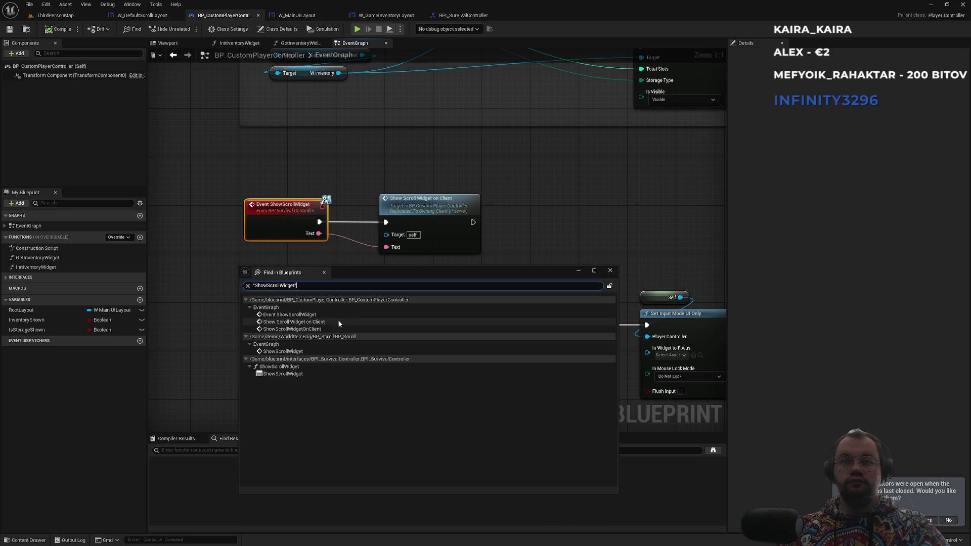
pyautogui.click(299, 329)
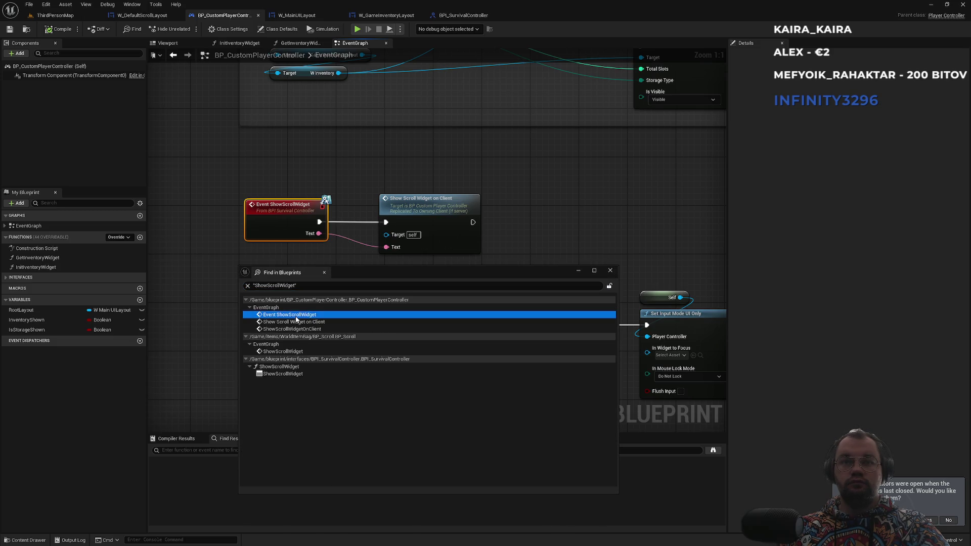
pyautogui.click(303, 322)
pyautogui.click(307, 329)
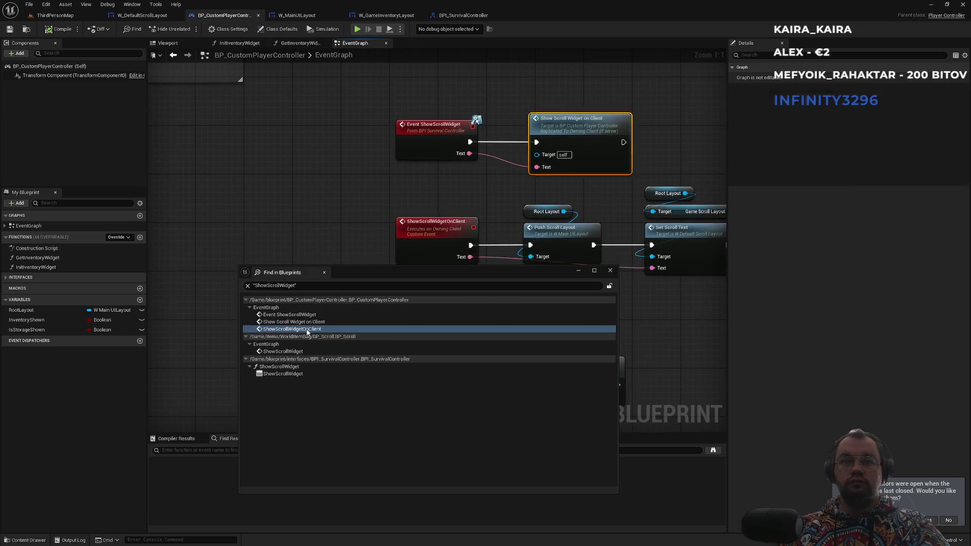
pyautogui.click(289, 352)
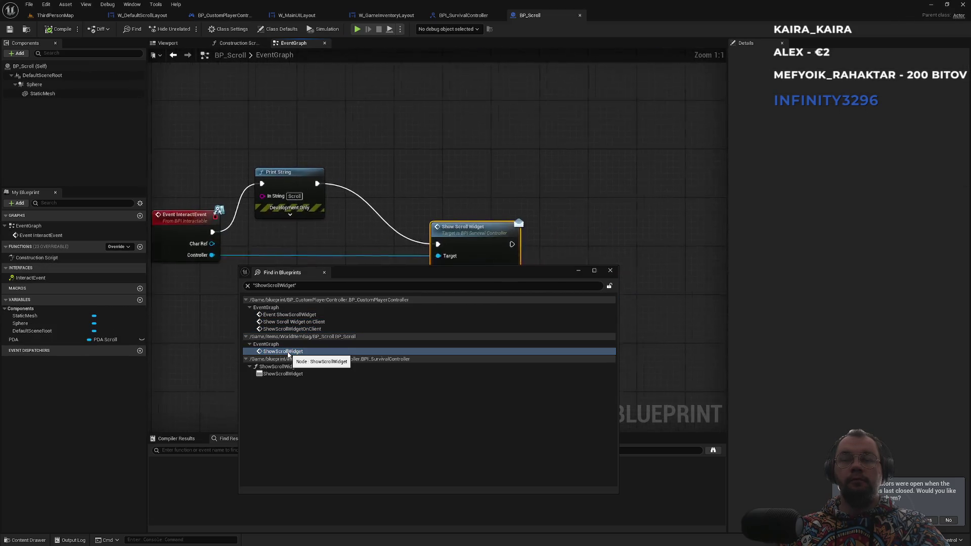
pyautogui.click(610, 271)
pyautogui.moveTo(431, 156); pyautogui.dragTo(578, 145)
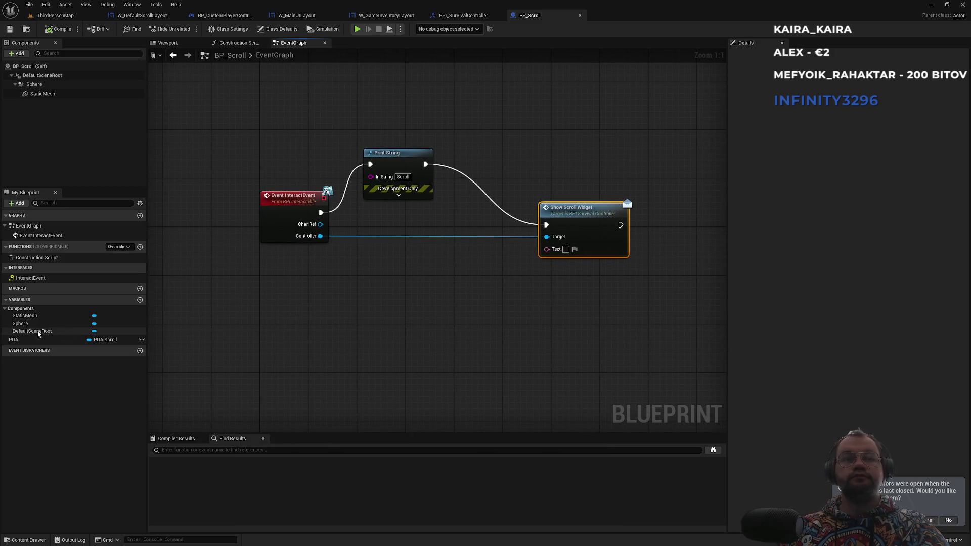
# Place a PDA variable getter in BP_Scroll and search its break and make actions
pyautogui.moveTo(14, 343)
pyautogui.mouseDown()
pyautogui.moveTo(357, 328)
pyautogui.moveTo(332, 330)
pyautogui.moveTo(412, 337)
pyautogui.mouseUp()
pyautogui.click(334, 337)
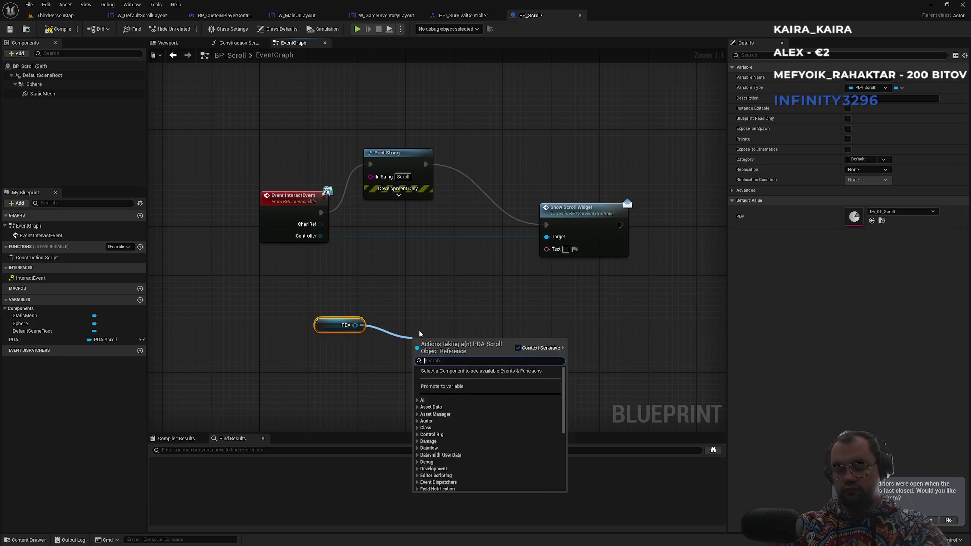
pyautogui.write('bre')
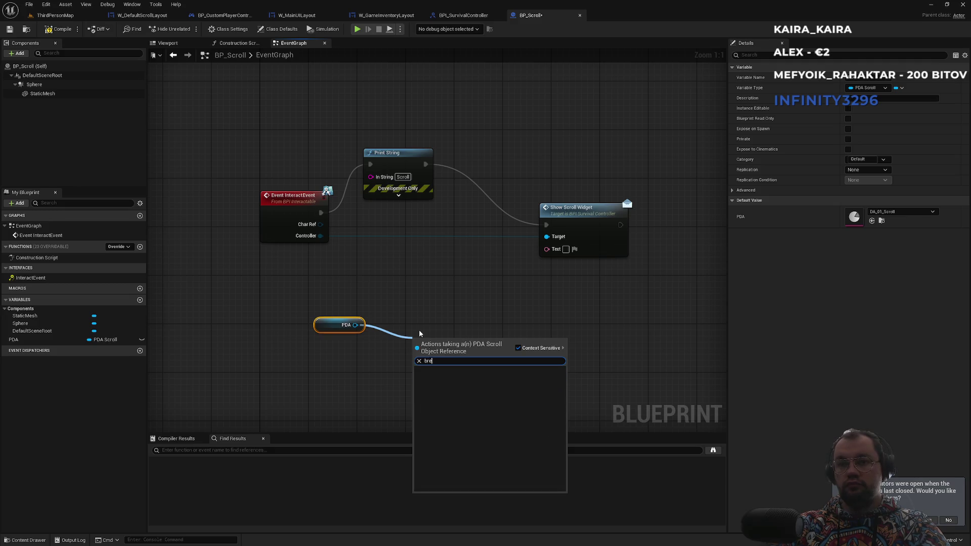
pyautogui.press('BackSpace')
pyautogui.press('BackSpace')
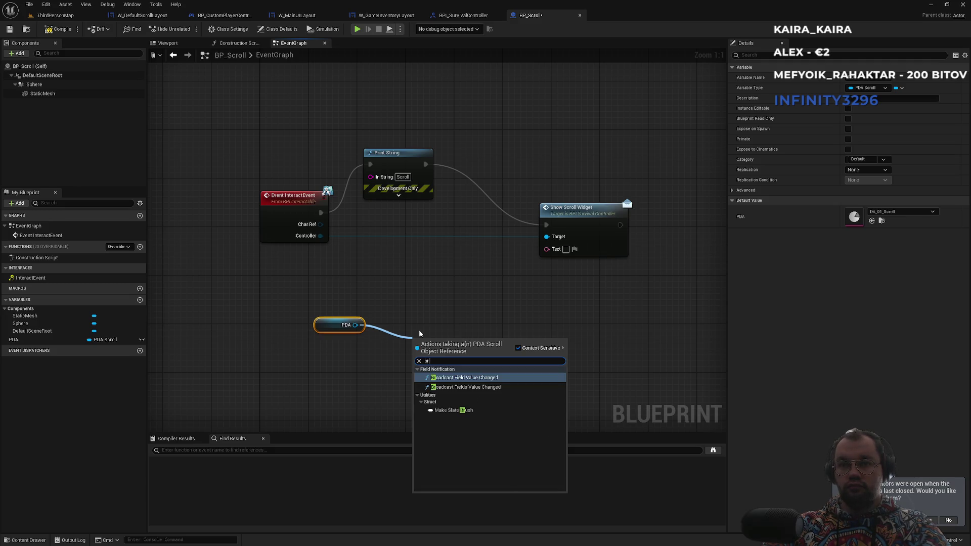
pyautogui.press('BackSpace')
pyautogui.write('make')
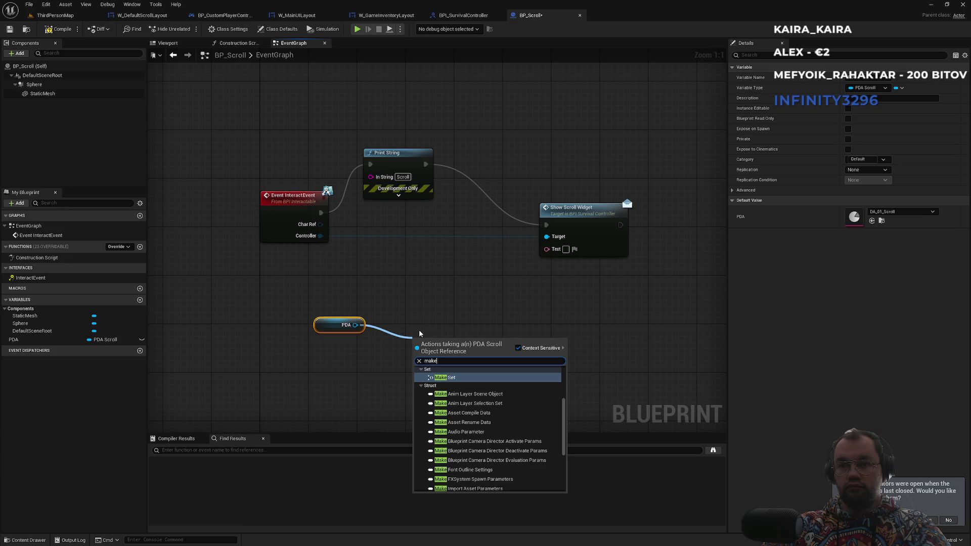
pyautogui.press('BackSpace')
pyautogui.press('BackSpace')
pyautogui.press('BackSpace')
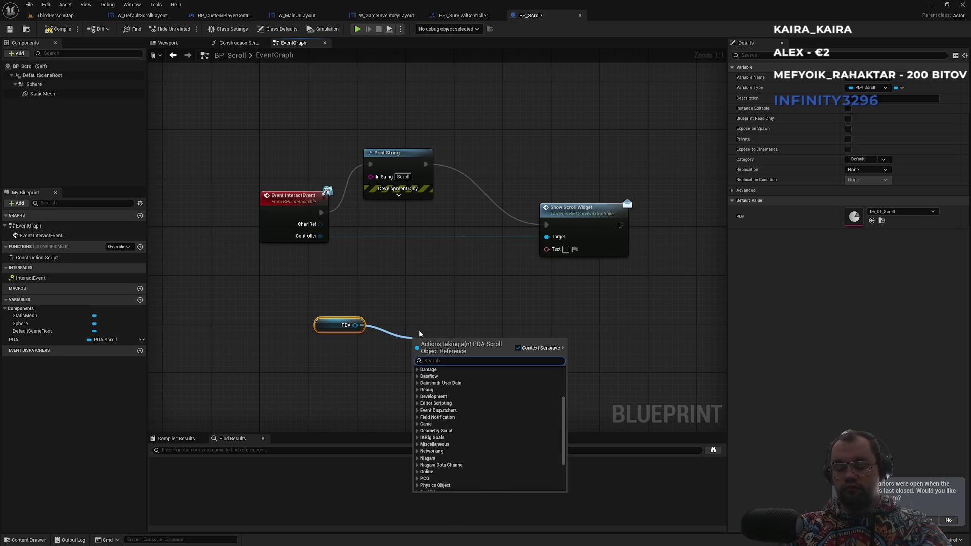
pyautogui.write('br')
pyautogui.press('BackSpace')
pyautogui.press('BackSpace')
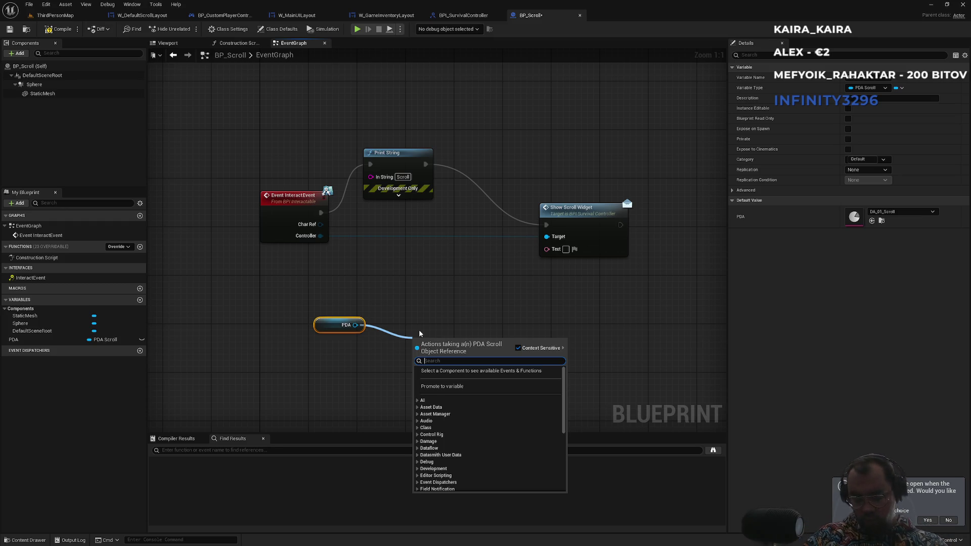
# Add a Sync Load node fed by PDA, then delete it
pyautogui.write('load')
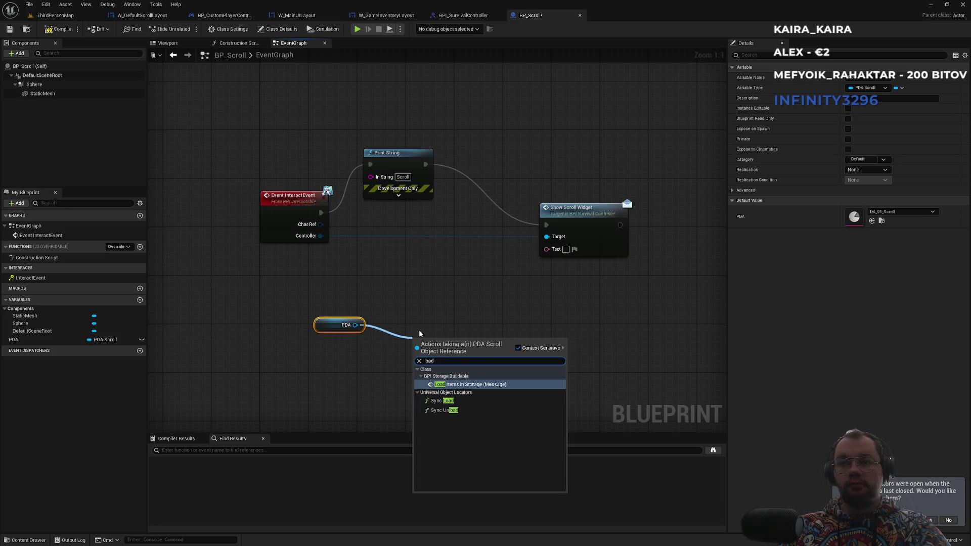
pyautogui.press('Down')
pyautogui.press('Down')
pyautogui.press('Up')
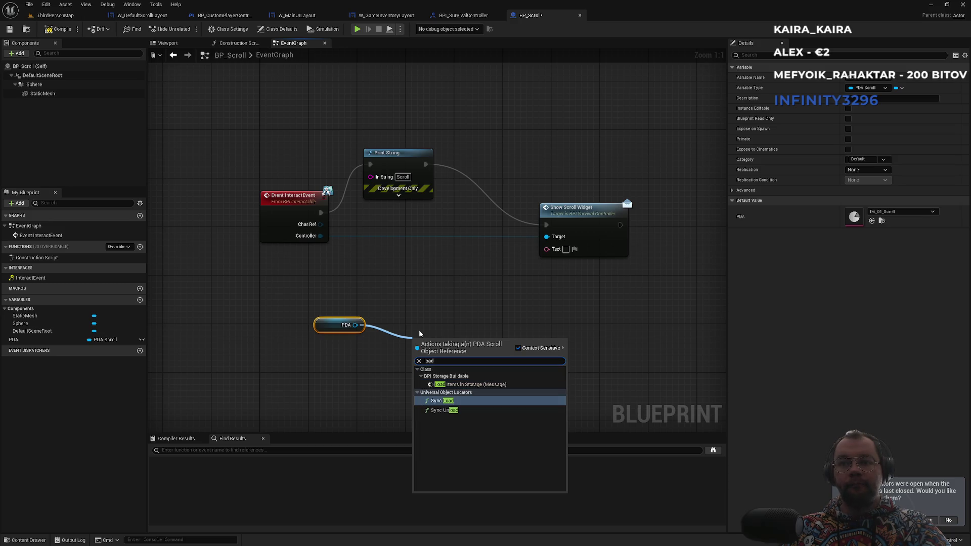
pyautogui.press('Return')
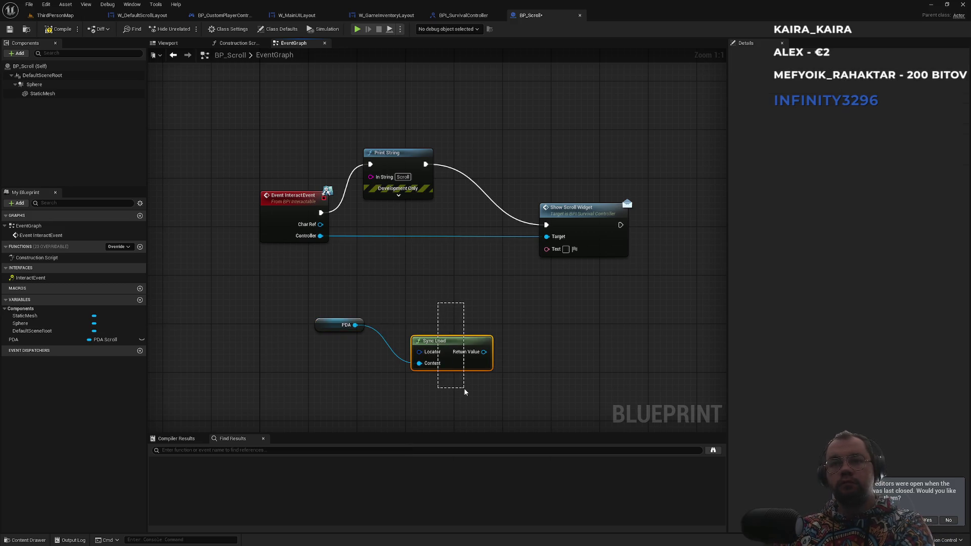
pyautogui.moveTo(465, 389); pyautogui.dragTo(461, 385)
pyautogui.press('Delete')
# Dismiss PDA's load actions unused and return to the level editor's Content folder
pyautogui.click(333, 331)
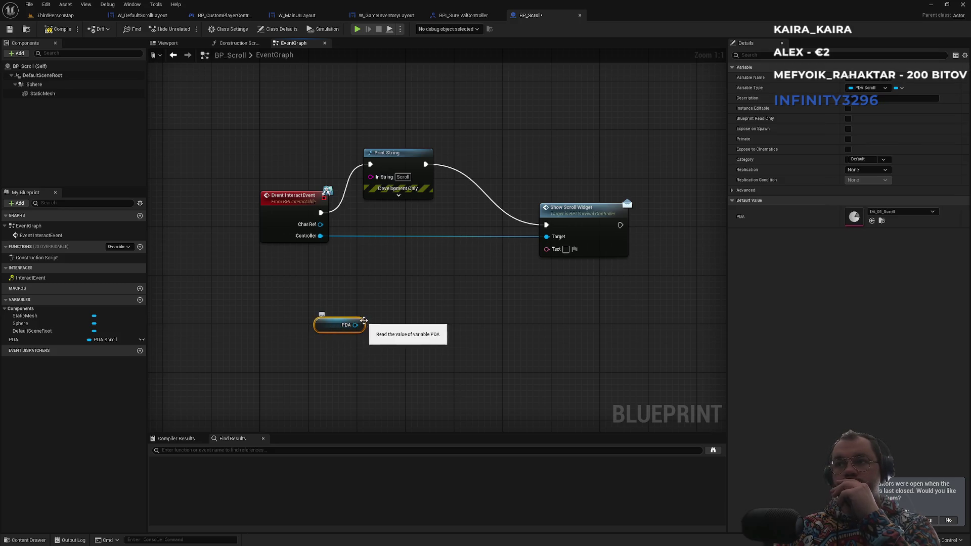
pyautogui.moveTo(360, 324); pyautogui.dragTo(397, 325)
pyautogui.write('load')
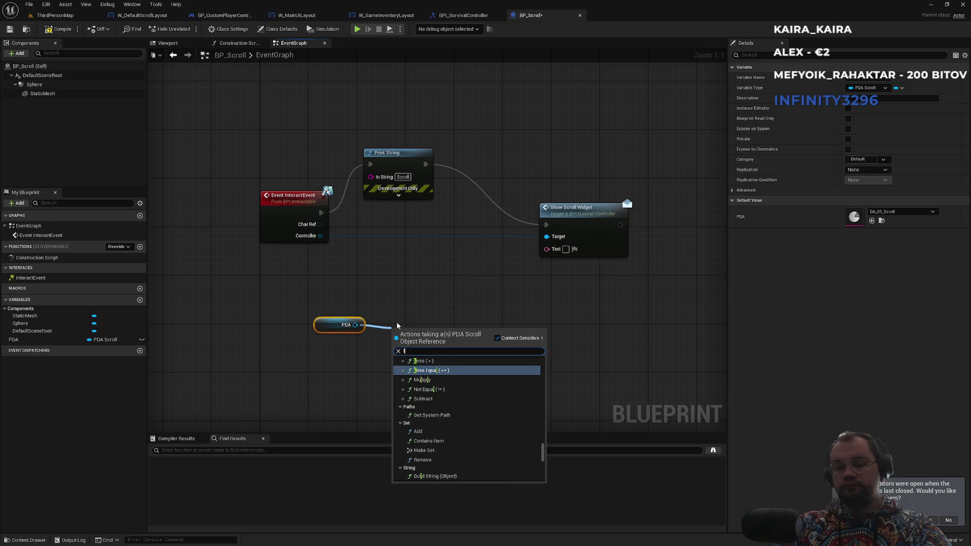
pyautogui.press('BackSpace')
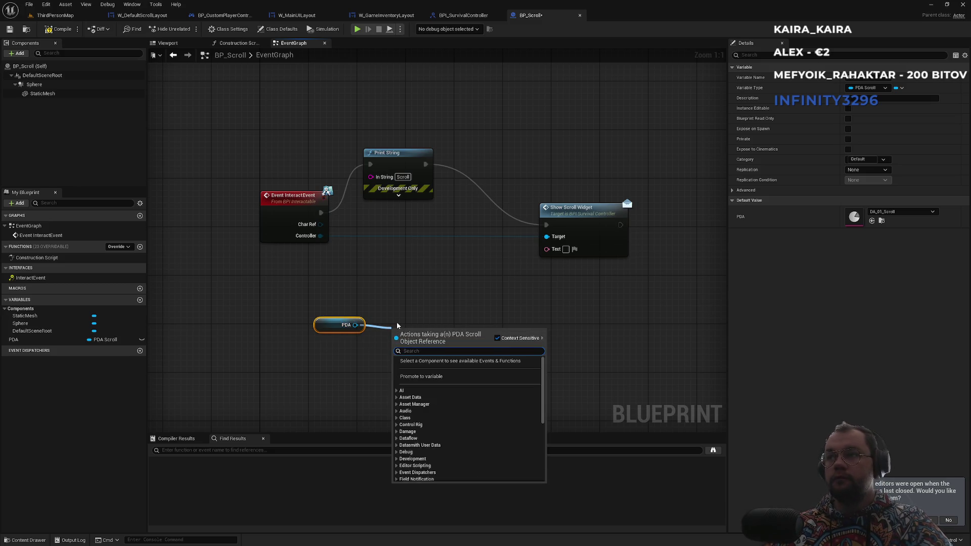
pyautogui.click(451, 294)
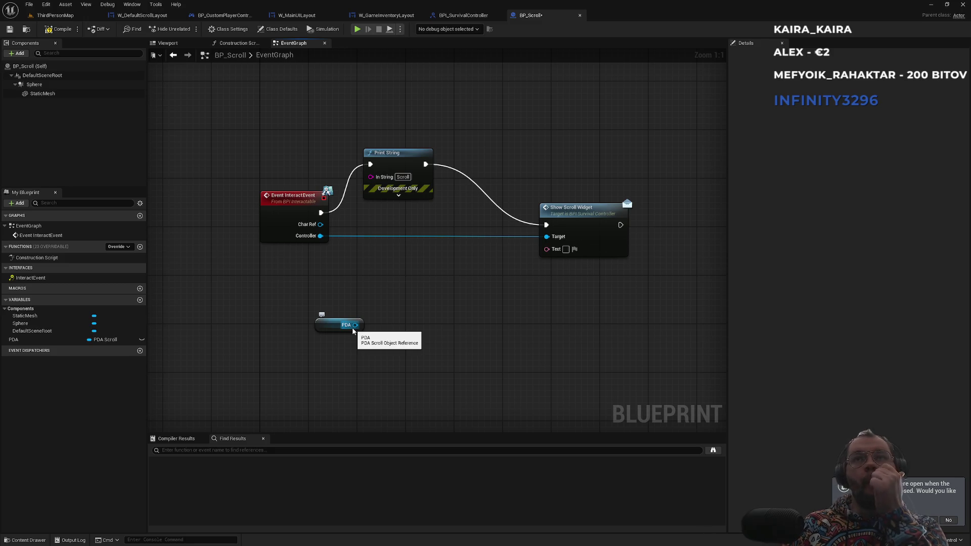
pyautogui.click(55, 15)
pyautogui.click(172, 355)
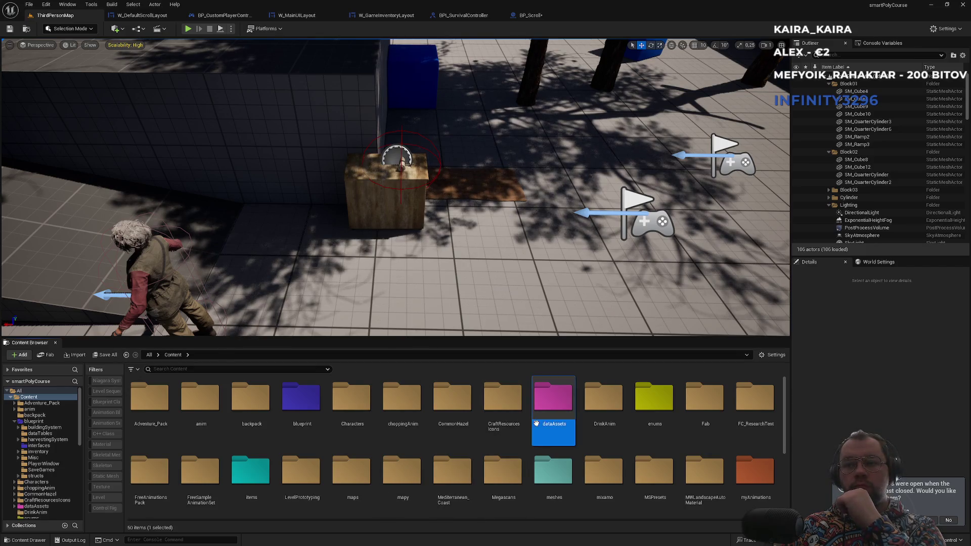
# Open the Reference Viewer for R_IronAxe in dataAssets/ItemRecipes/PlayerInventory
pyautogui.doubleClick(553, 399)
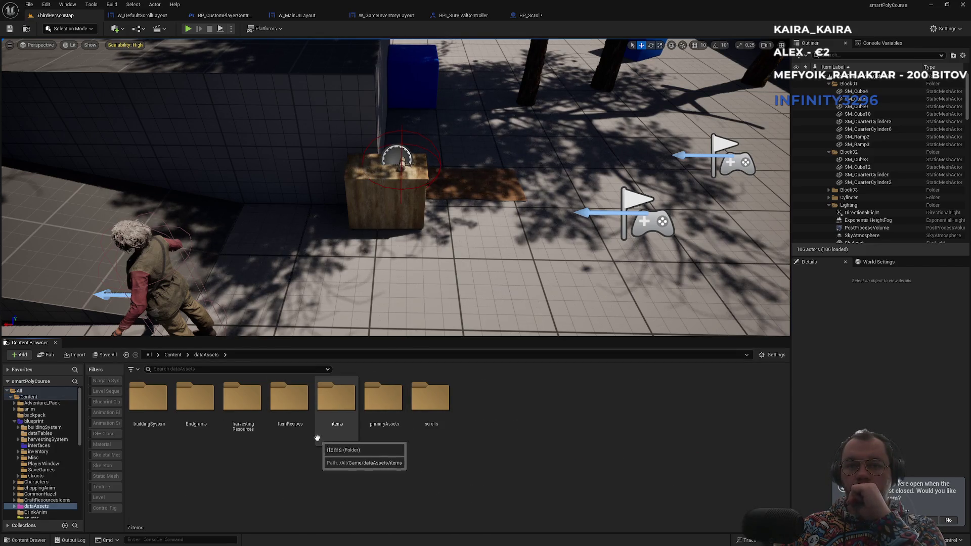
pyautogui.doubleClick(289, 405)
pyautogui.doubleClick(136, 438)
pyautogui.click(141, 440)
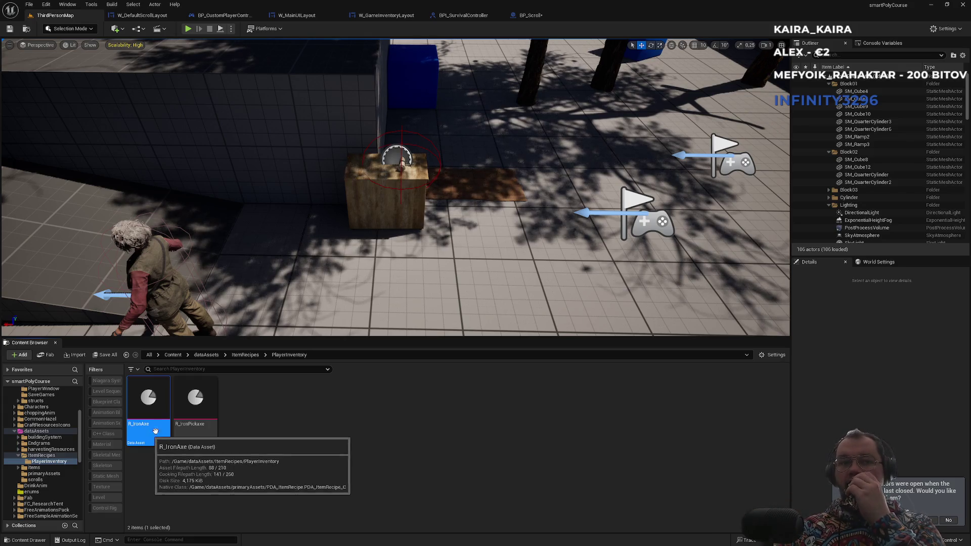
pyautogui.rightClick(158, 429)
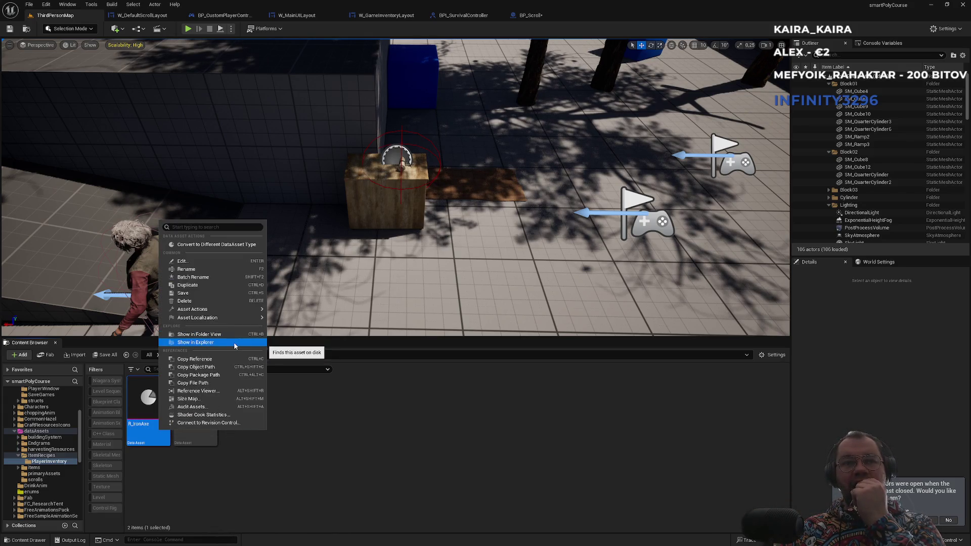
pyautogui.click(229, 391)
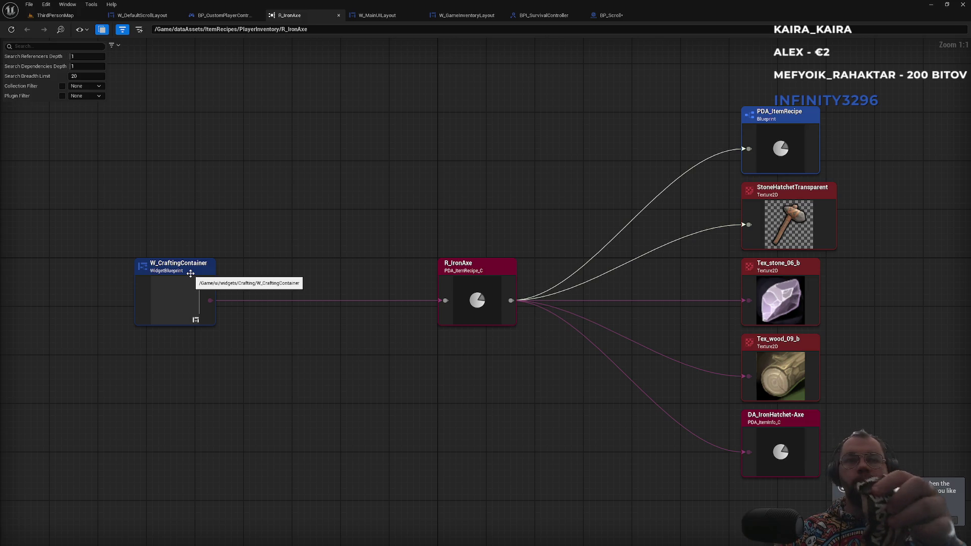
# Open W_CraftingContainer's graph to inspect its Load Asset Blocking nodes, then return to BP_Scroll
pyautogui.doubleClick(190, 273)
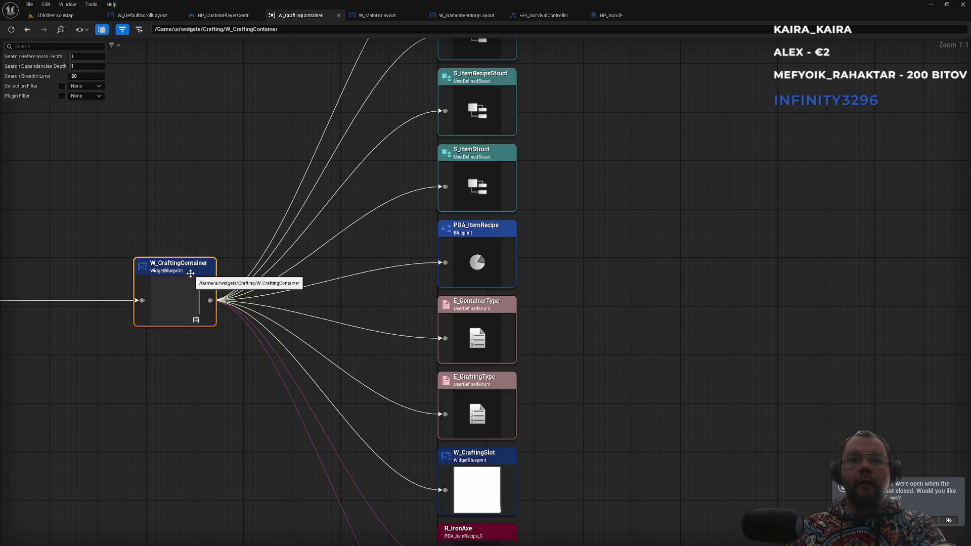
pyautogui.rightClick(191, 277)
pyautogui.click(222, 298)
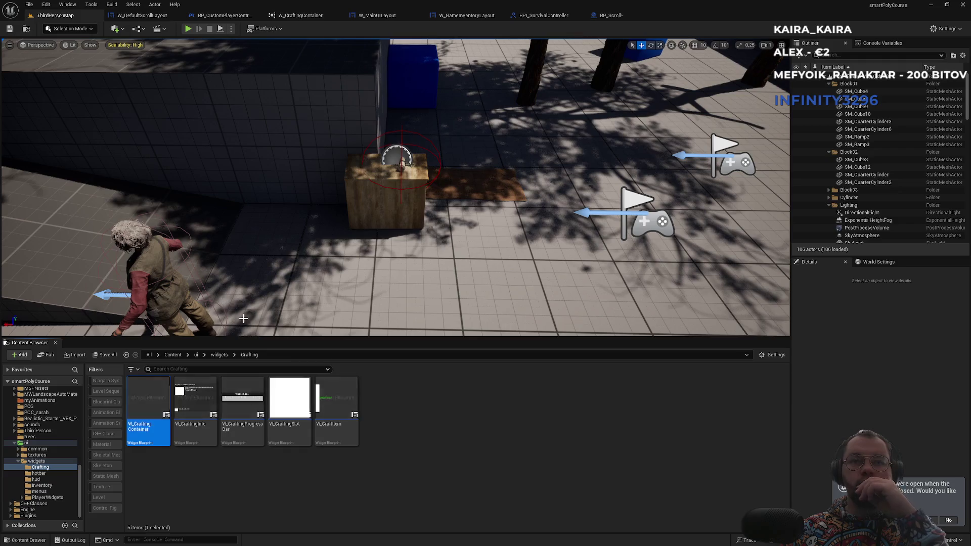
pyautogui.doubleClick(147, 436)
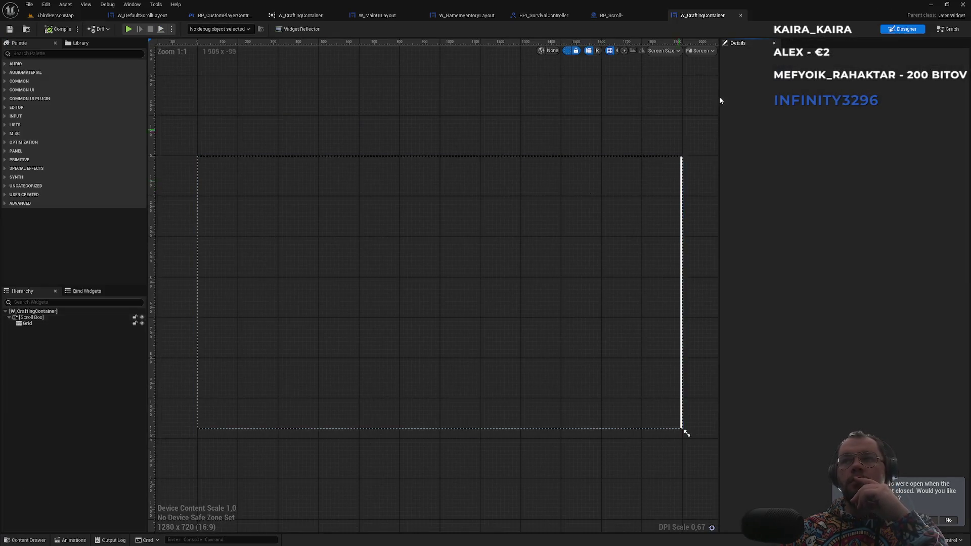
pyautogui.click(943, 31)
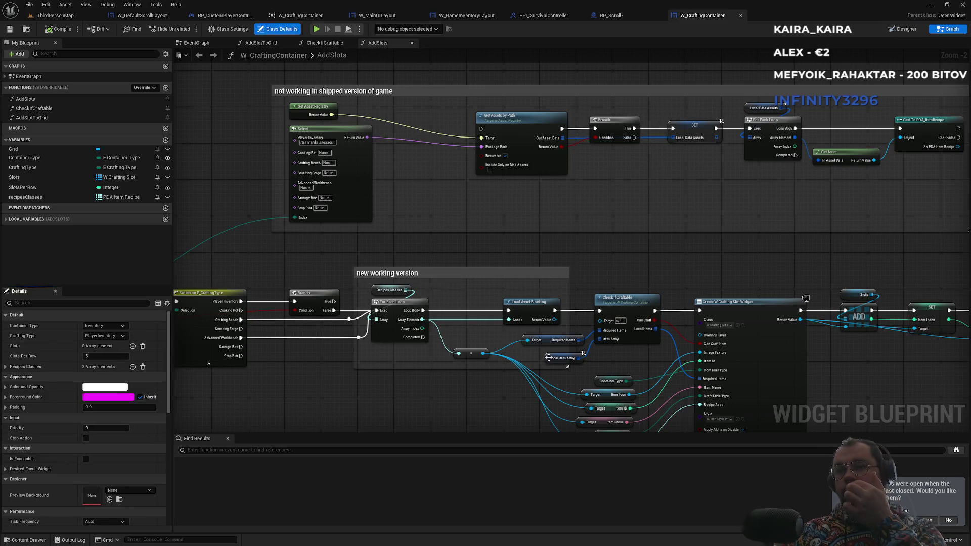
pyautogui.scroll(2, 502, 389)
pyautogui.moveTo(484, 386)
pyautogui.mouseDown()
pyautogui.moveTo(462, 372)
pyautogui.moveTo(432, 320)
pyautogui.mouseUp()
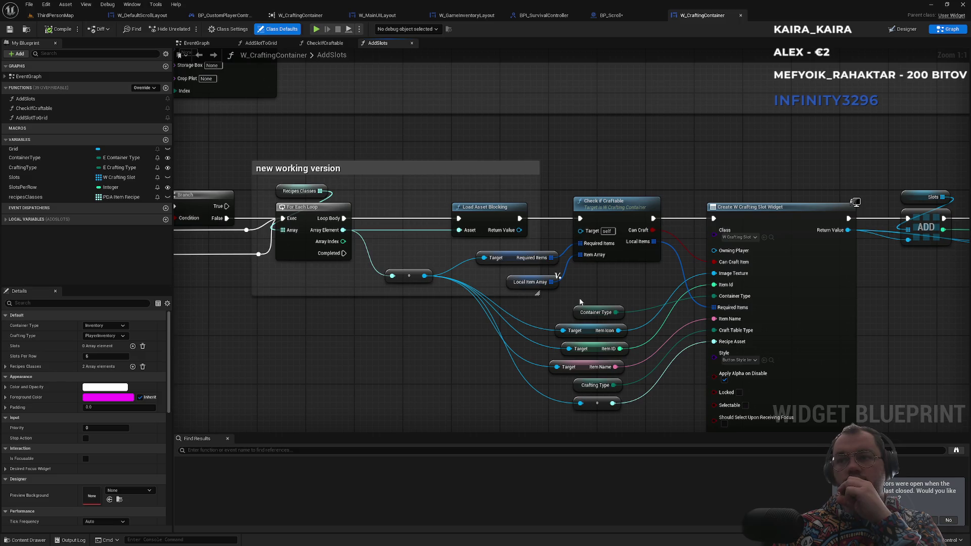
pyautogui.moveTo(584, 314); pyautogui.dragTo(519, 333)
pyautogui.click(610, 15)
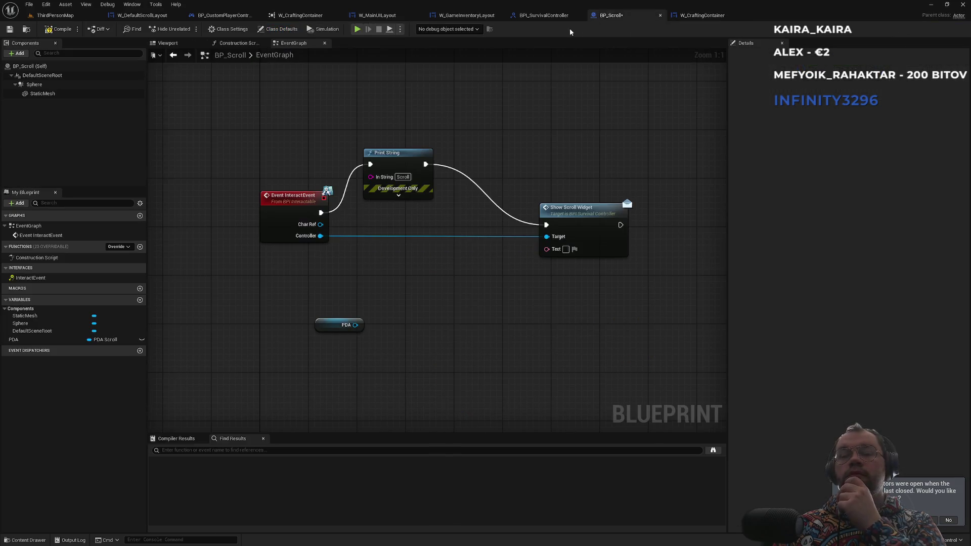
# Close the W_CraftingContainer reference view tab
pyautogui.click(141, 16)
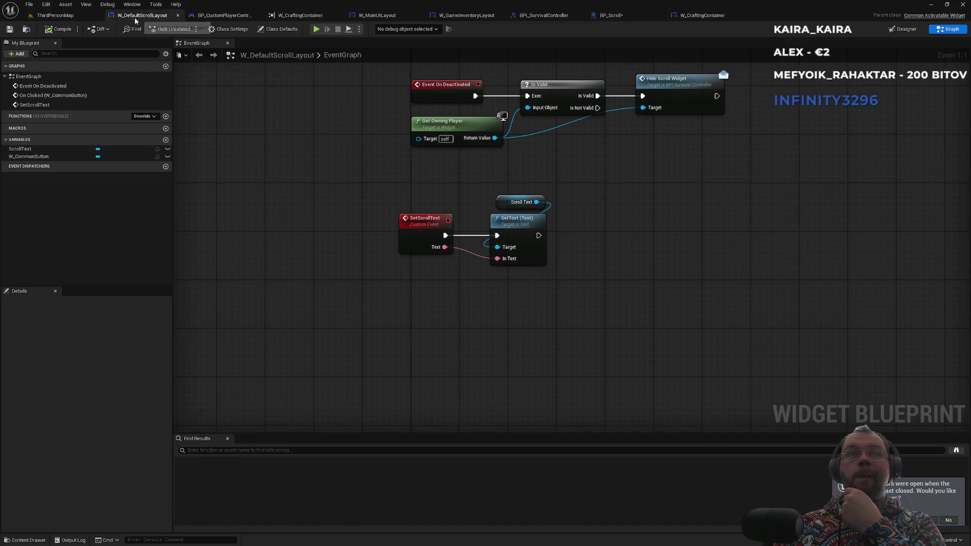
pyautogui.click(61, 18)
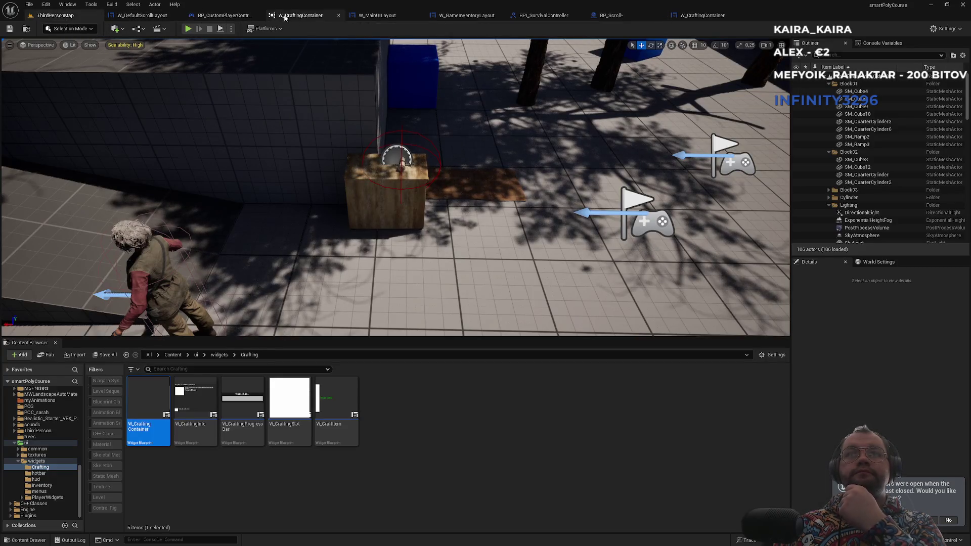
pyautogui.click(311, 16)
pyautogui.middleClick(319, 16)
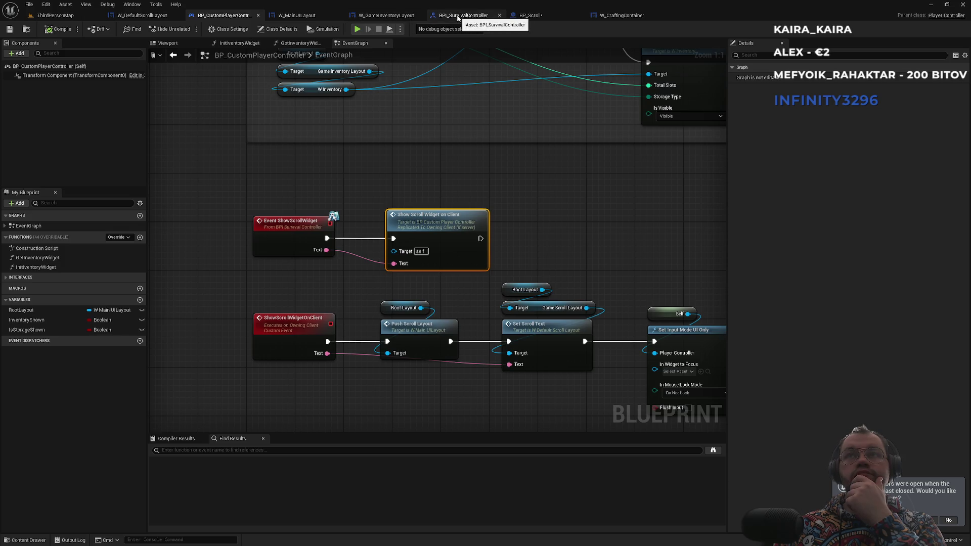
# Locate and open DA_01_Scroll, the data asset BP_Scroll's PDA variable defaults to
pyautogui.click(533, 20)
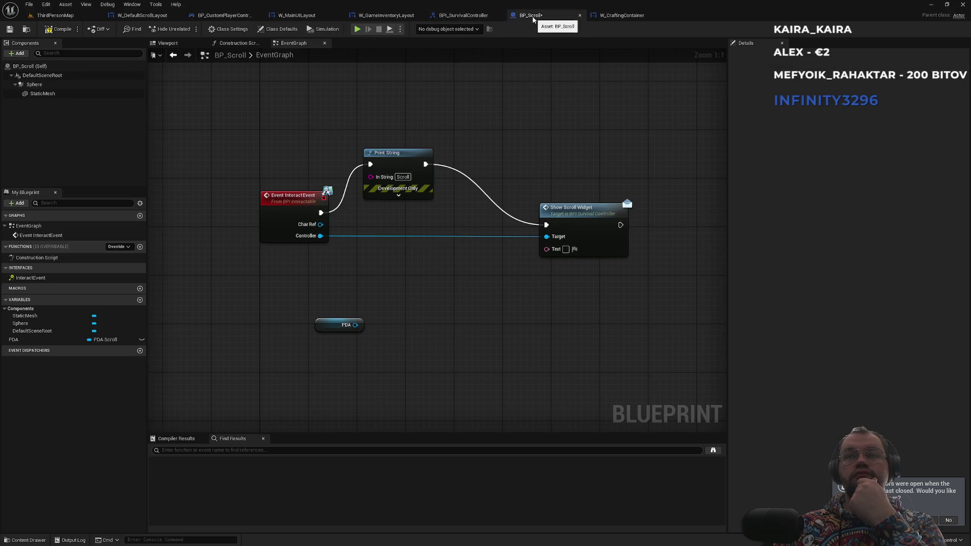
pyautogui.click(328, 326)
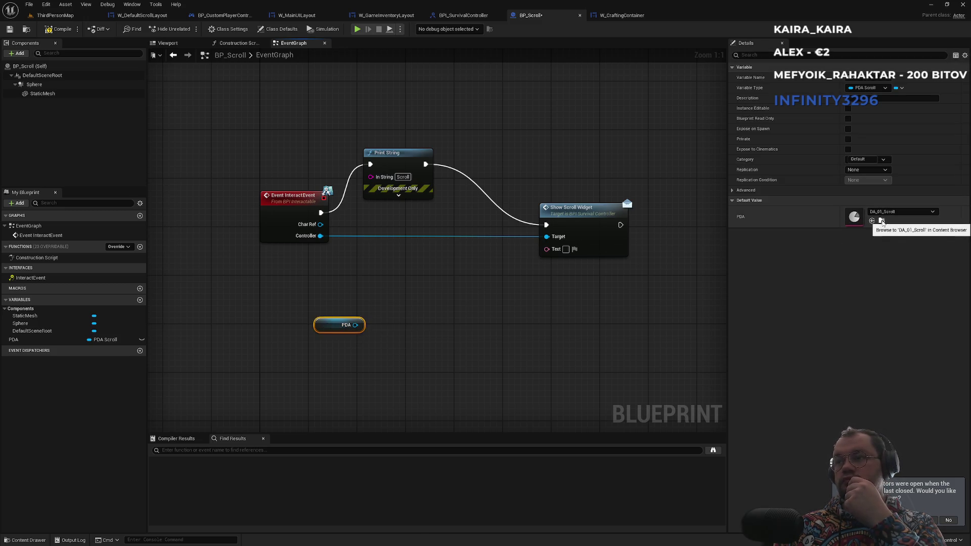
pyautogui.click(882, 223)
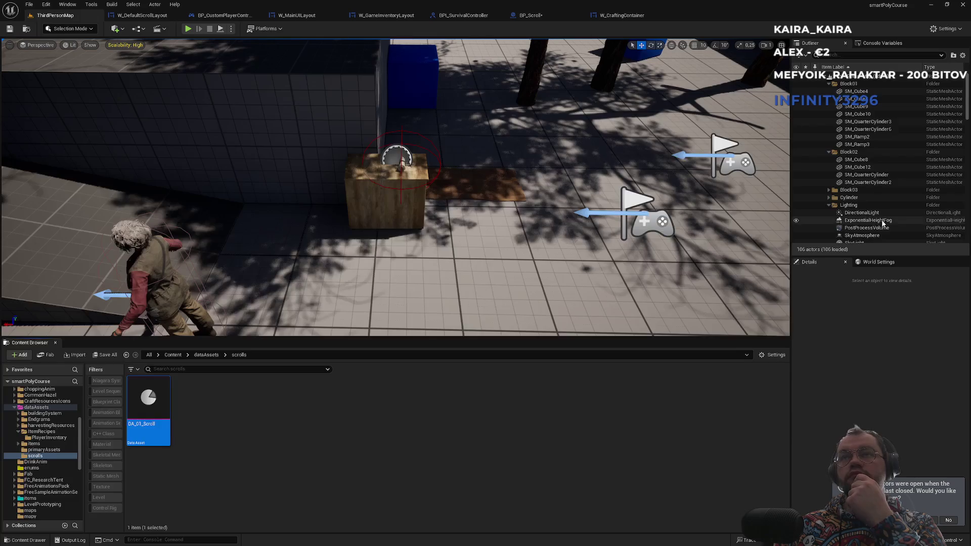
pyautogui.doubleClick(162, 418)
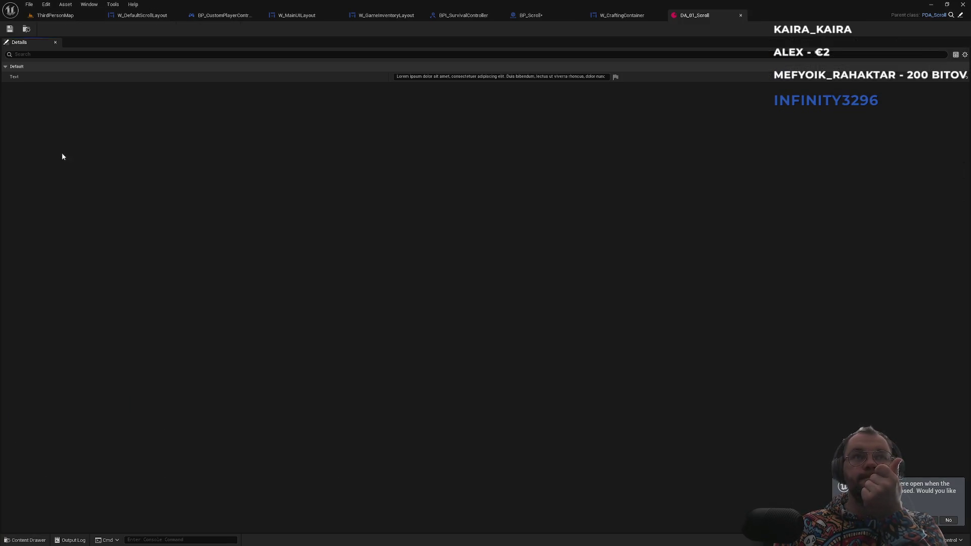
# Return to the BP_Scroll event graph via the ThirdPersonMap tab
pyautogui.click(53, 16)
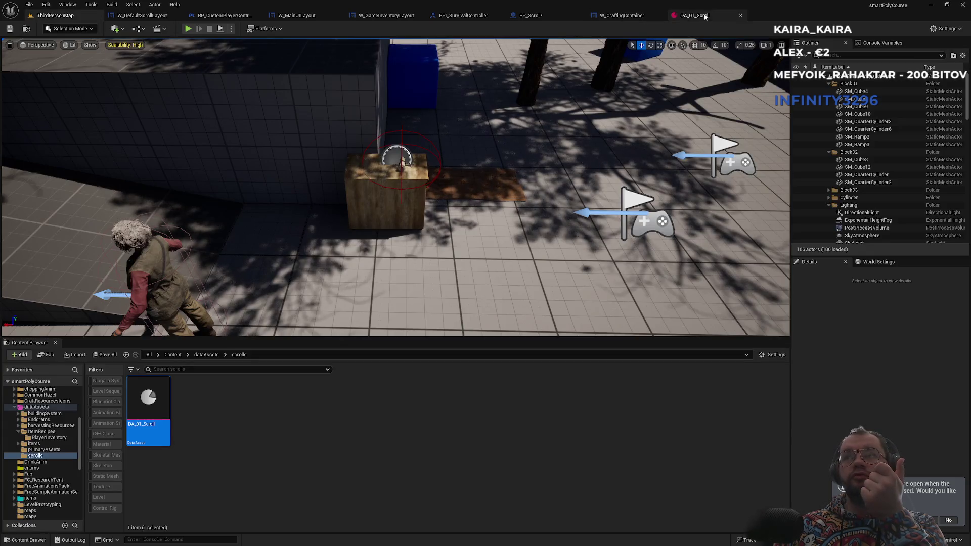
pyautogui.click(694, 15)
pyautogui.click(622, 15)
pyautogui.click(530, 15)
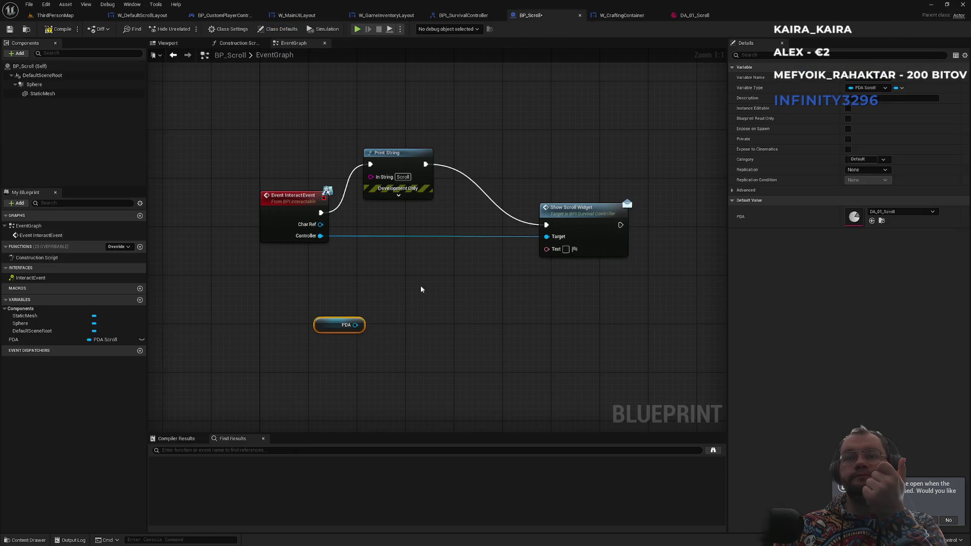
# Add a Get Text node from PDA and wire it into Show Scroll Widget's Text input
pyautogui.moveTo(351, 324); pyautogui.dragTo(442, 348)
pyautogui.write('text')
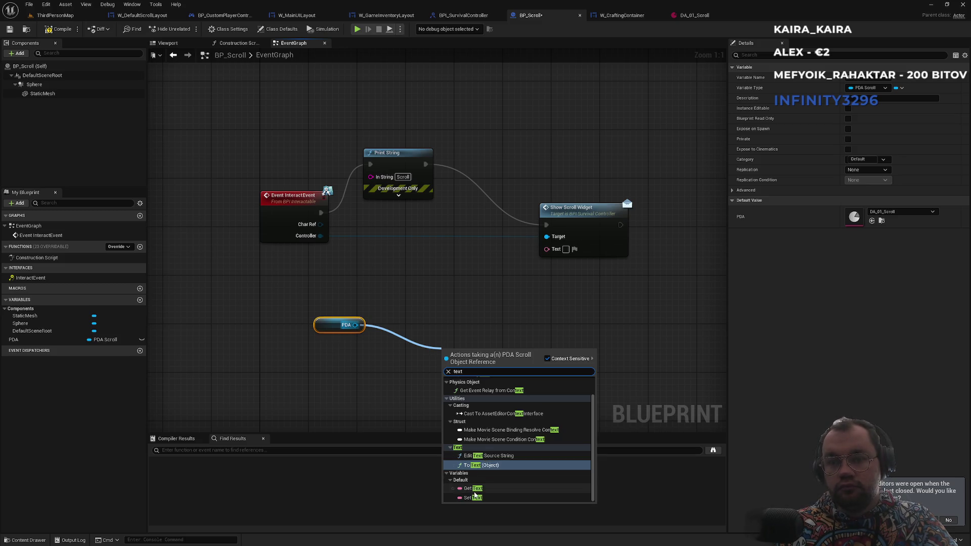
pyautogui.click(474, 490)
pyautogui.moveTo(490, 356); pyautogui.dragTo(546, 248)
# Arrange the PDA and Get Text nodes beside Show Scroll Widget, then go to ThirdPersonMap
pyautogui.moveTo(459, 355)
pyautogui.mouseDown()
pyautogui.moveTo(471, 273)
pyautogui.moveTo(483, 277)
pyautogui.mouseUp()
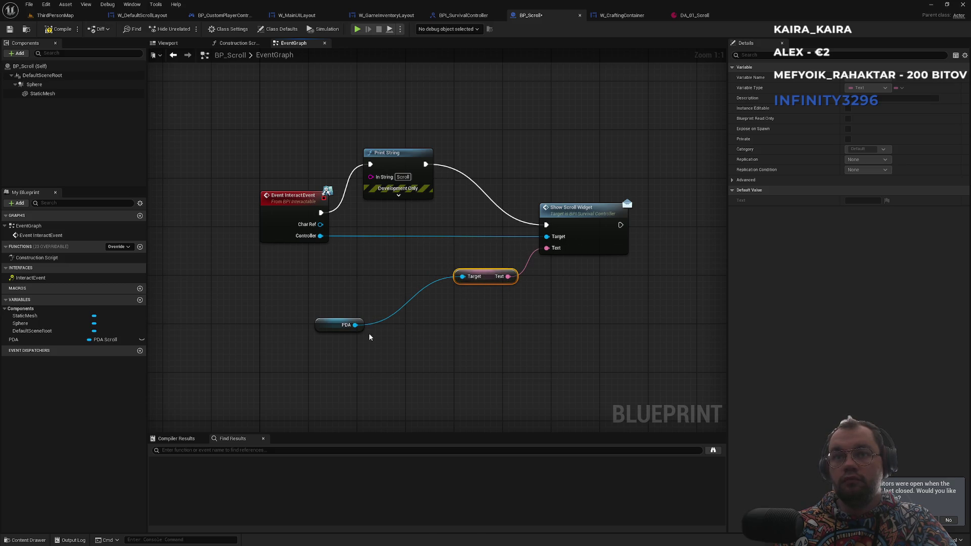
pyautogui.moveTo(321, 324)
pyautogui.mouseDown()
pyautogui.moveTo(398, 280)
pyautogui.moveTo(400, 296)
pyautogui.mouseUp()
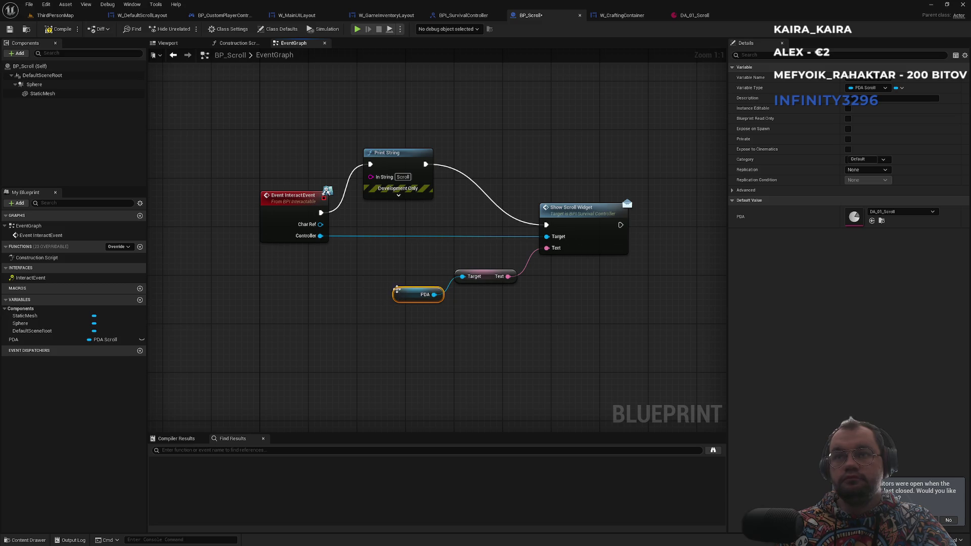
pyautogui.click(354, 258)
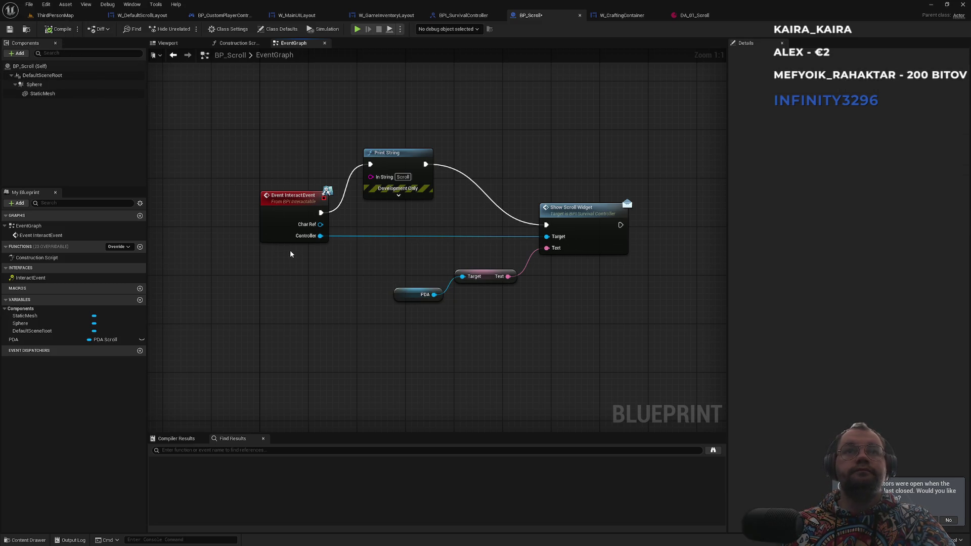
pyautogui.click(81, 16)
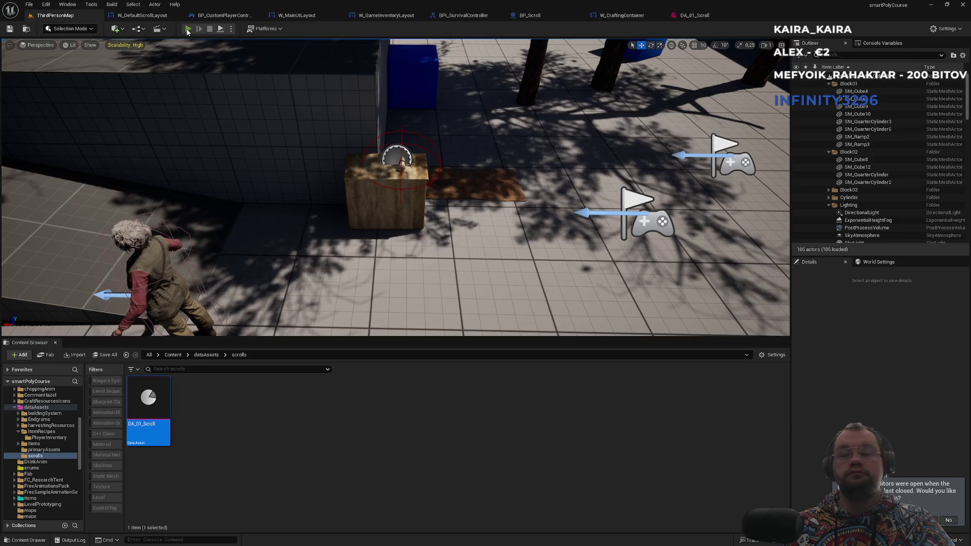
# Play-test walking to the scroll and pressing F to show the Lorem ipsum panel, then return to BP_Scroll
pyautogui.click(187, 29)
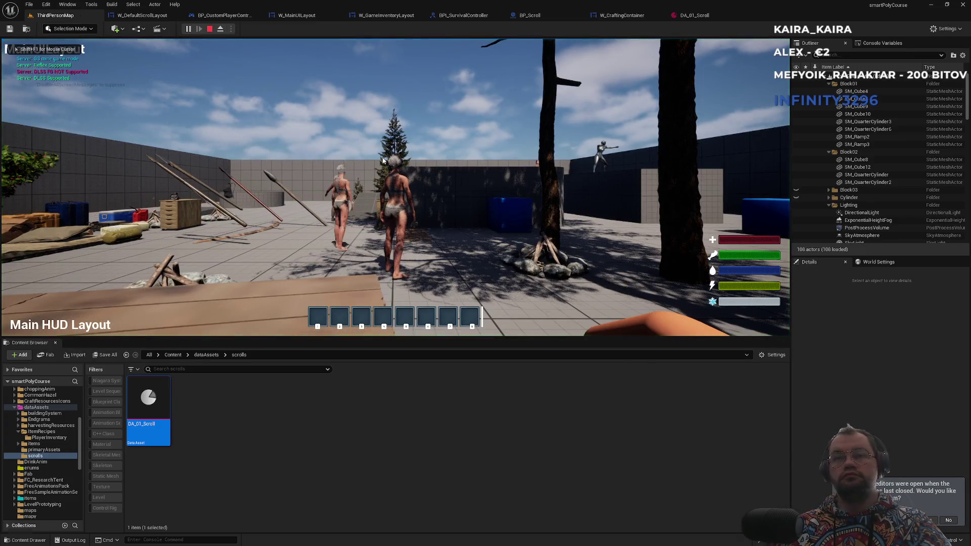
pyautogui.press('w')
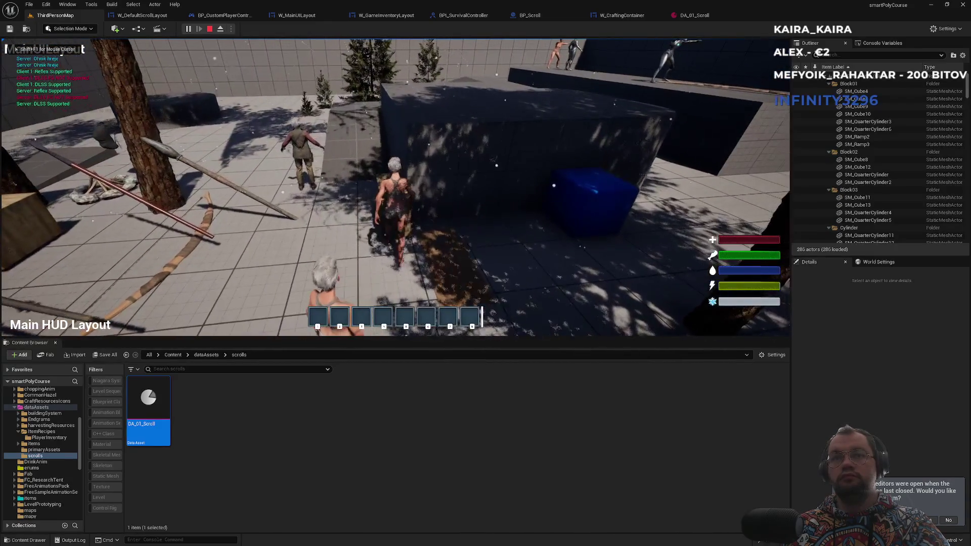
pyautogui.press('f')
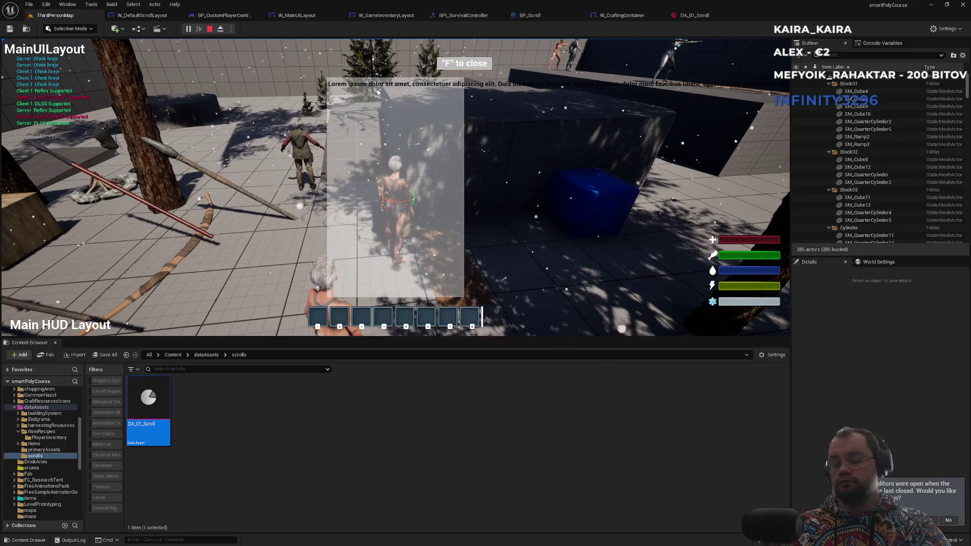
pyautogui.press('Escape')
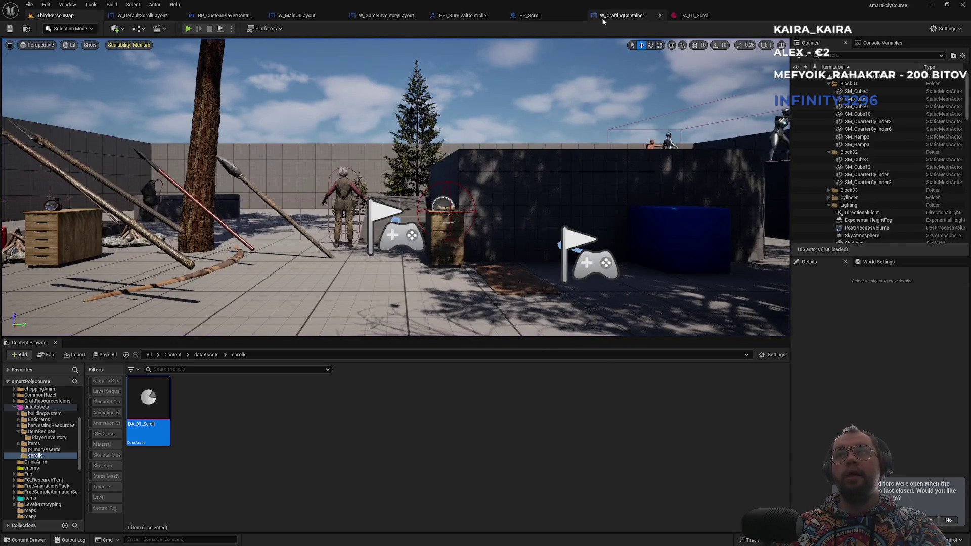
pyautogui.click(530, 15)
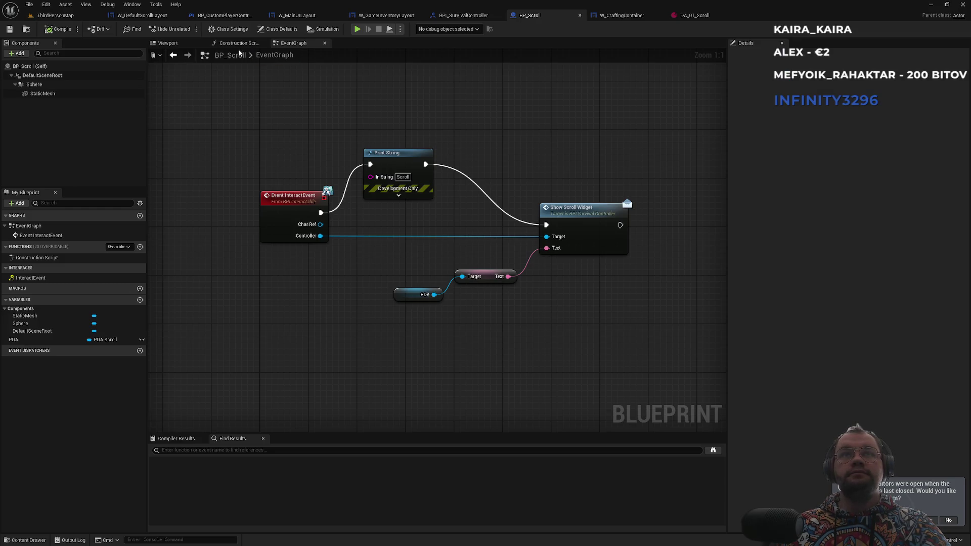
# Move from BP_Scroll's Viewport and EventGraph over to the W_DefaultScrollLayout designer
pyautogui.click(173, 44)
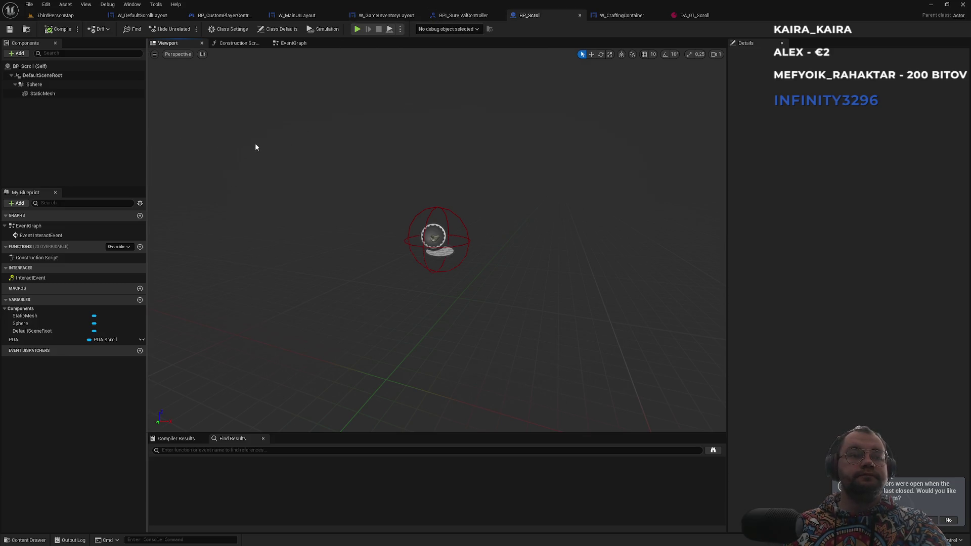
pyautogui.click(296, 44)
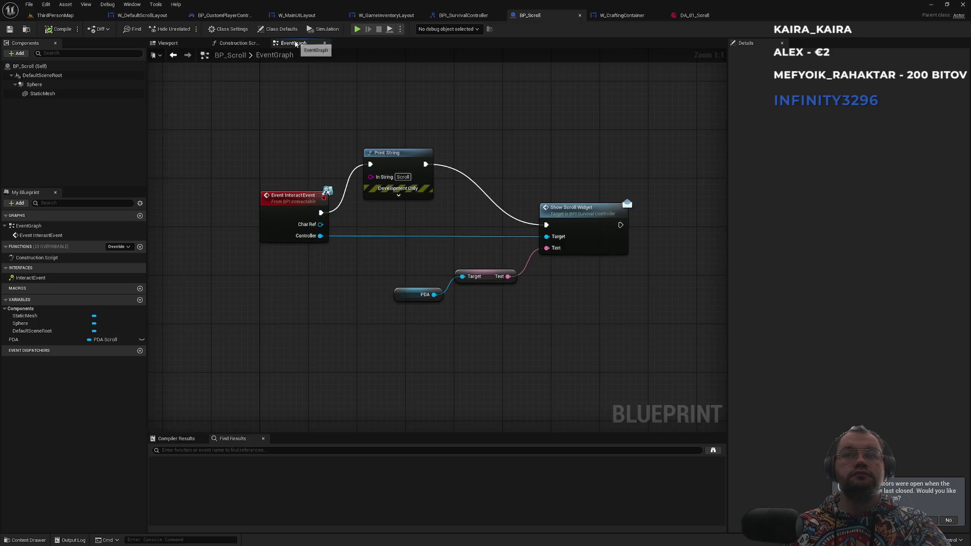
pyautogui.click(320, 19)
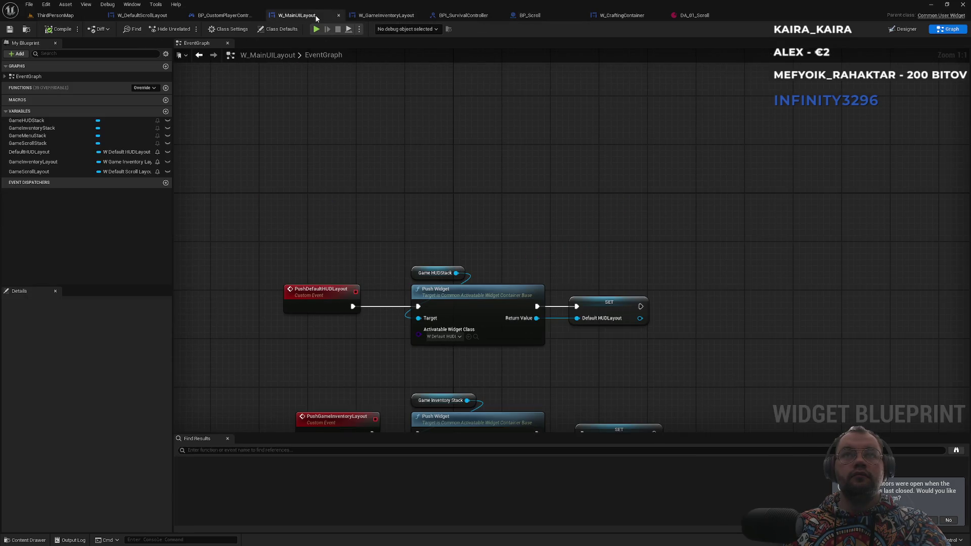
pyautogui.click(143, 17)
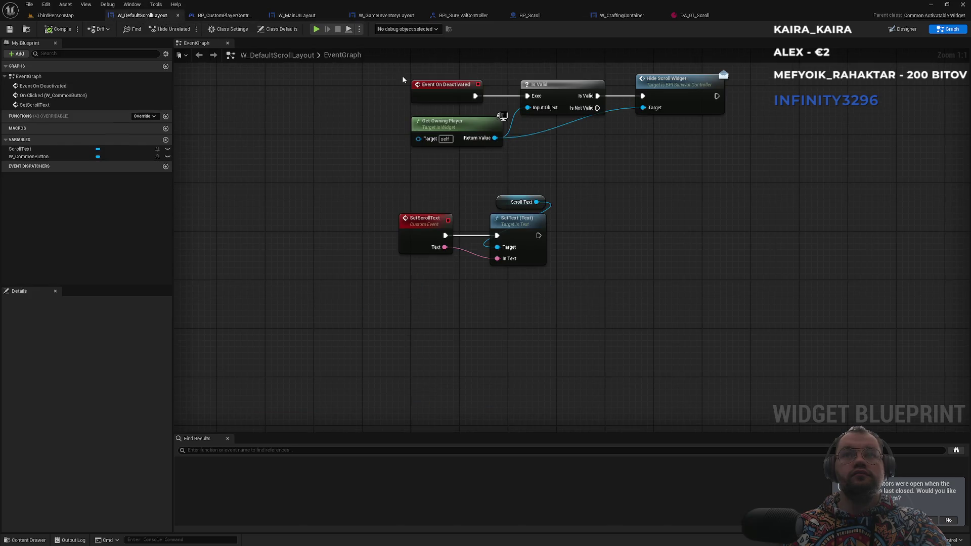
pyautogui.click(903, 29)
# Extend ScrollText's default to 'Scroll default lorem ipsum longer text to see if its overflow'
pyautogui.click(447, 204)
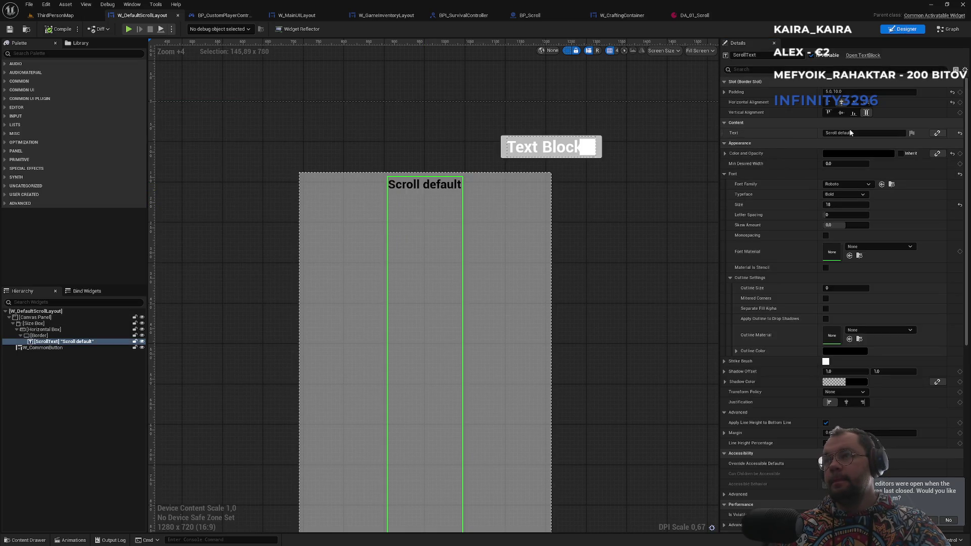
pyautogui.write(' lorem i')
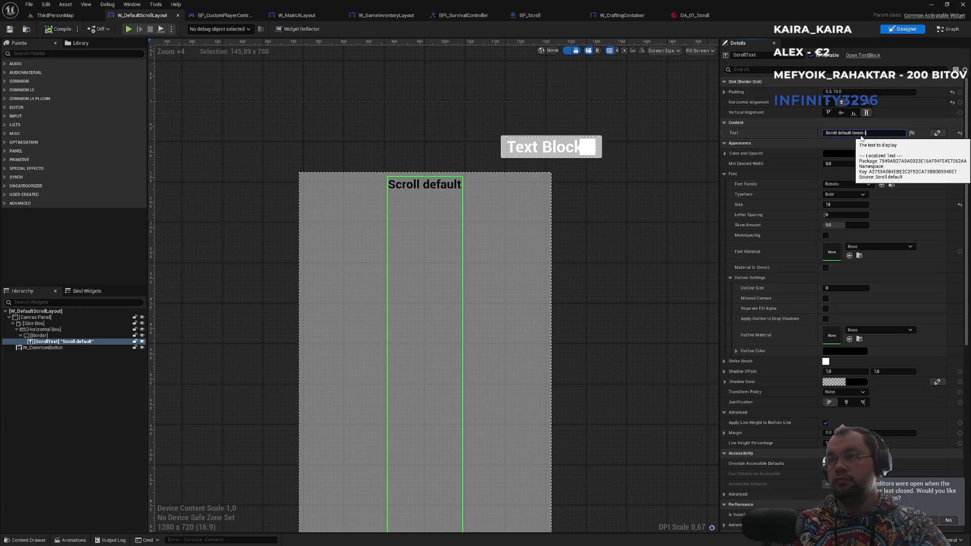
pyautogui.write('psum longer text to see if its overfl')
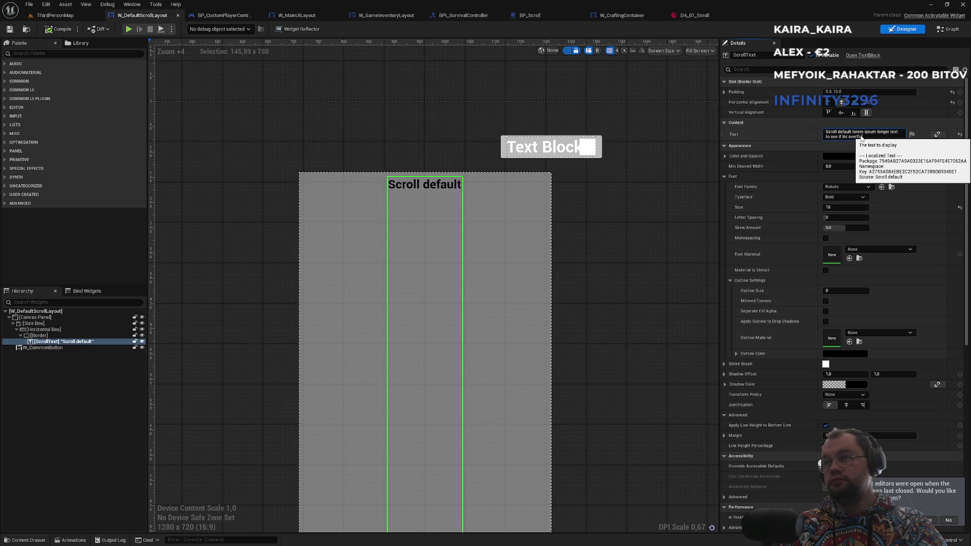
pyautogui.press('Return')
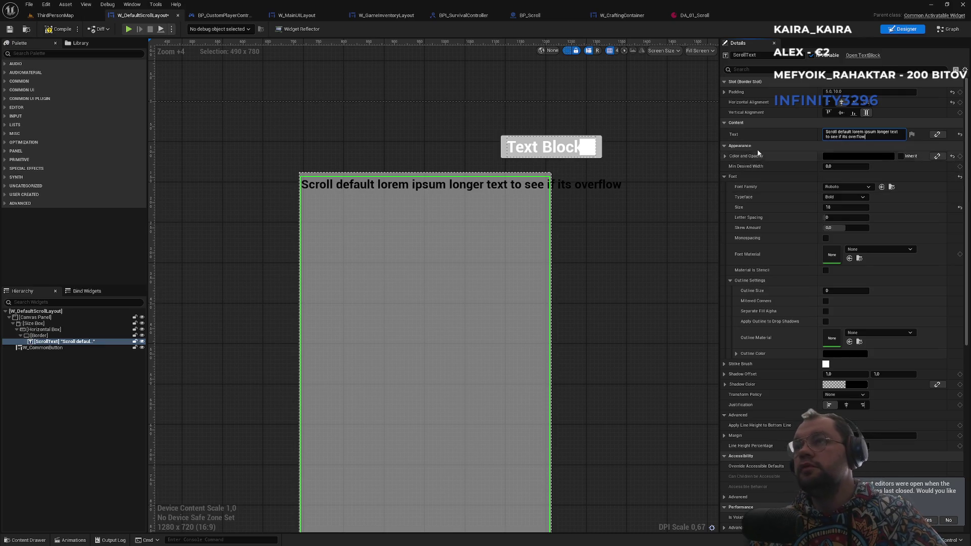
# Filter ScrollText's Details for 'flow' and inspect the Overflow Policy choices
pyautogui.click(724, 178)
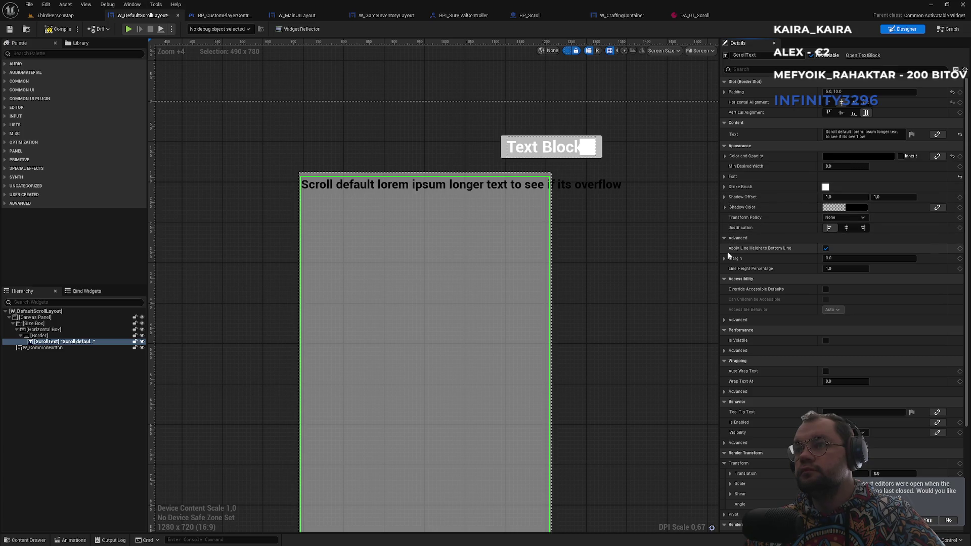
pyautogui.click(826, 249)
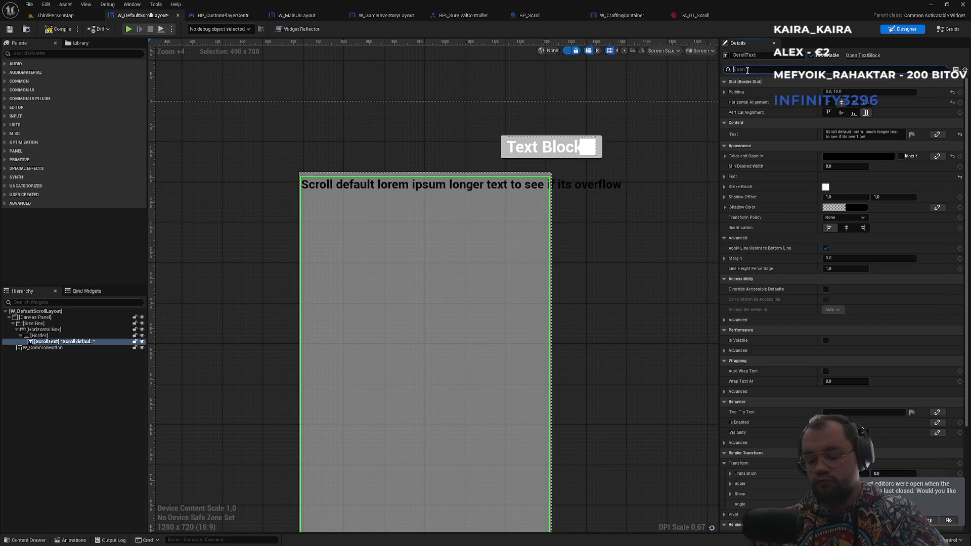
pyautogui.write('flow')
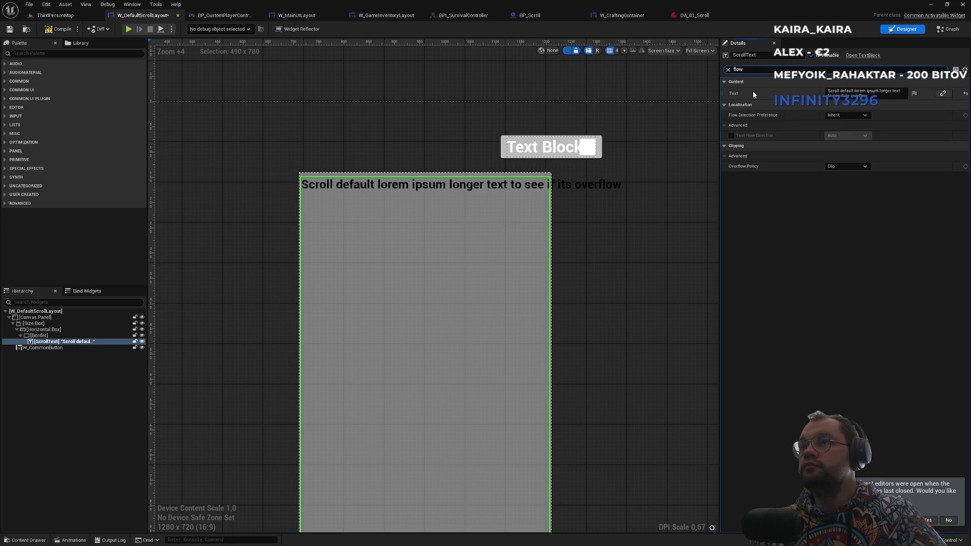
pyautogui.click(841, 167)
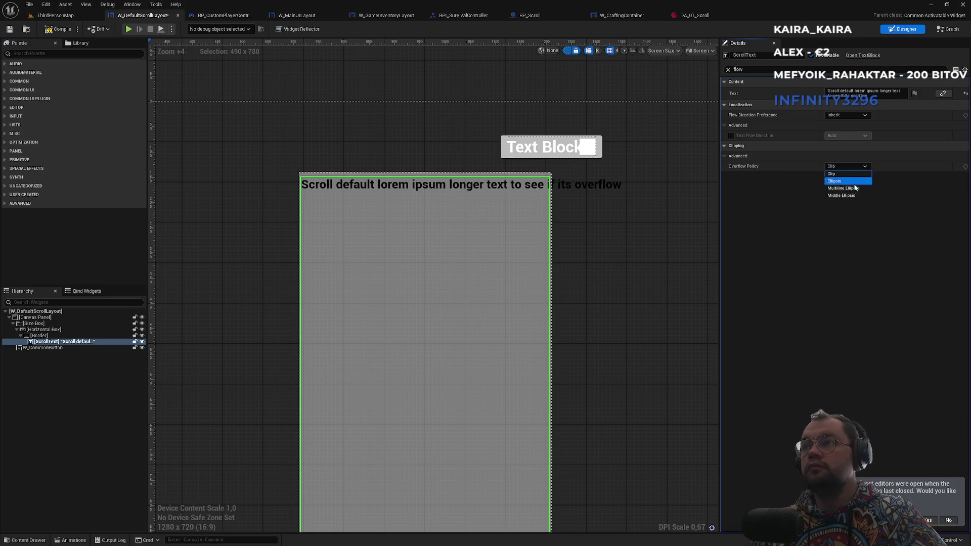
pyautogui.click(843, 197)
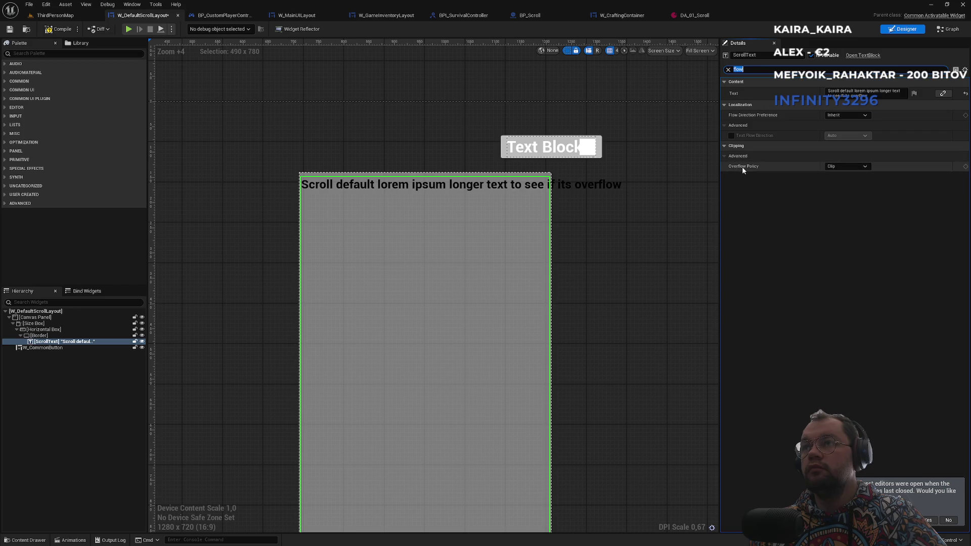
pyautogui.click(729, 69)
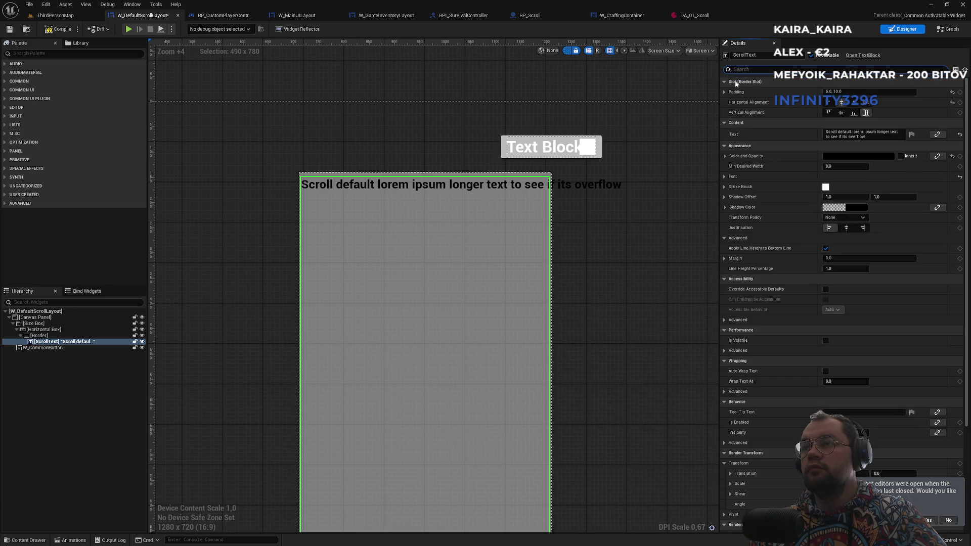
pyautogui.scroll(-5, 808, 390)
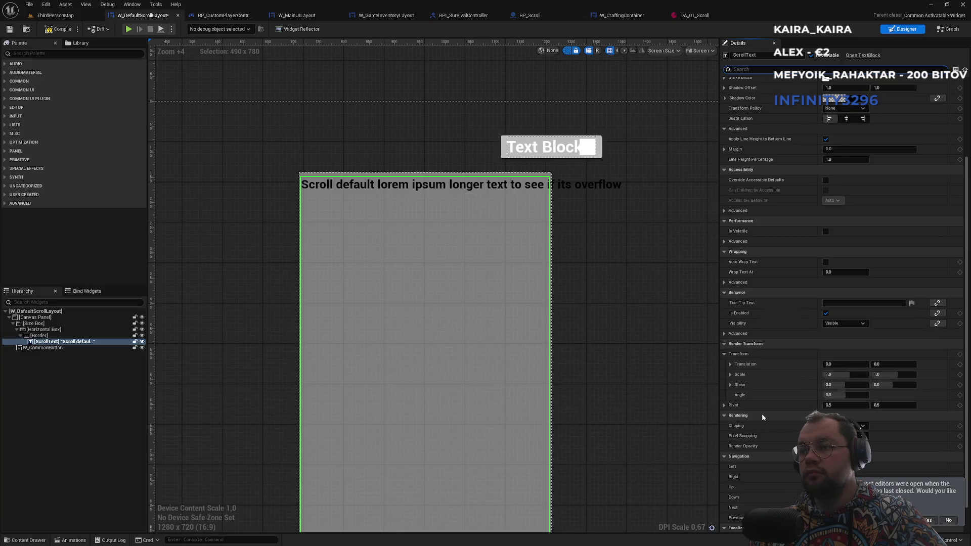
pyautogui.scroll(-2, 762, 413)
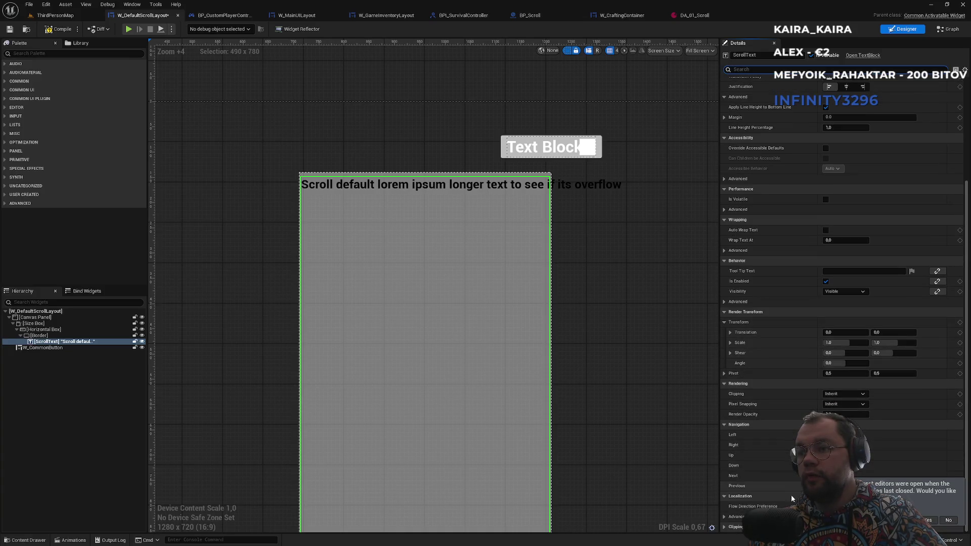
pyautogui.scroll(-1, 740, 519)
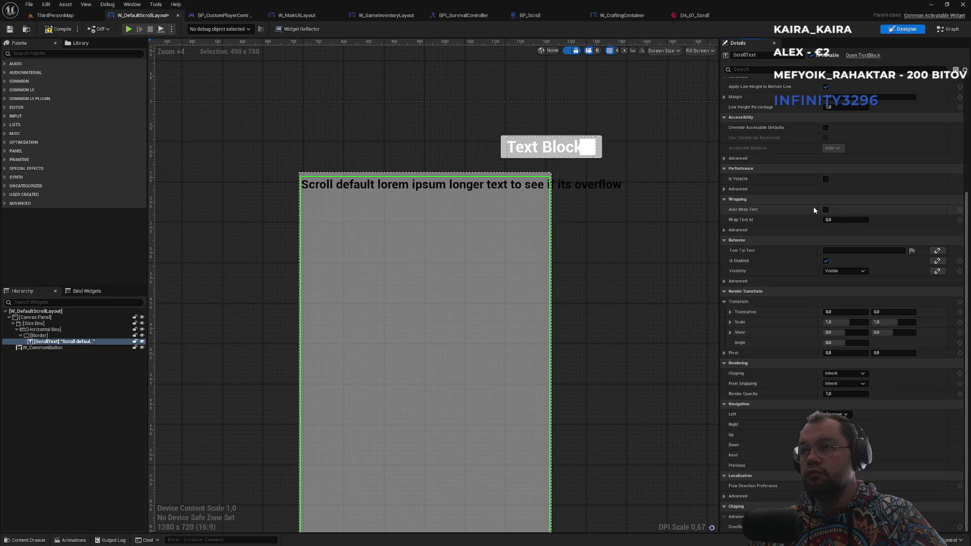
pyautogui.click(826, 210)
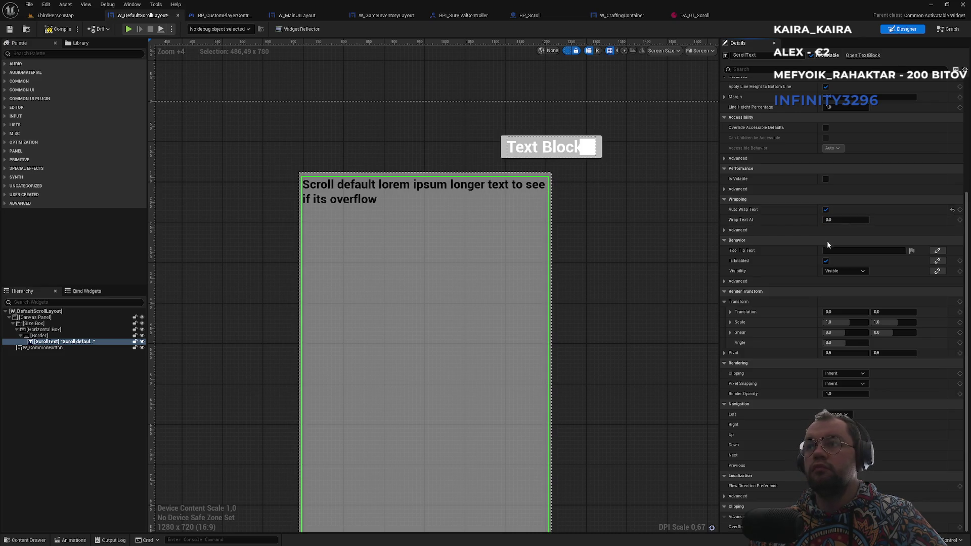
pyautogui.click(724, 230)
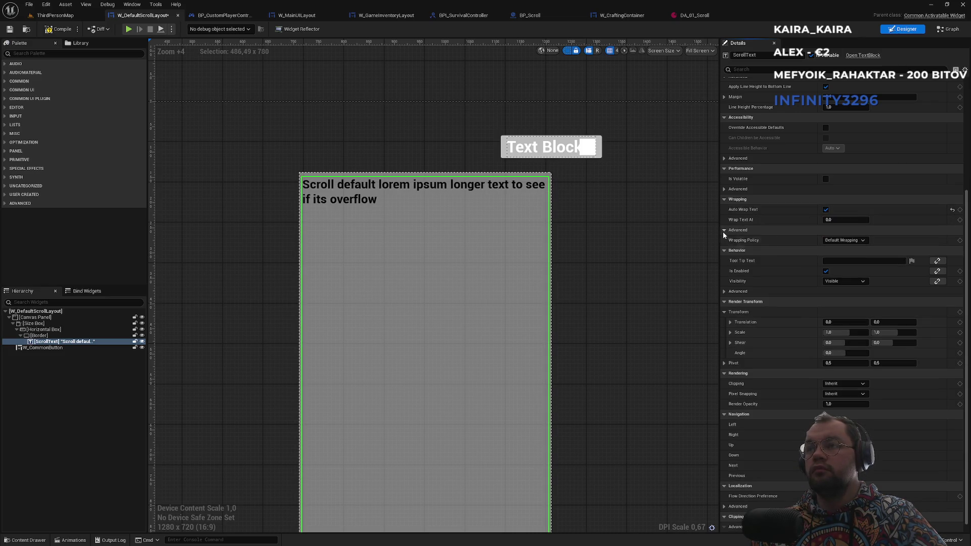
pyautogui.click(724, 231)
pyautogui.scroll(5, 769, 217)
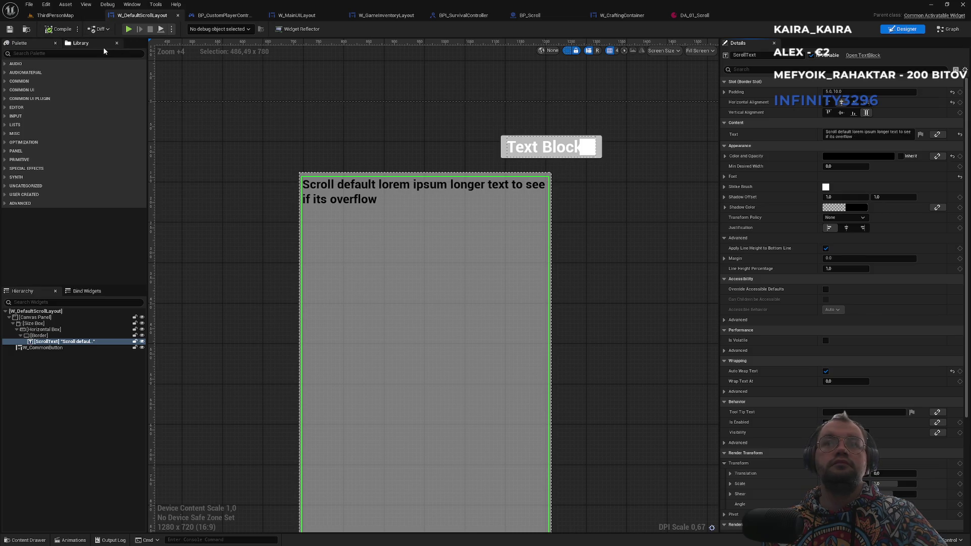
pyautogui.click(55, 15)
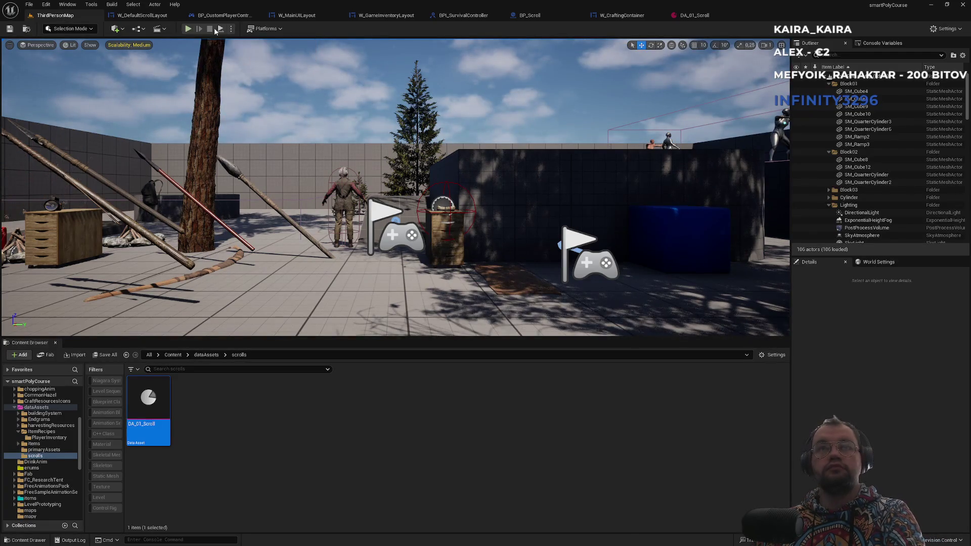
# Start Play-in-Editor with Alt+P and make the game view fullscreen
pyautogui.click(231, 29)
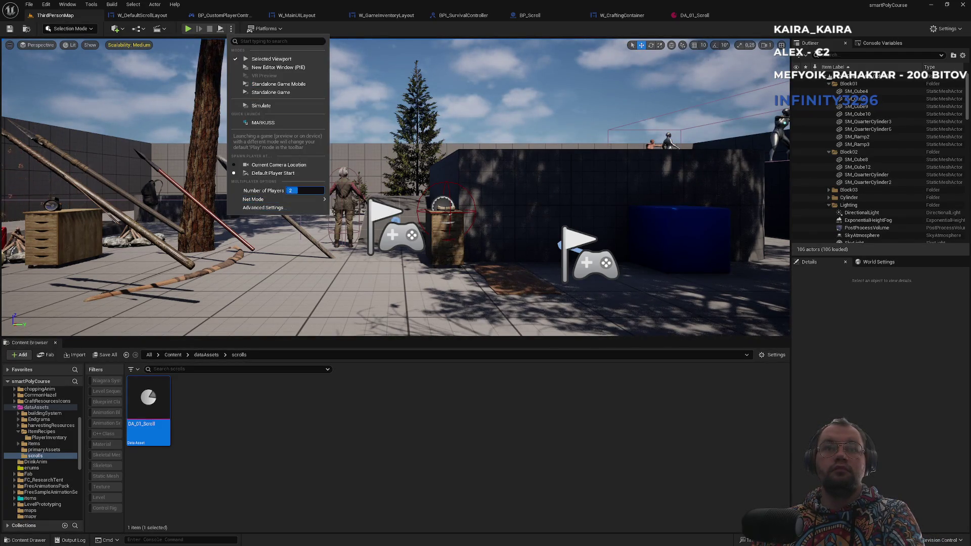
pyautogui.moveTo(535, 192); pyautogui.dragTo(535, 191)
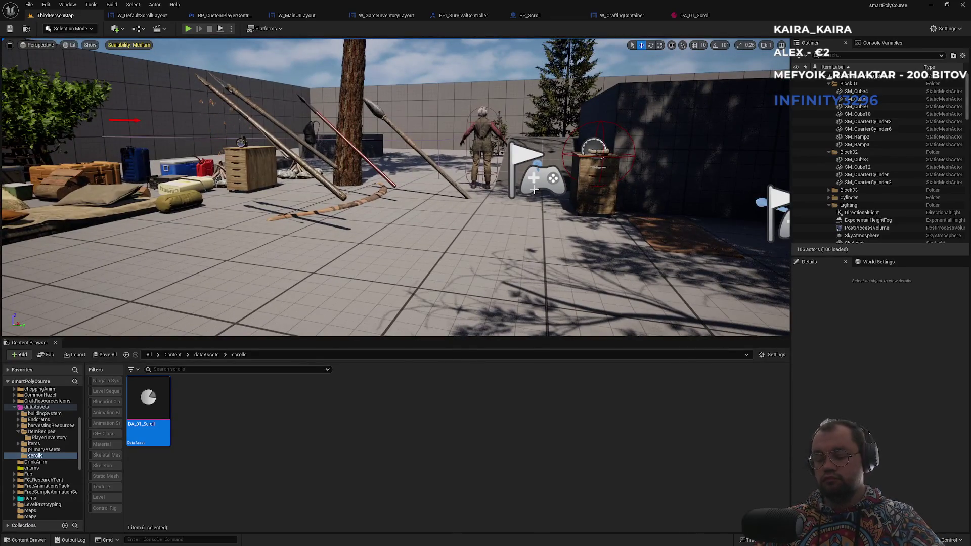
pyautogui.hotkey('alt', 'p')
pyautogui.press('F11')
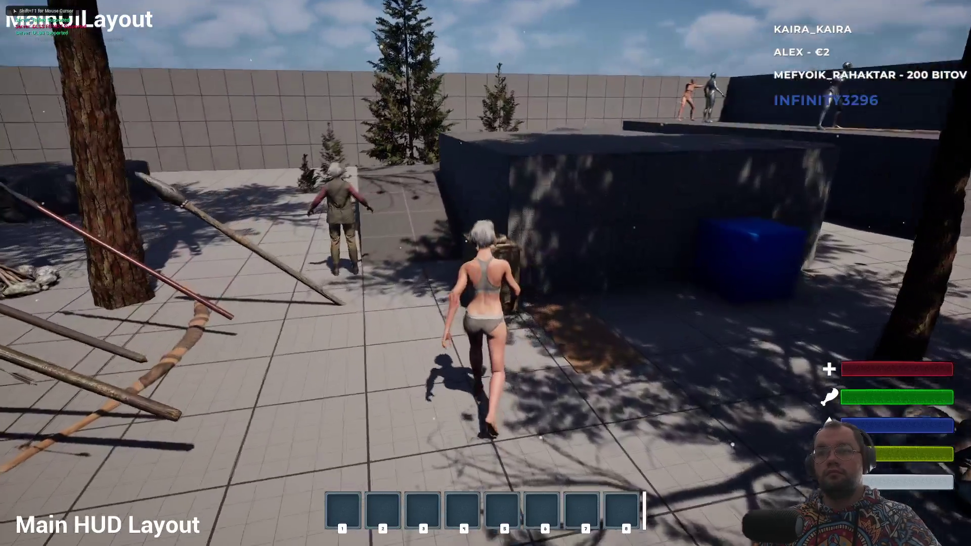
# Repeatedly open and close the scroll note to check its long lorem ipsum text wraps
pyautogui.press('f')
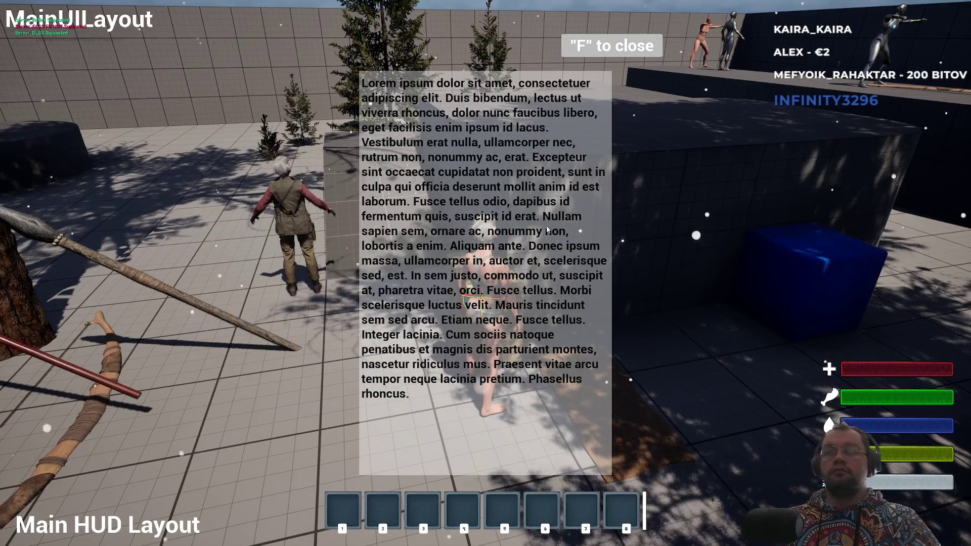
pyautogui.press('f')
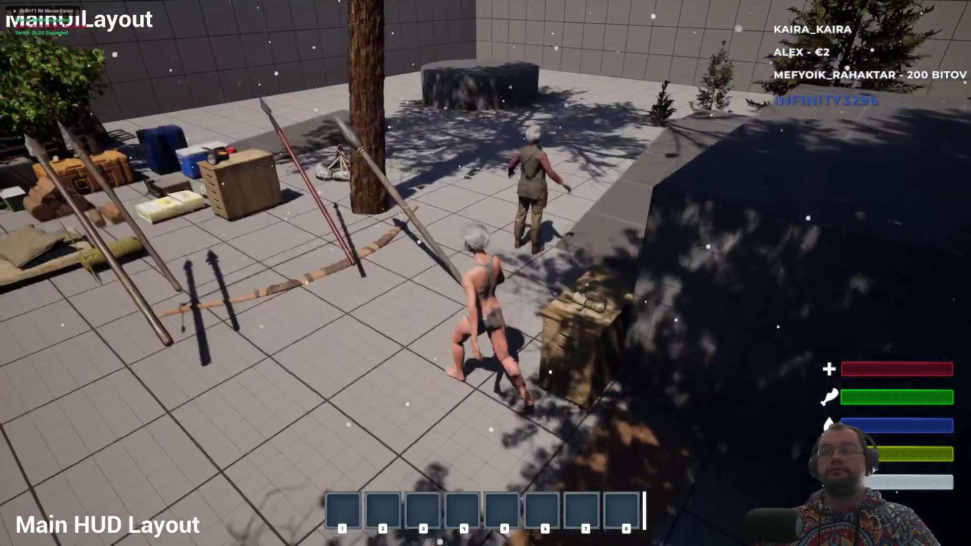
pyautogui.press('f')
pyautogui.press('f')
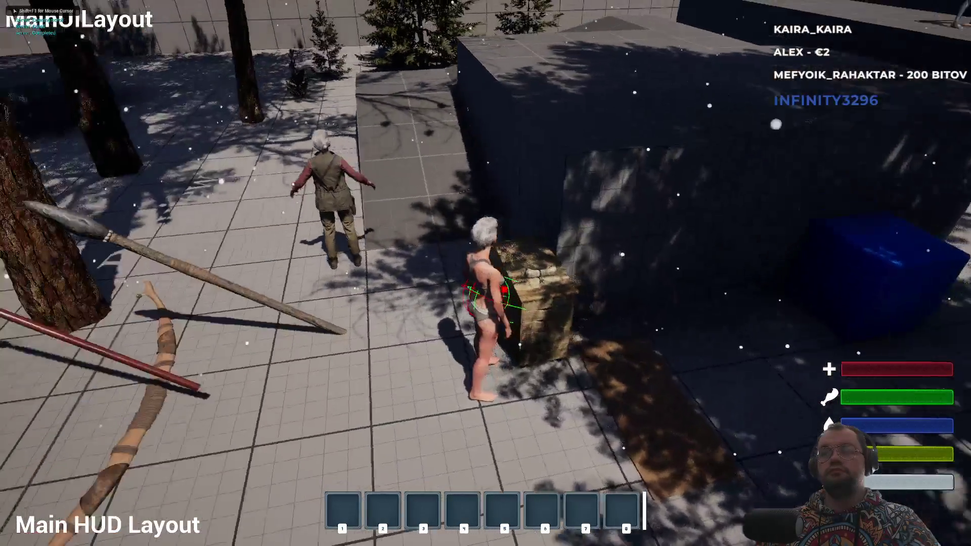
pyautogui.press('w')
pyautogui.press('w')
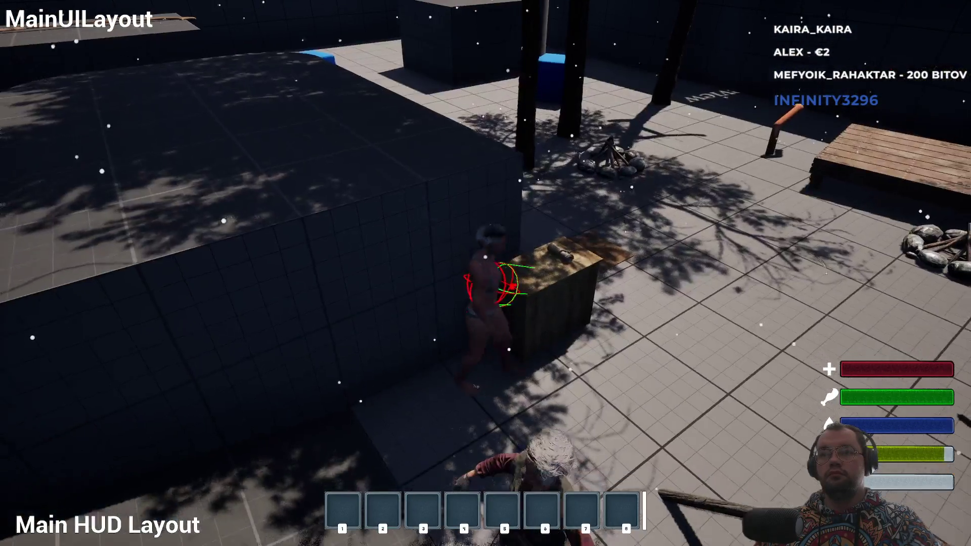
pyautogui.press('e')
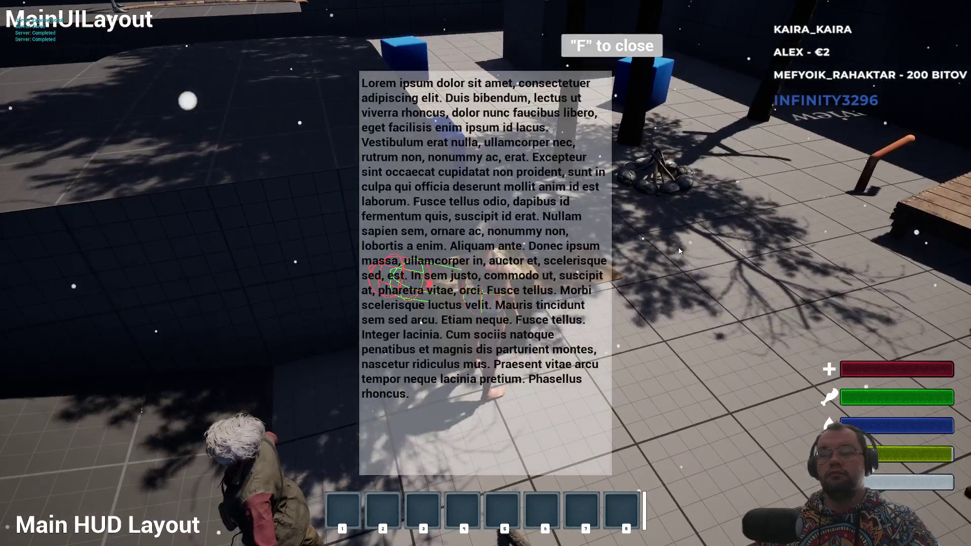
pyautogui.press('f')
pyautogui.press('e')
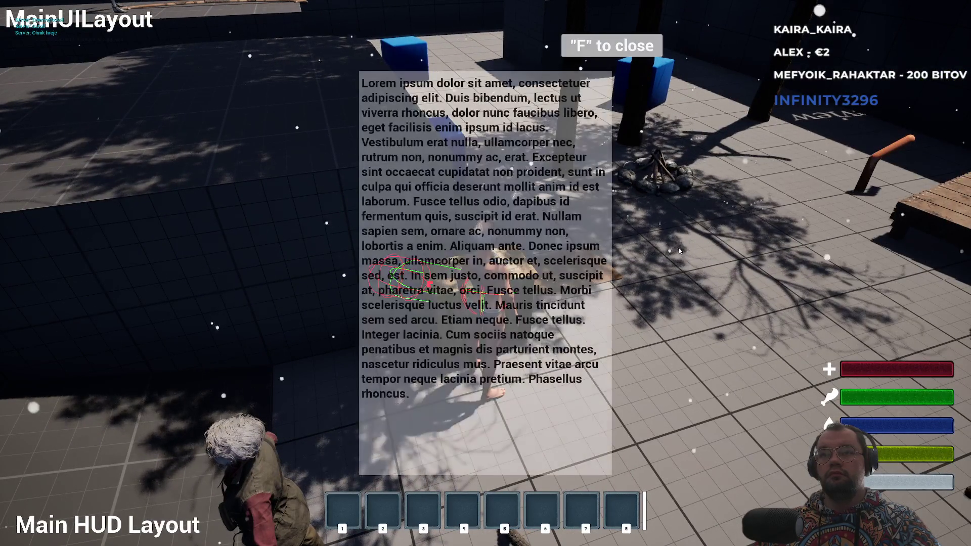
pyautogui.press('f')
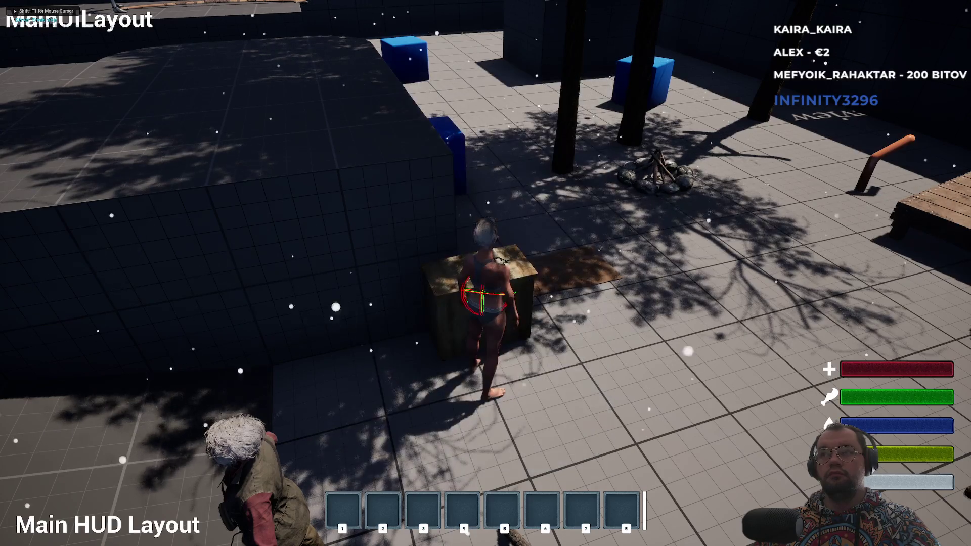
pyautogui.press('e')
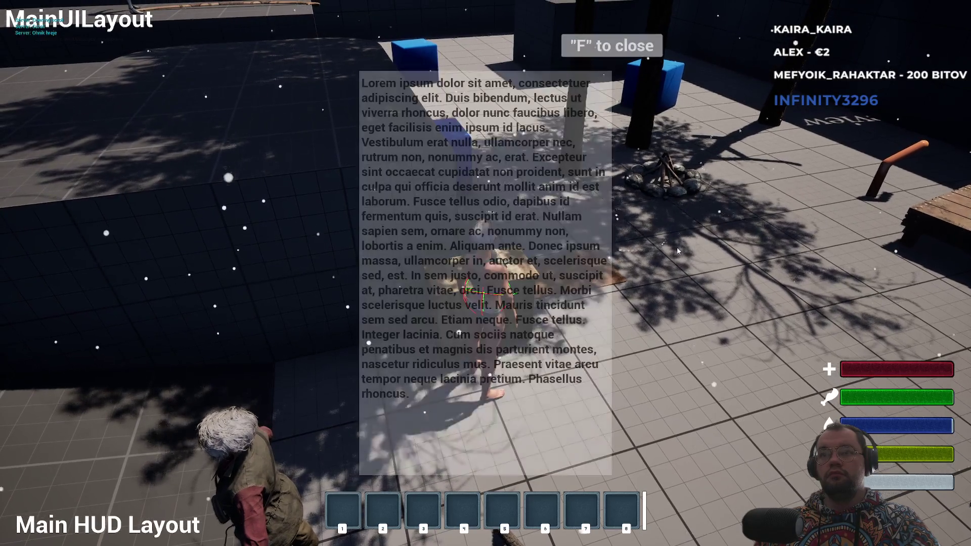
pyautogui.press('f')
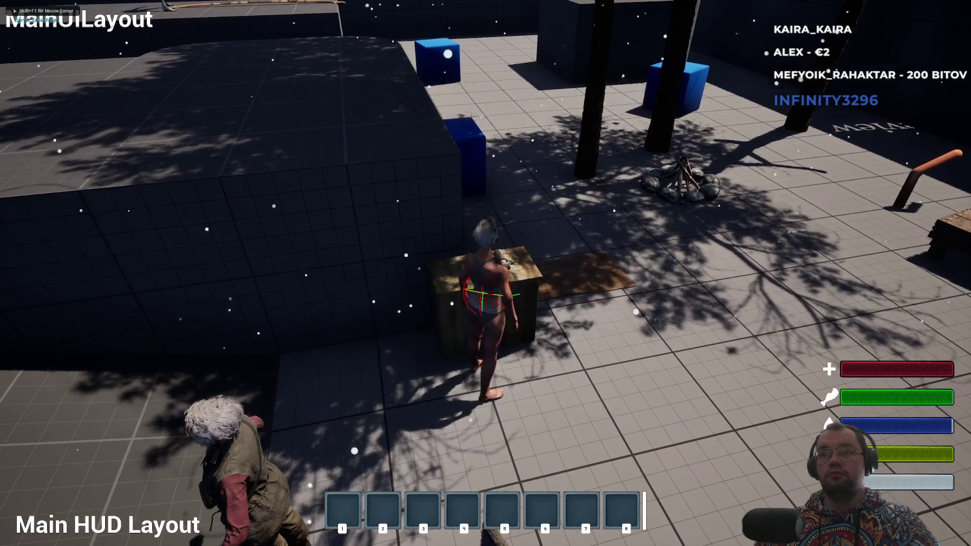
pyautogui.press('e')
pyautogui.press('f')
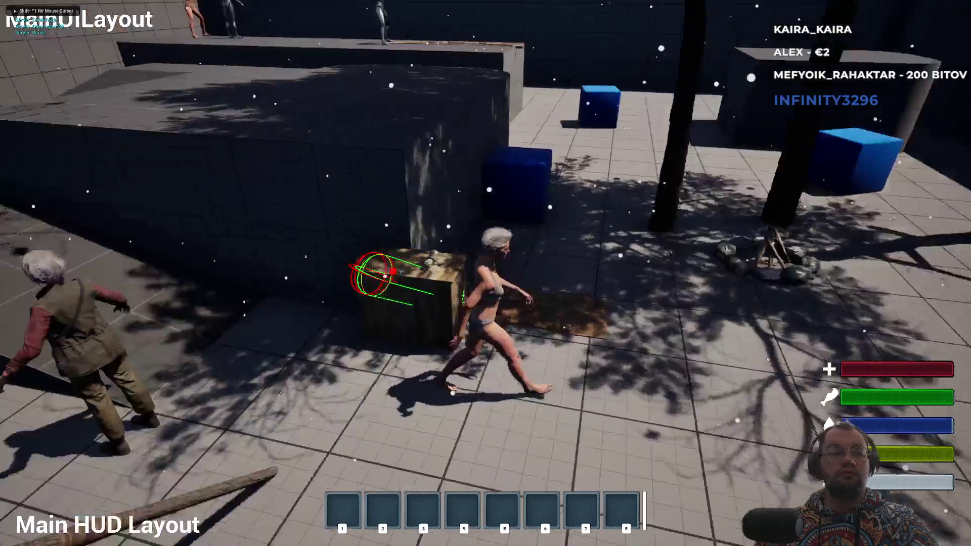
pyautogui.press('e')
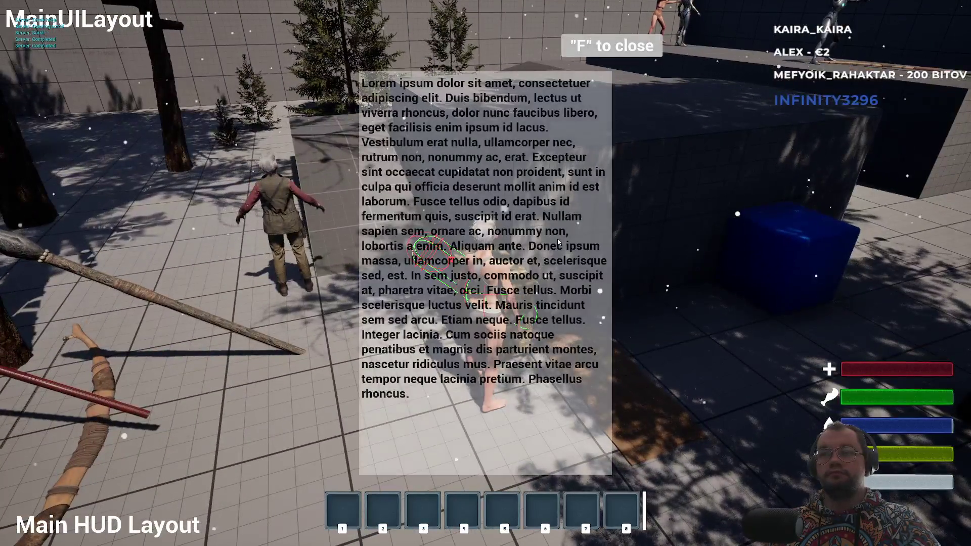
pyautogui.press('f')
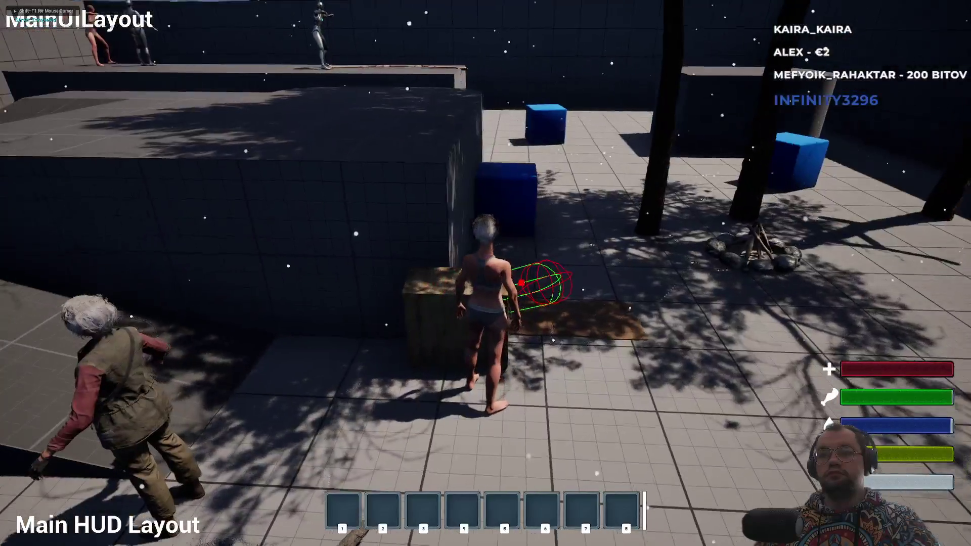
pyautogui.press('e')
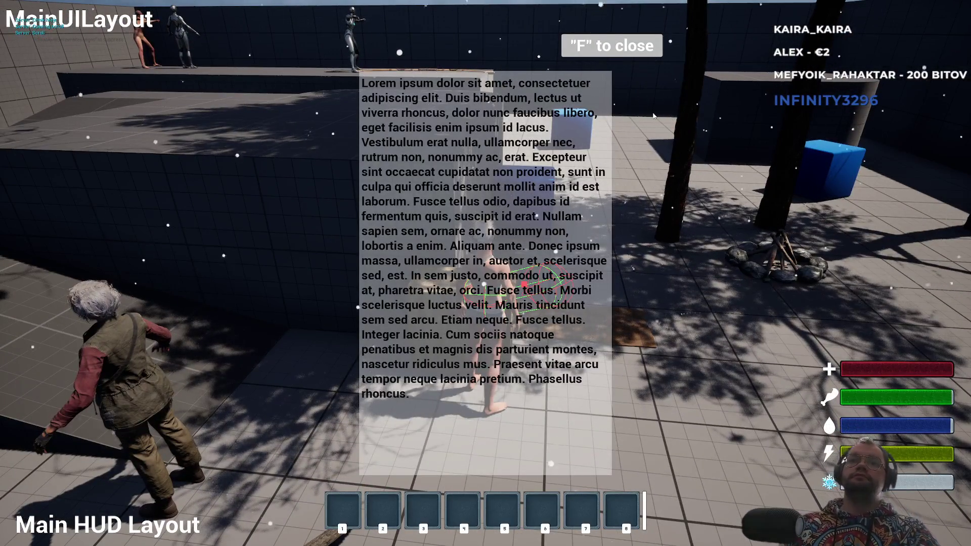
pyautogui.press('f')
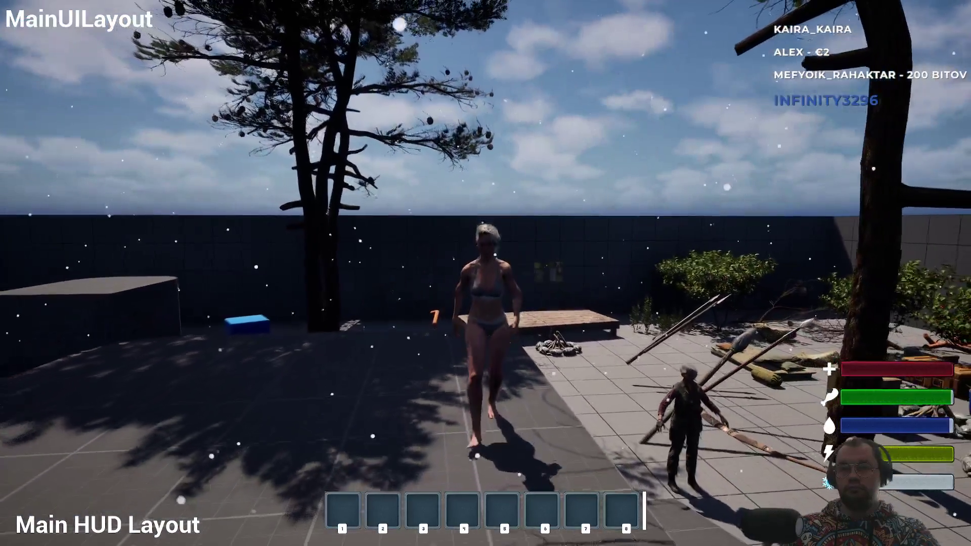
# Run the character onto the raised ledge and walk back off it
pyautogui.press('w')
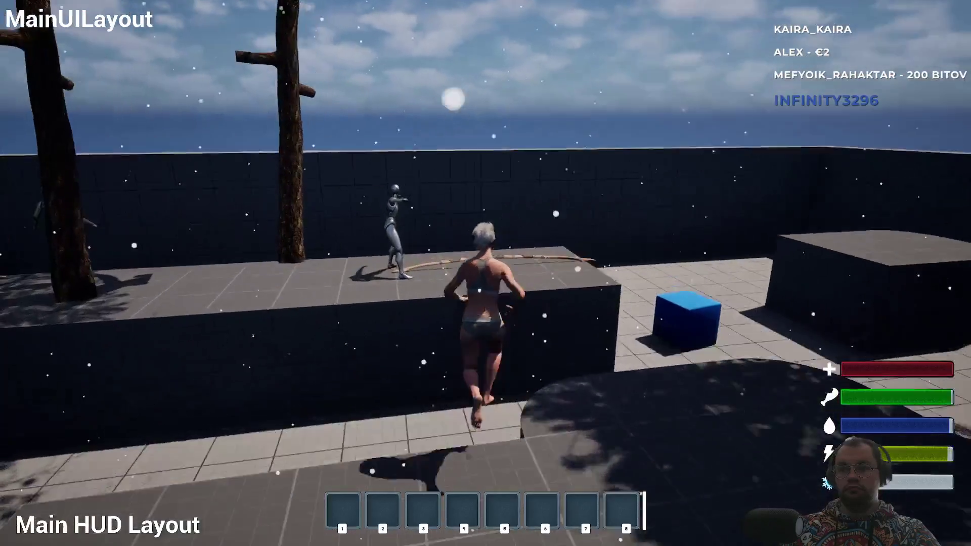
pyautogui.press('s')
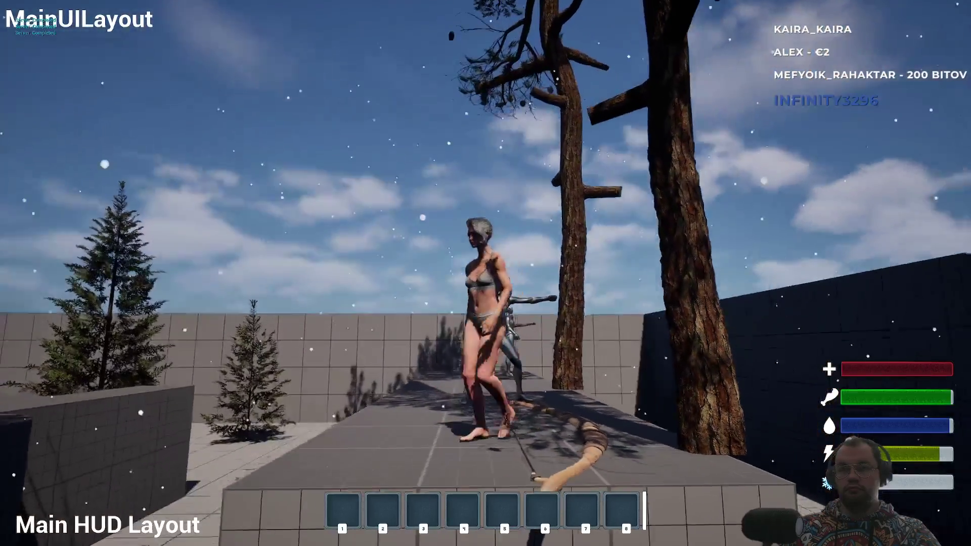
pyautogui.press('s')
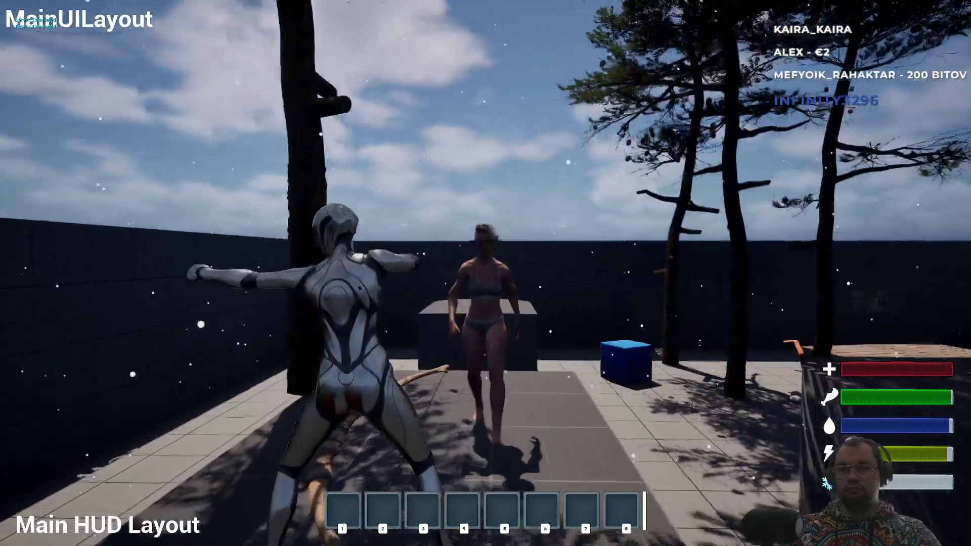
pyautogui.press('s')
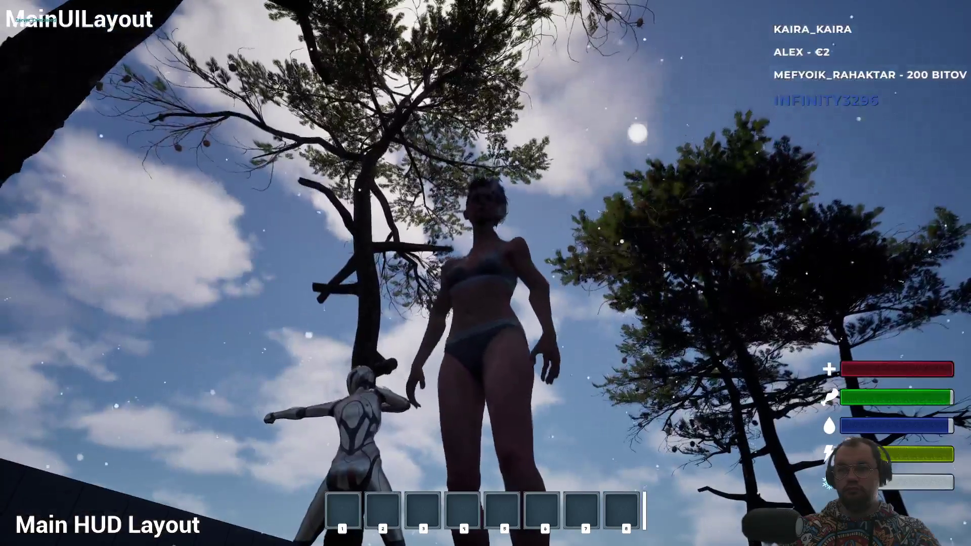
pyautogui.press('s')
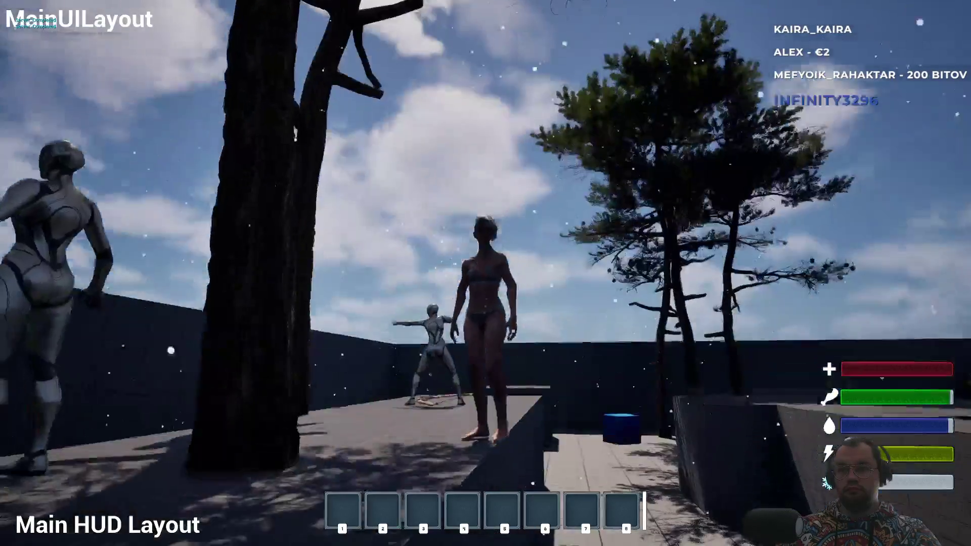